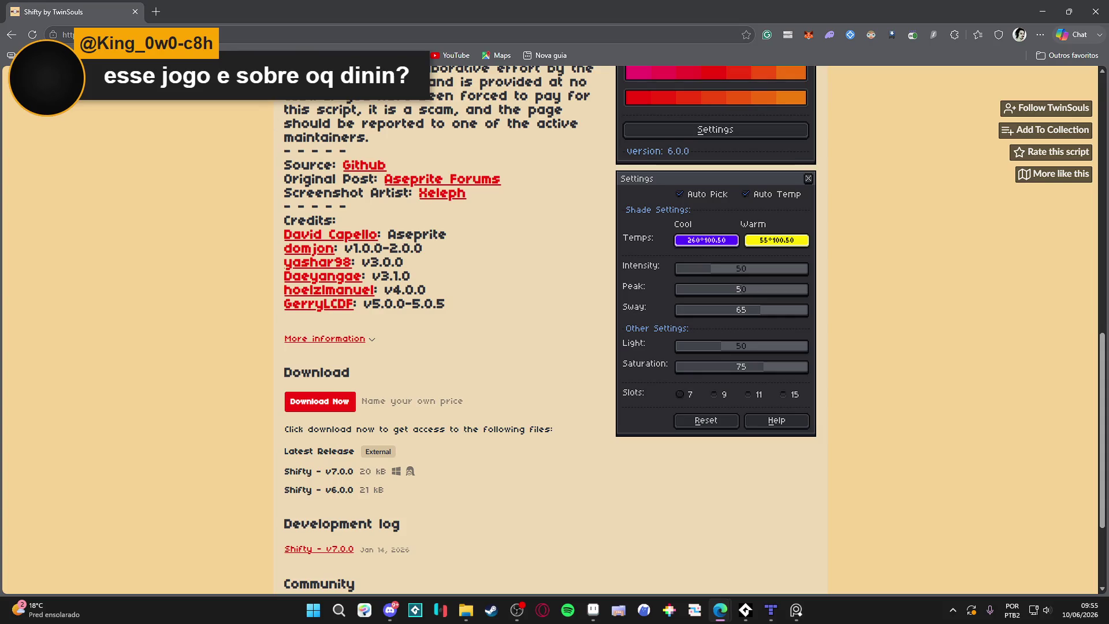
Minimize the browser showing the Shifty itch.io page to bring Aseprite back into view.
click(269, 31)
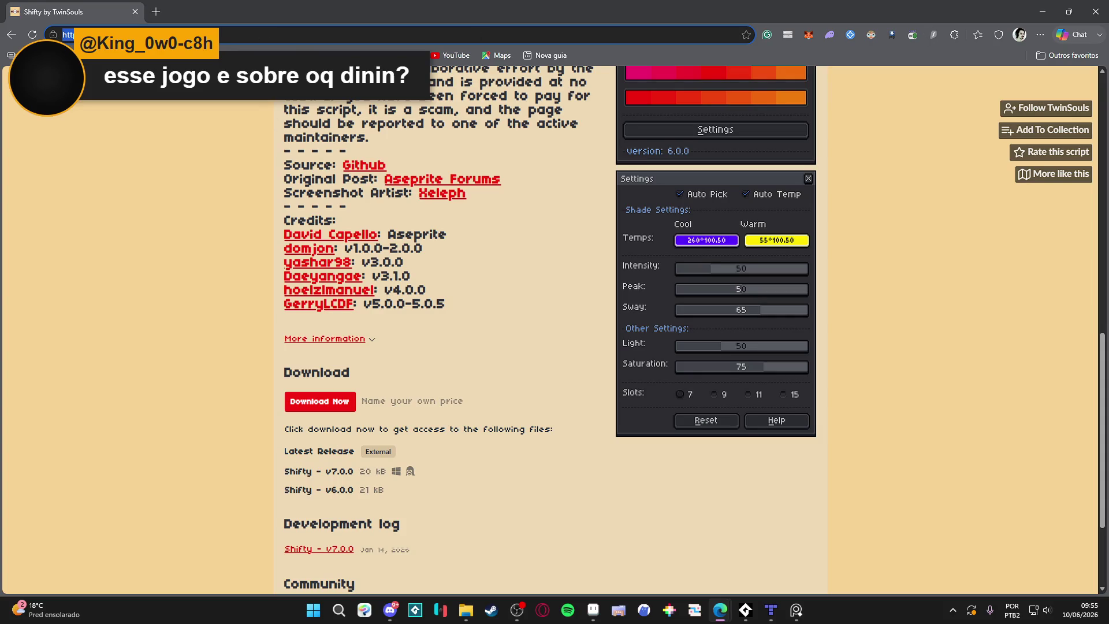
click(1043, 11)
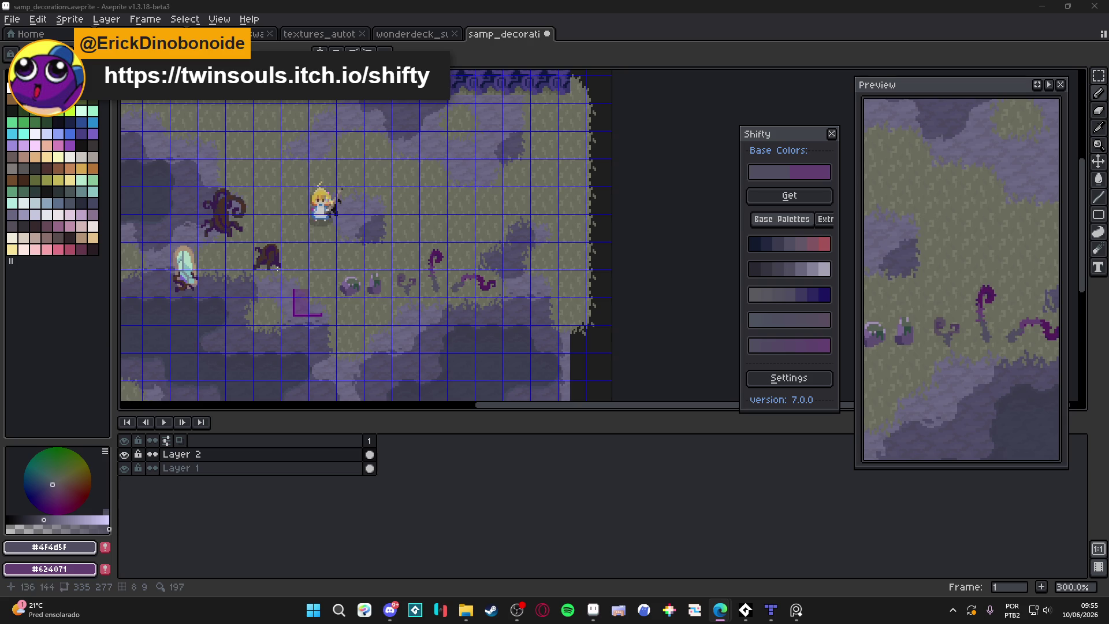
Pan to the left part of the swamp map and turn off the grid lines with Ctrl+'.
drag(276, 268, 410, 271)
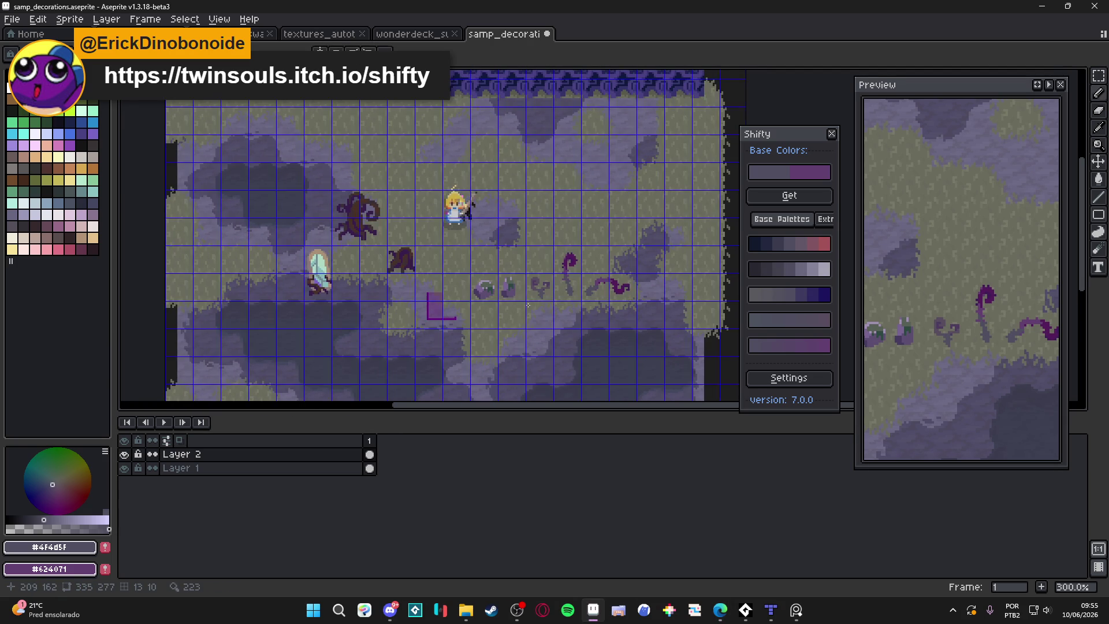
key(ctrl+apostrophe)
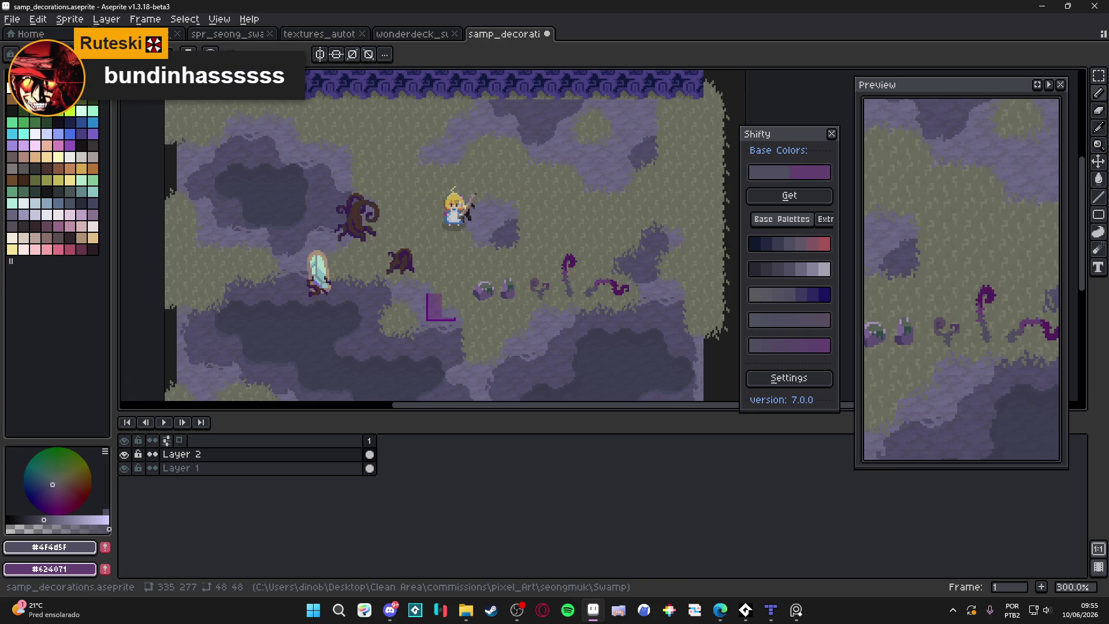
key(alt+Tab)
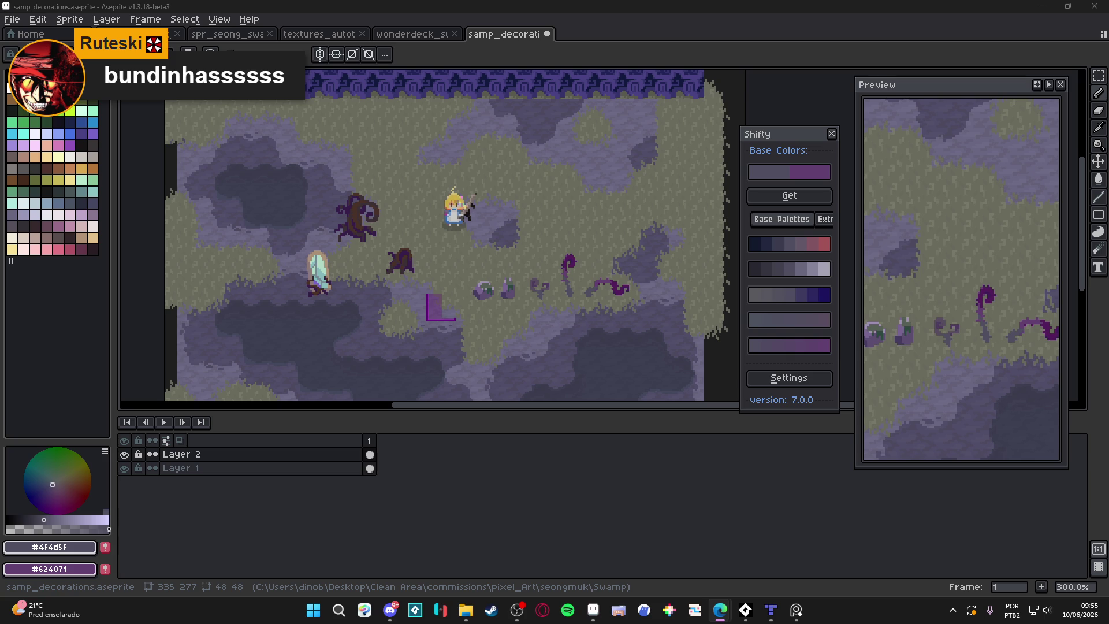
key(alt+Tab)
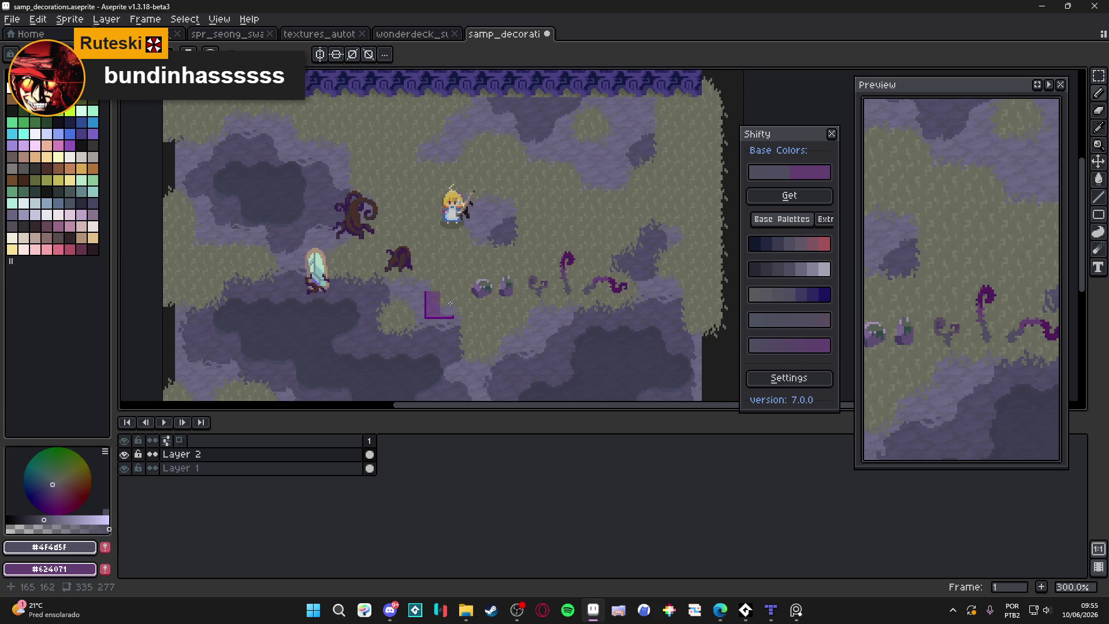
scroll(467, 309, right, 1)
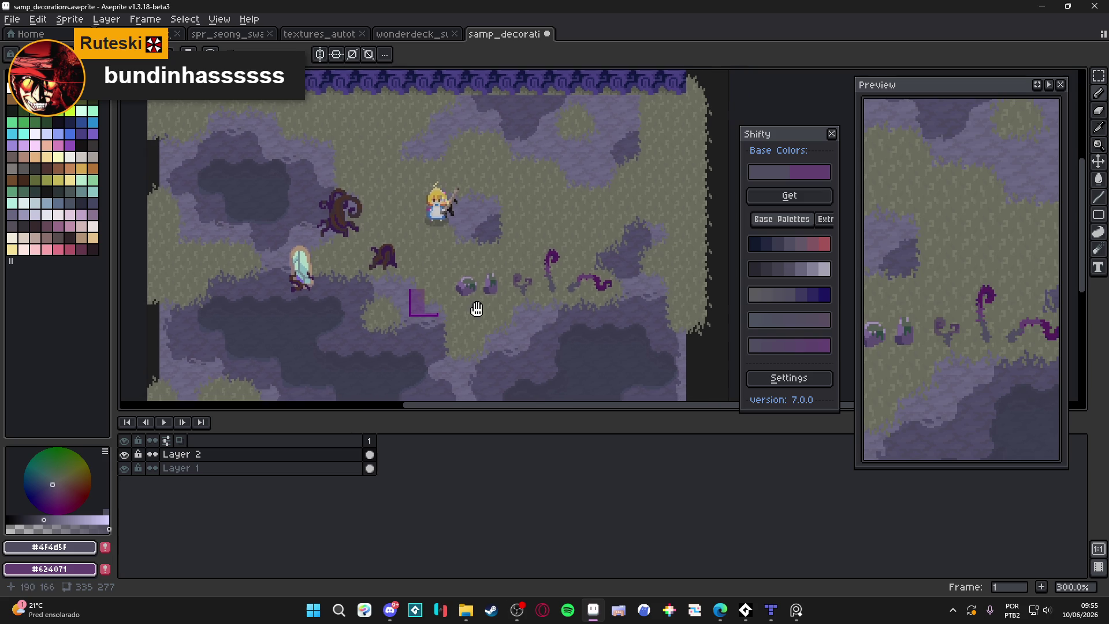
key(ctrl)
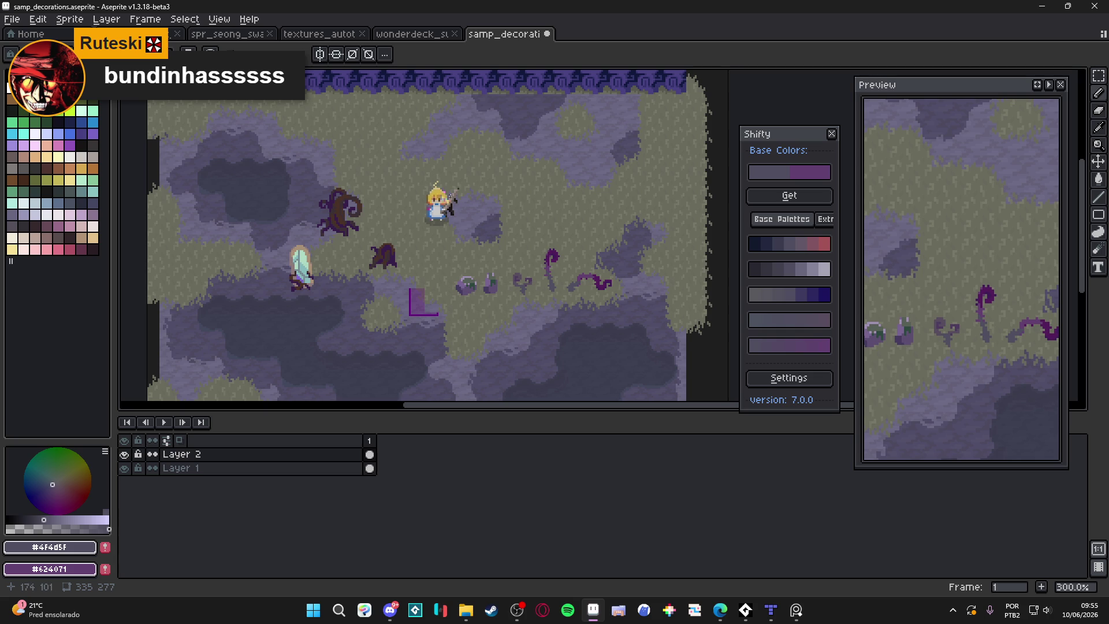
drag(473, 252, 448, 263)
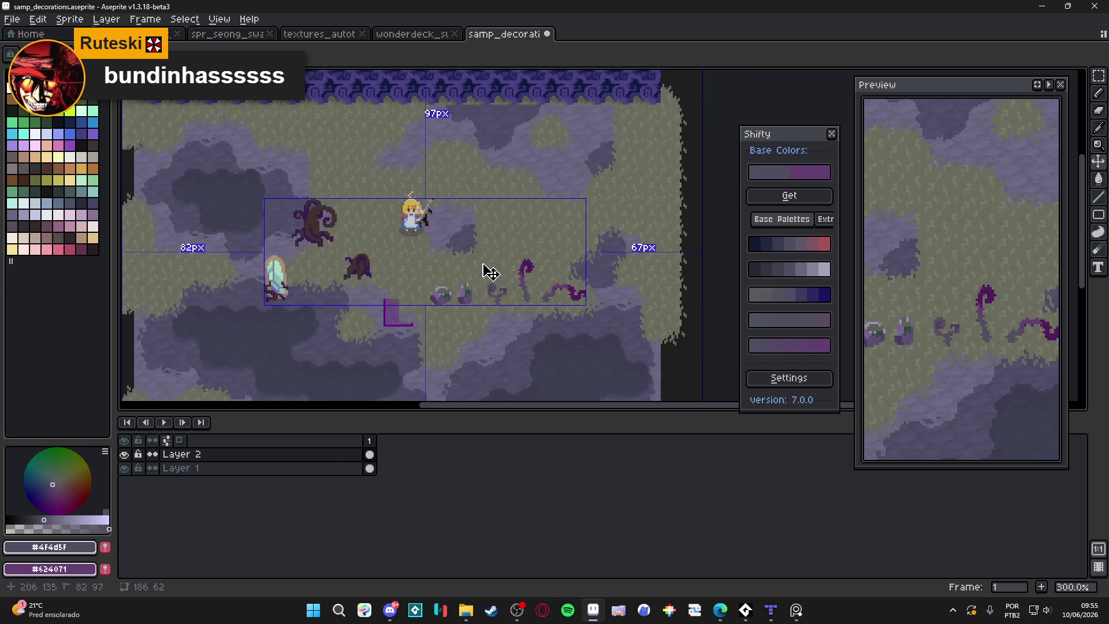
Make palette entry Idx-59 the background colour and tan #c7b383 from Shifty's bottom ramp the drawing colour.
scroll(488, 249, up, 7)
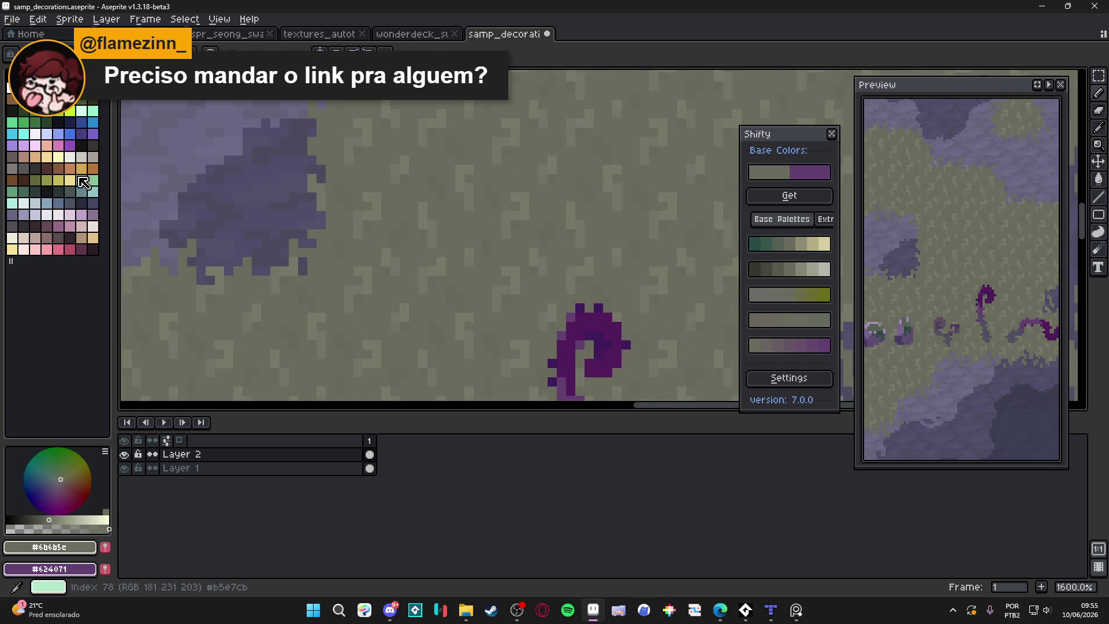
right_click(47, 156)
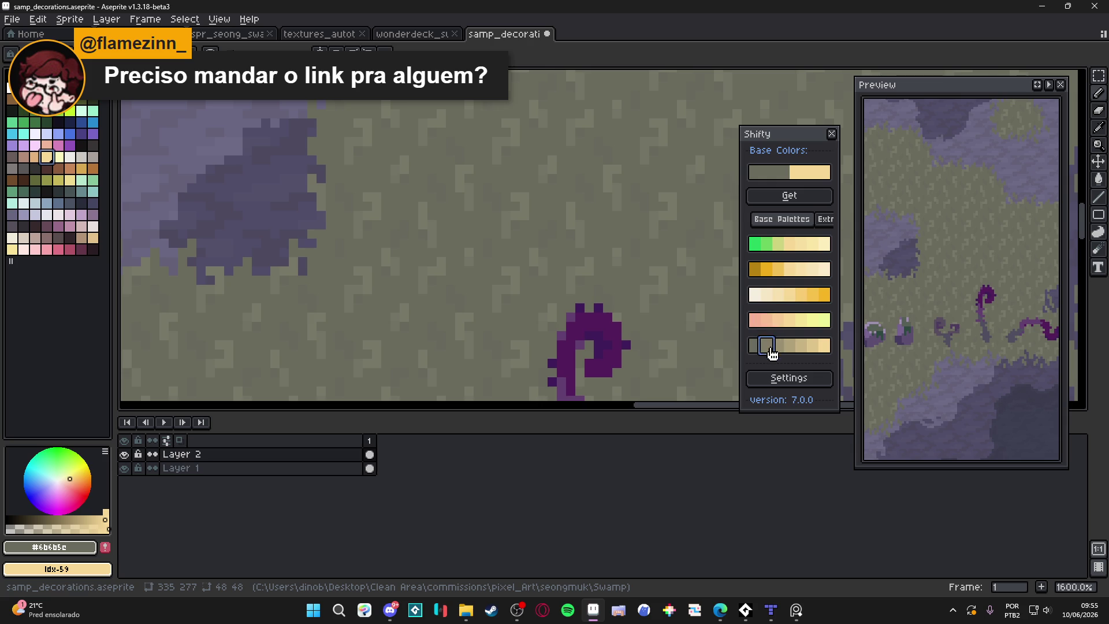
click(800, 346)
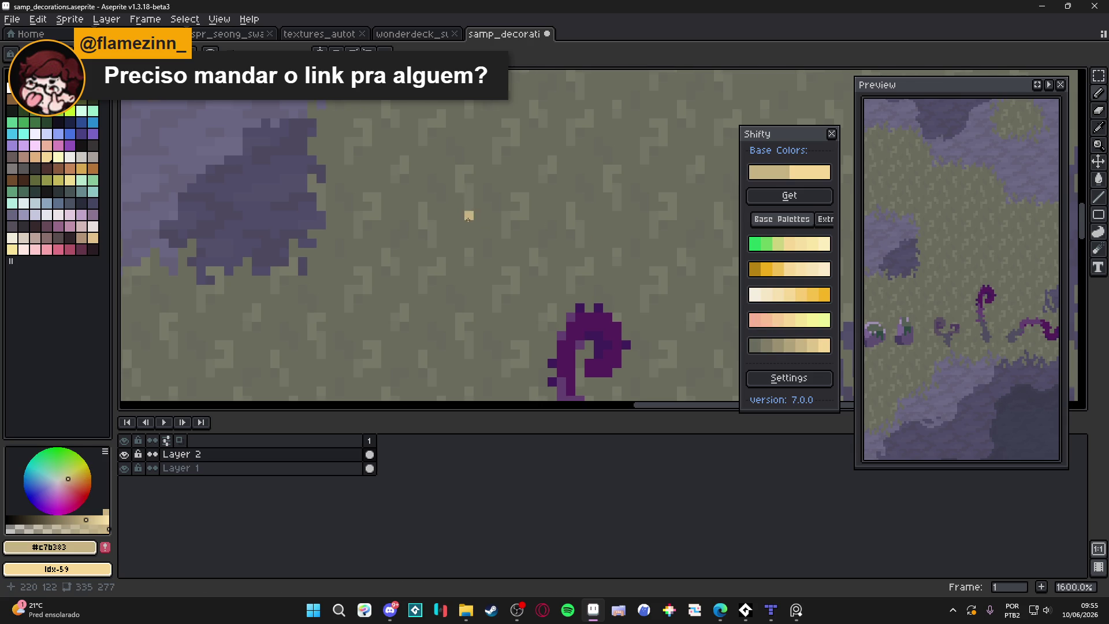
scroll(468, 220, down, 3)
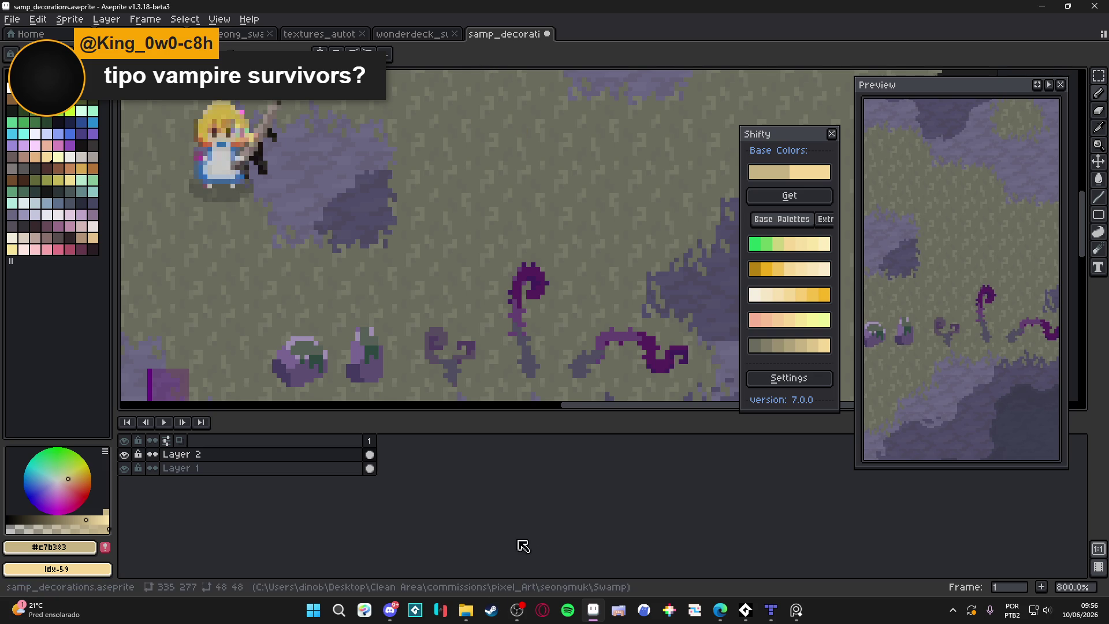
click(492, 610)
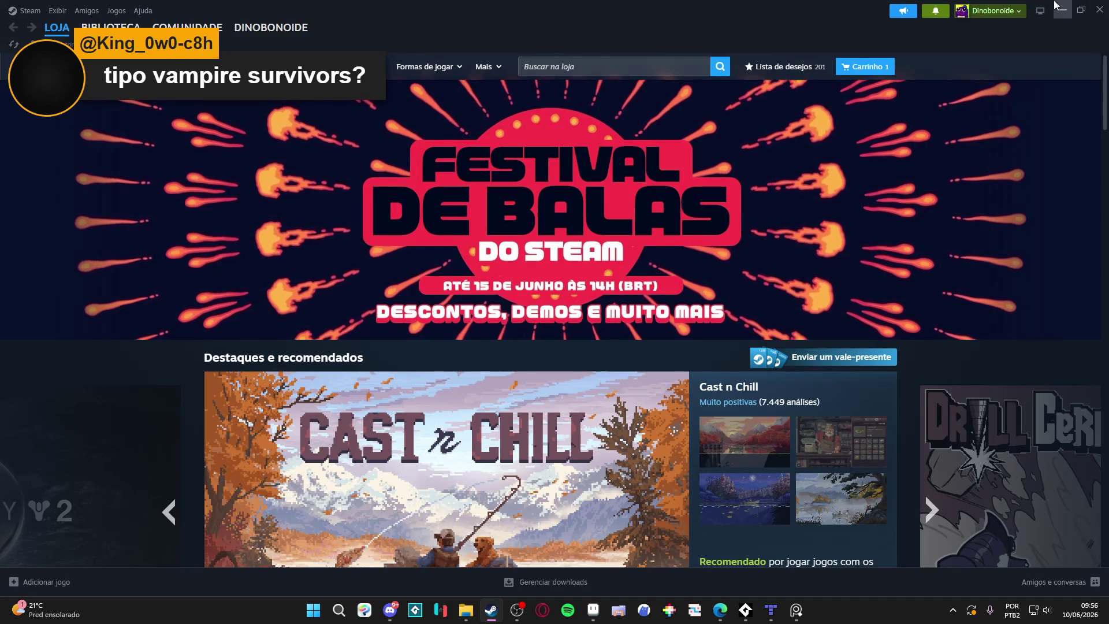
click(660, 70)
text(enter the gungo)
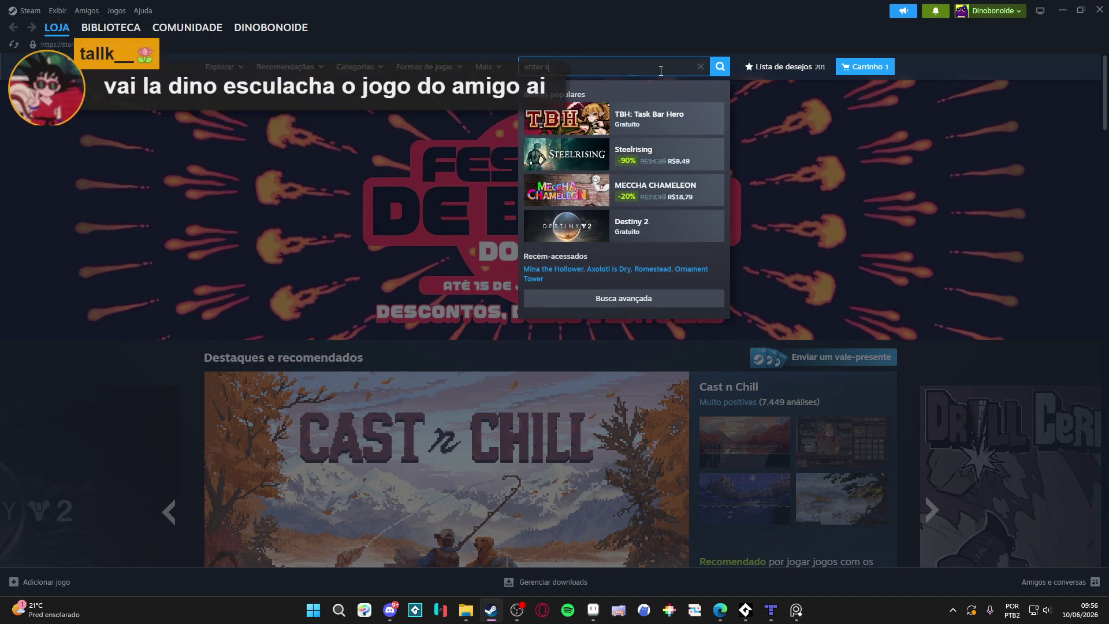
key(BackSpace)
text(eon)
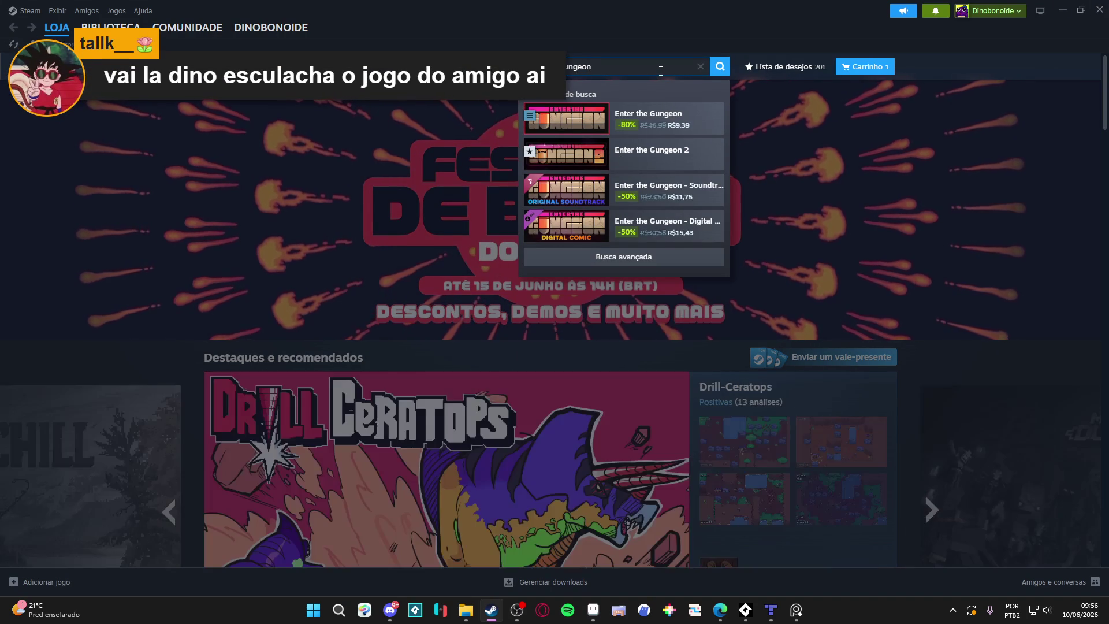
click(671, 115)
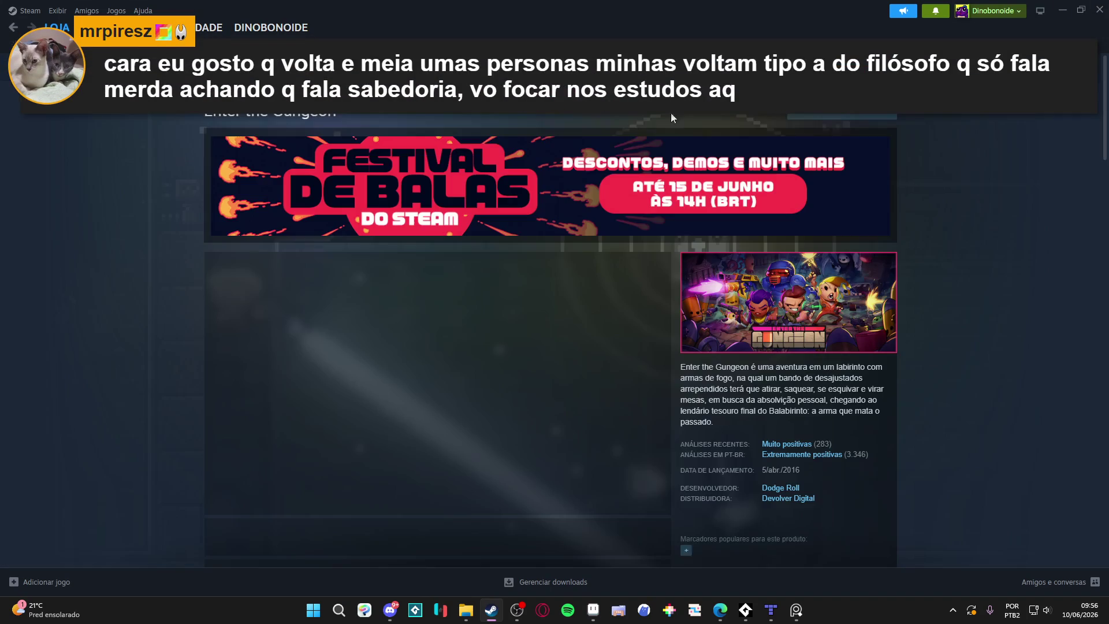
scroll(458, 363, down, 1)
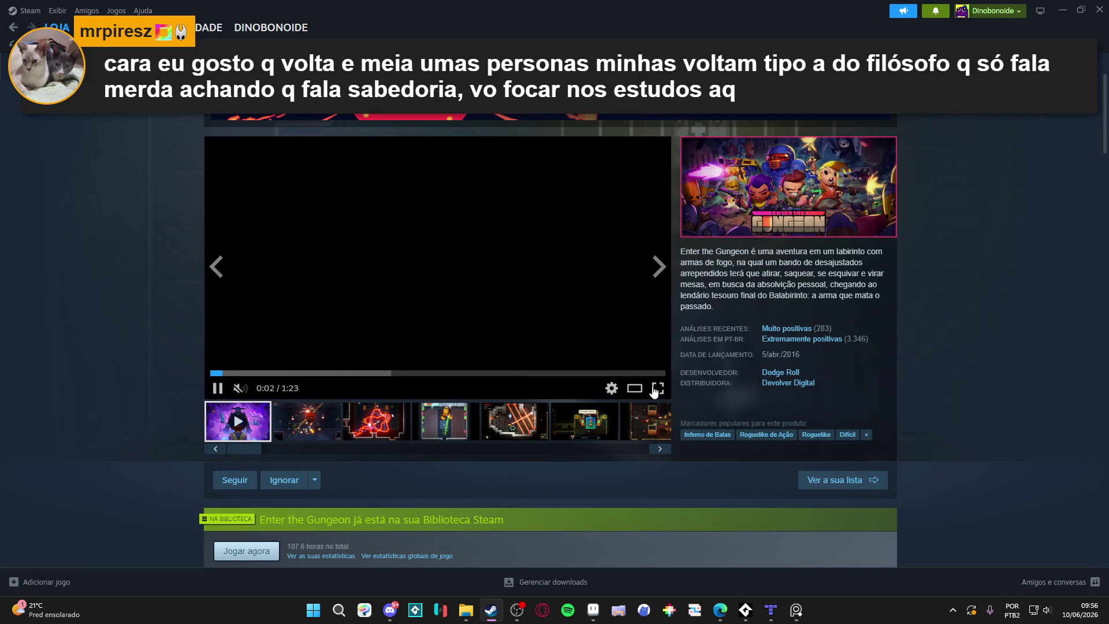
click(317, 347)
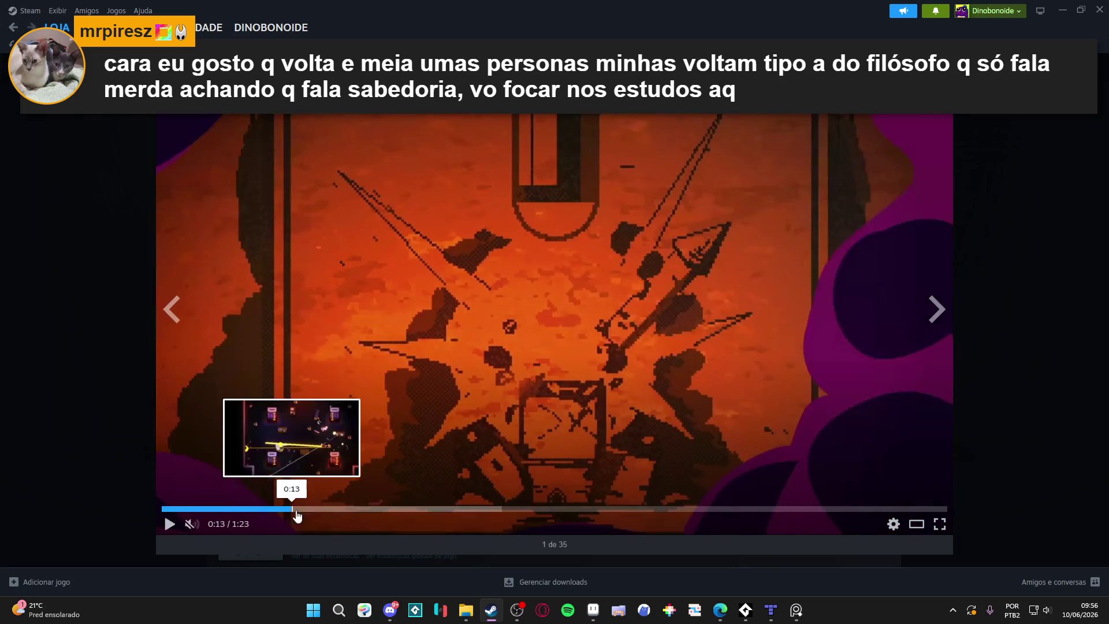
click(292, 508)
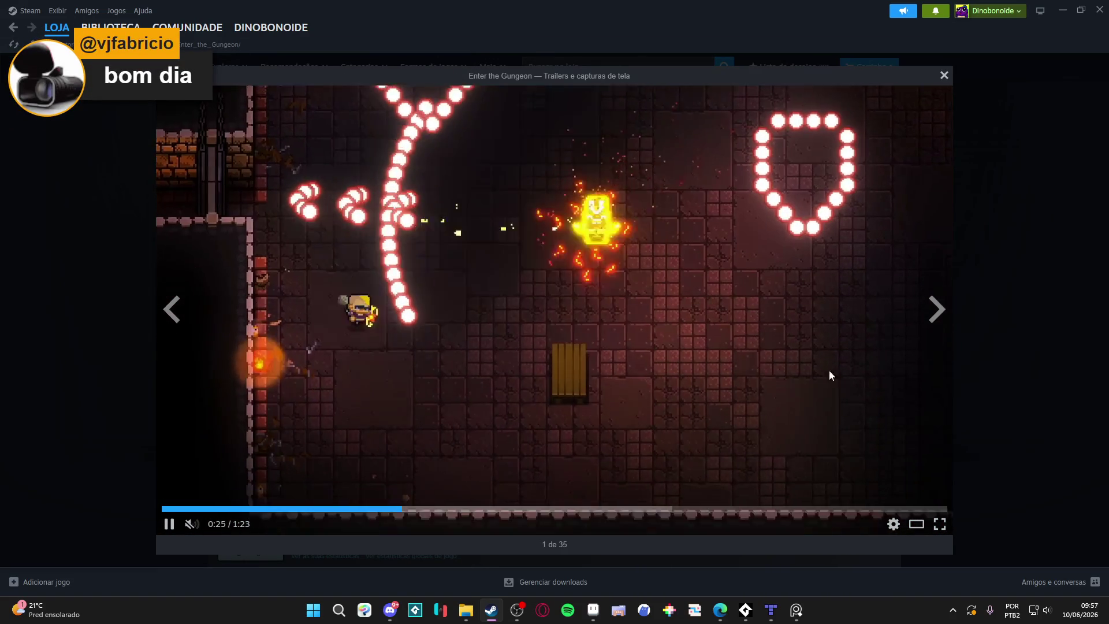
click(972, 213)
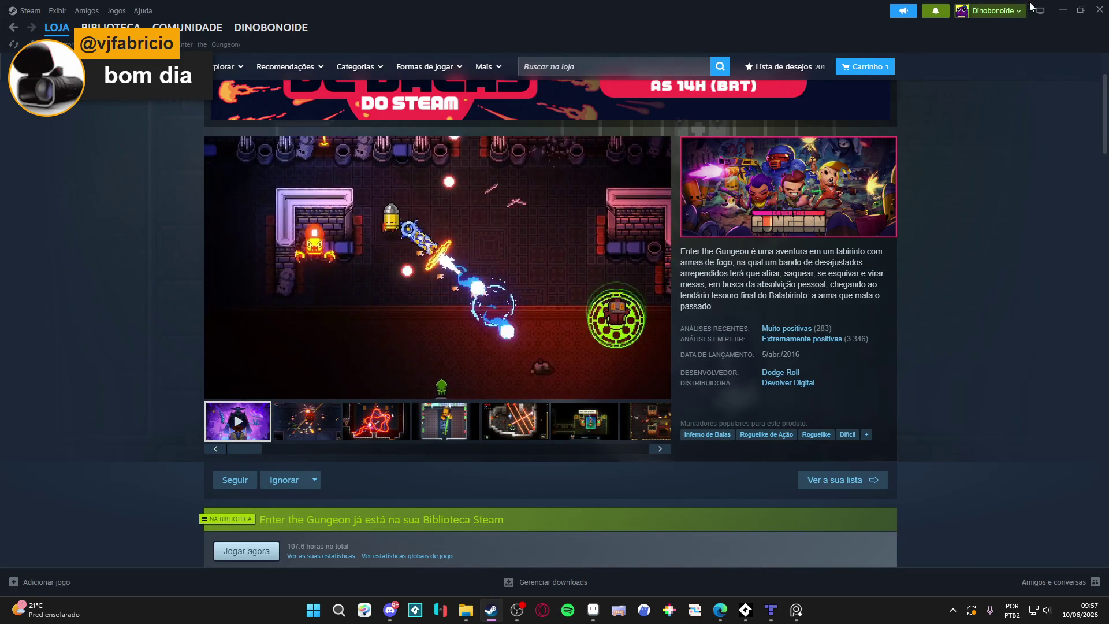
click(1064, 10)
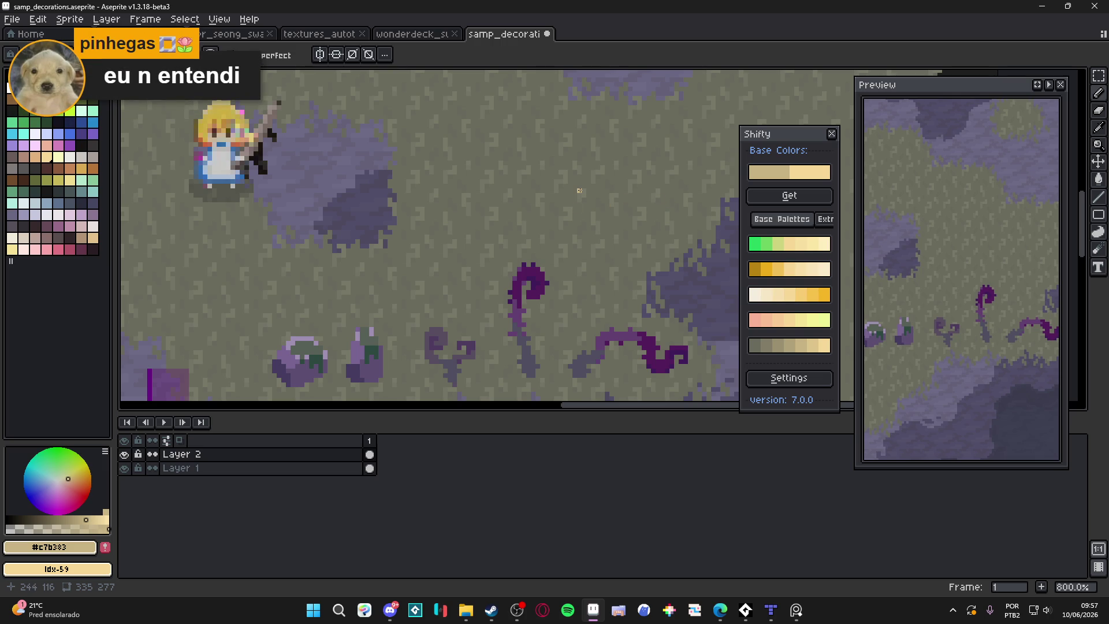
Switch the grid lines back on over the swamp map with Ctrl+', dismissing the stray Start menu.
scroll(502, 210, down, 3)
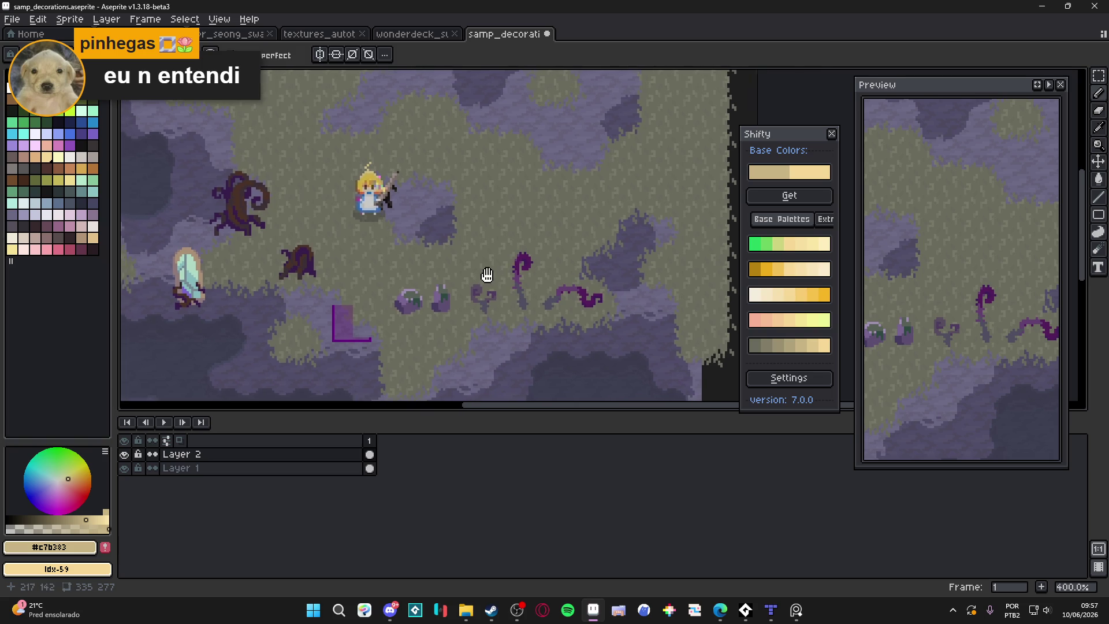
scroll(494, 285, up, 5)
scroll(497, 292, down, 2)
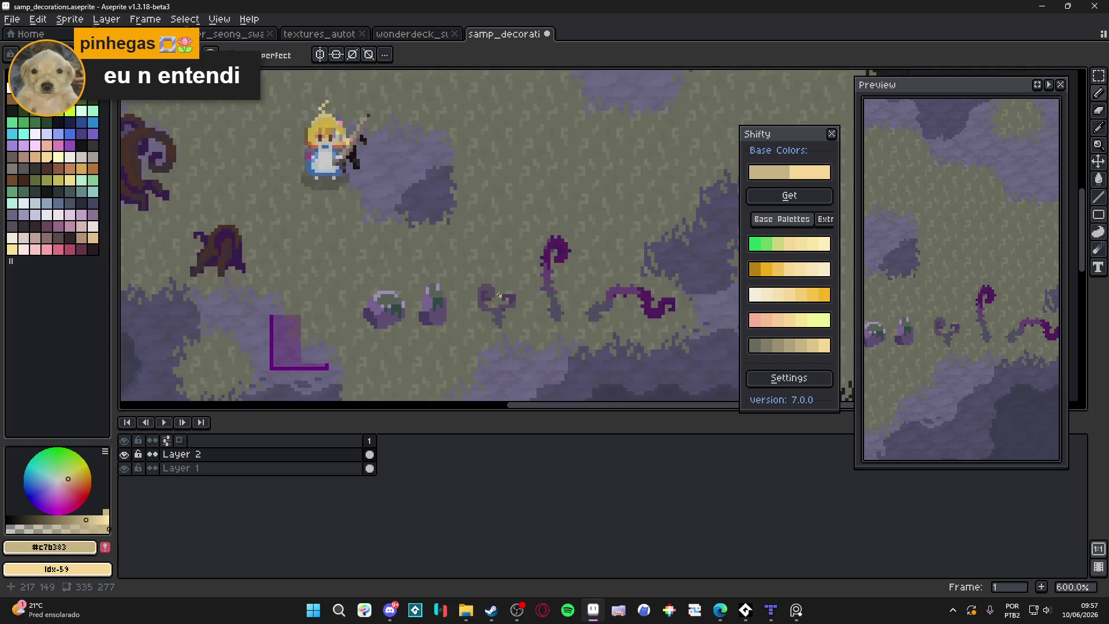
scroll(498, 295, down, 3)
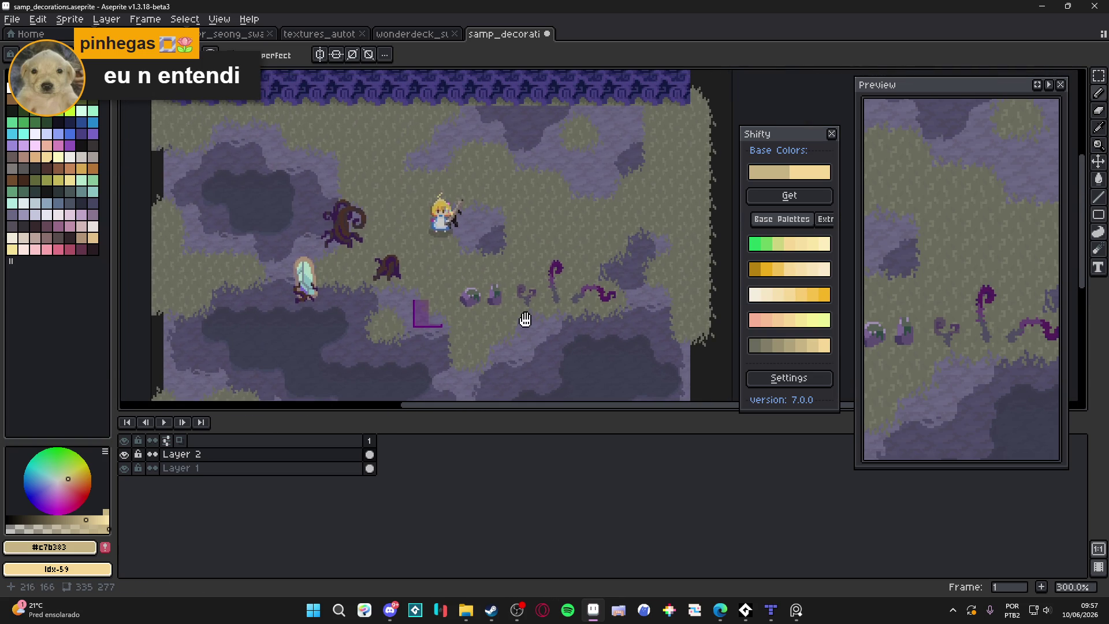
key(ctrl+apostrophe)
key(ctrl+apostrophe)
key(ctrl+apostrophe)
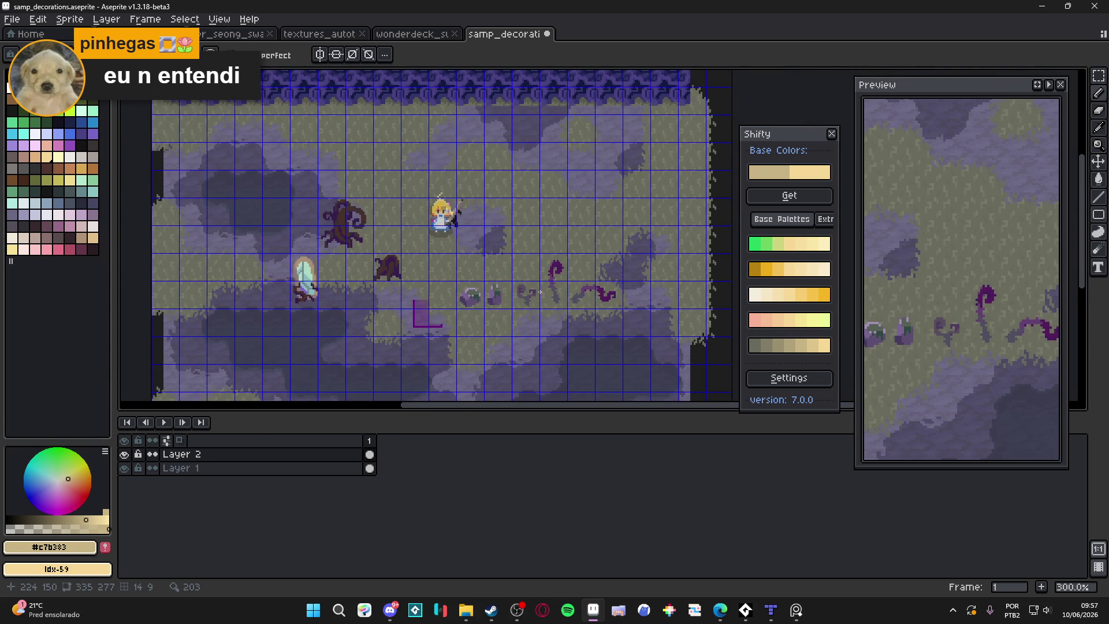
scroll(525, 276, up, 3)
key(super)
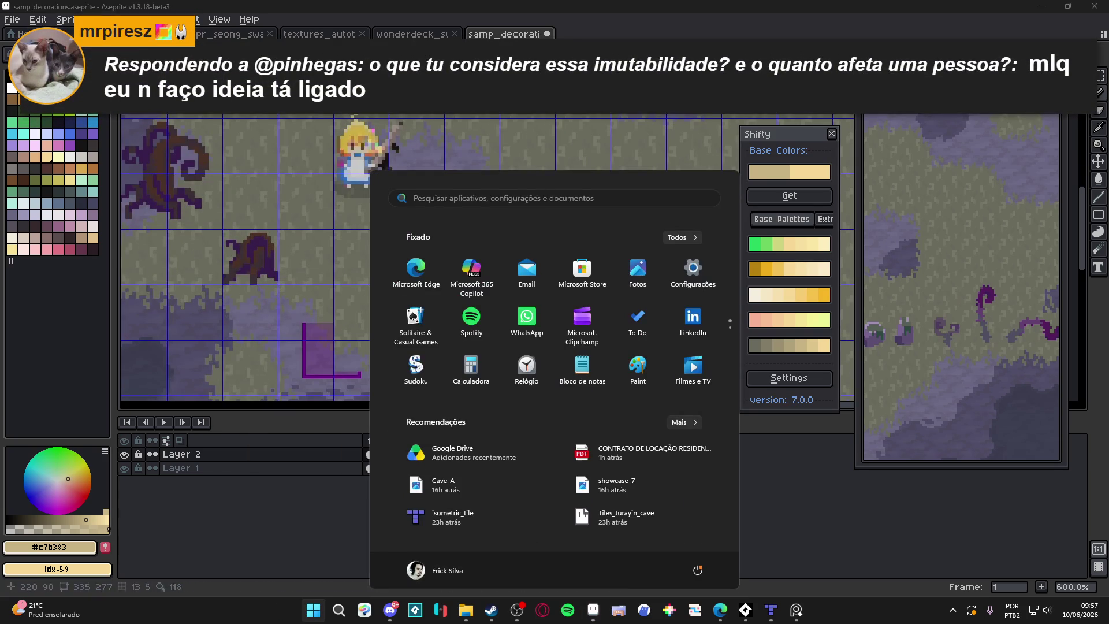
click(633, 16)
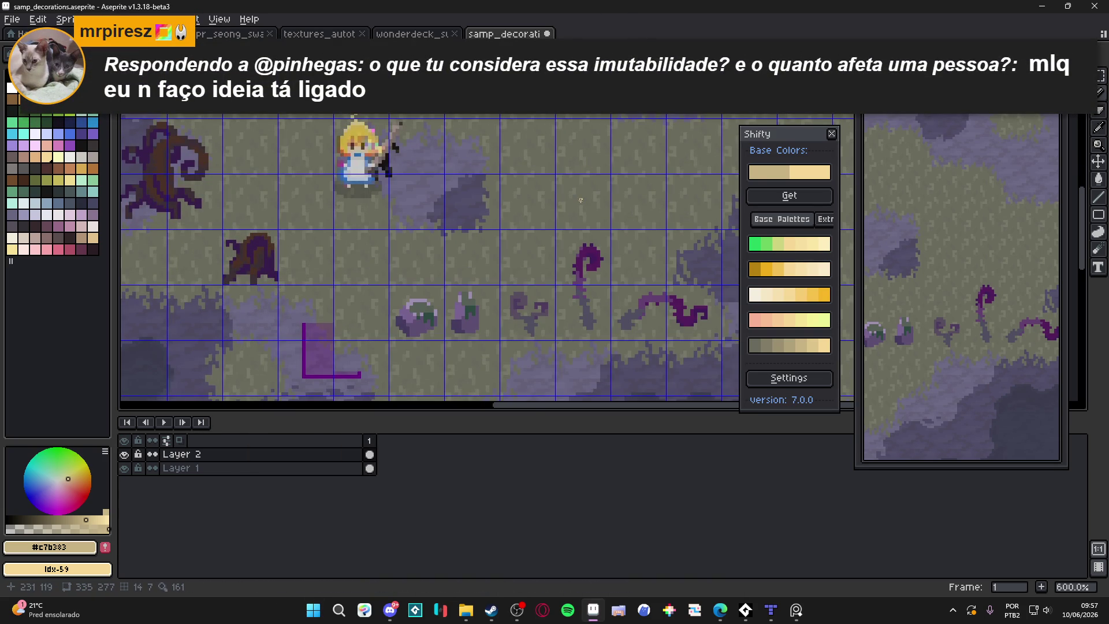
scroll(581, 199, up, 3)
Paint a pale khaki tuft block above the purple tentacle using Shifty ramp shades.
alt+click(507, 179)
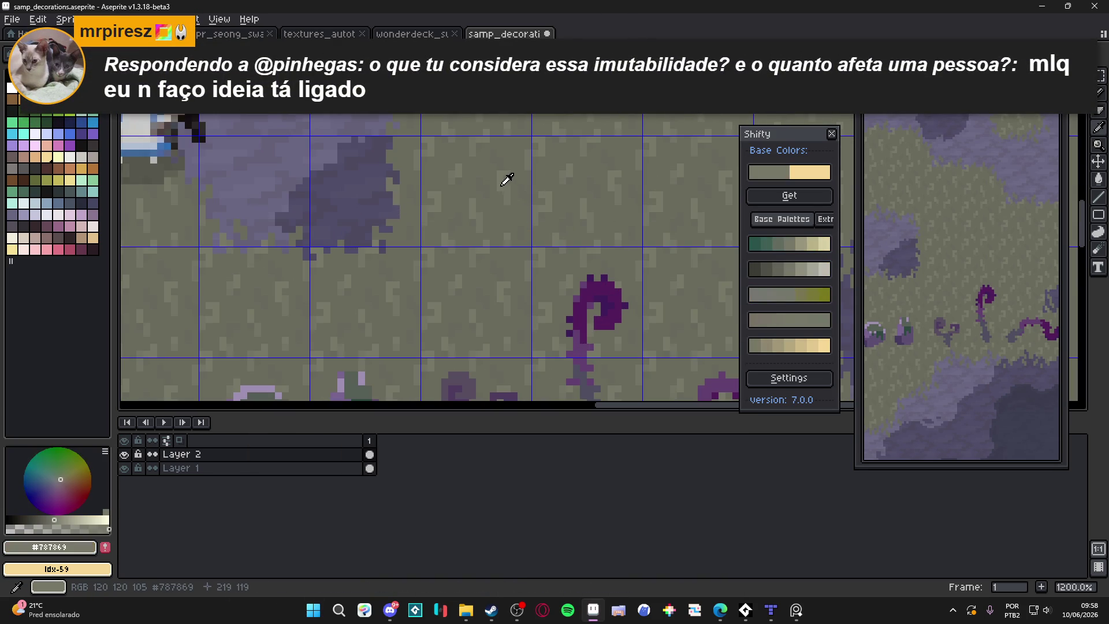
click(813, 243)
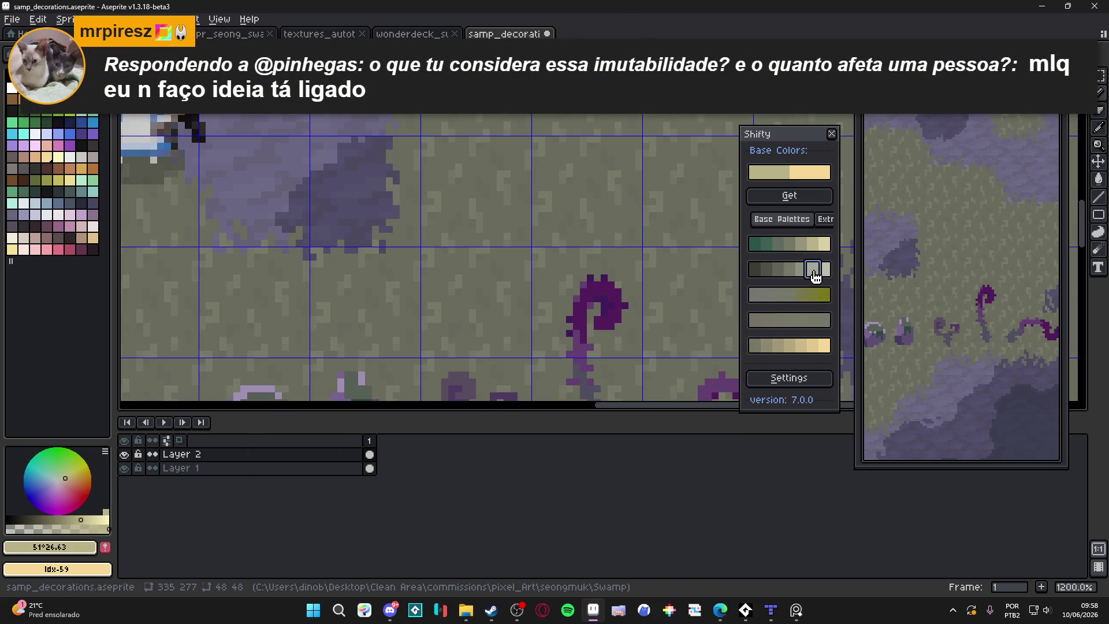
click(813, 270)
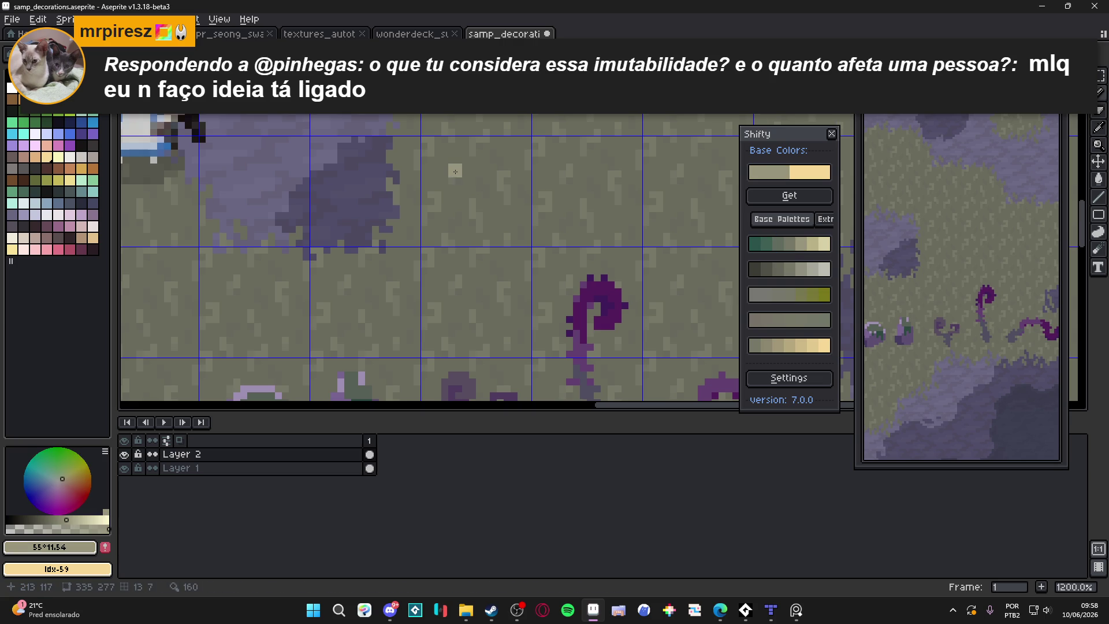
mouse_move(456, 170)
mouse_down()
mouse_move(455, 215)
mouse_move(469, 168)
mouse_move(469, 215)
mouse_move(490, 183)
mouse_move(484, 220)
mouse_move(494, 208)
mouse_move(490, 173)
mouse_move(506, 217)
mouse_move(504, 167)
mouse_move(515, 215)
mouse_move(516, 198)
mouse_up()
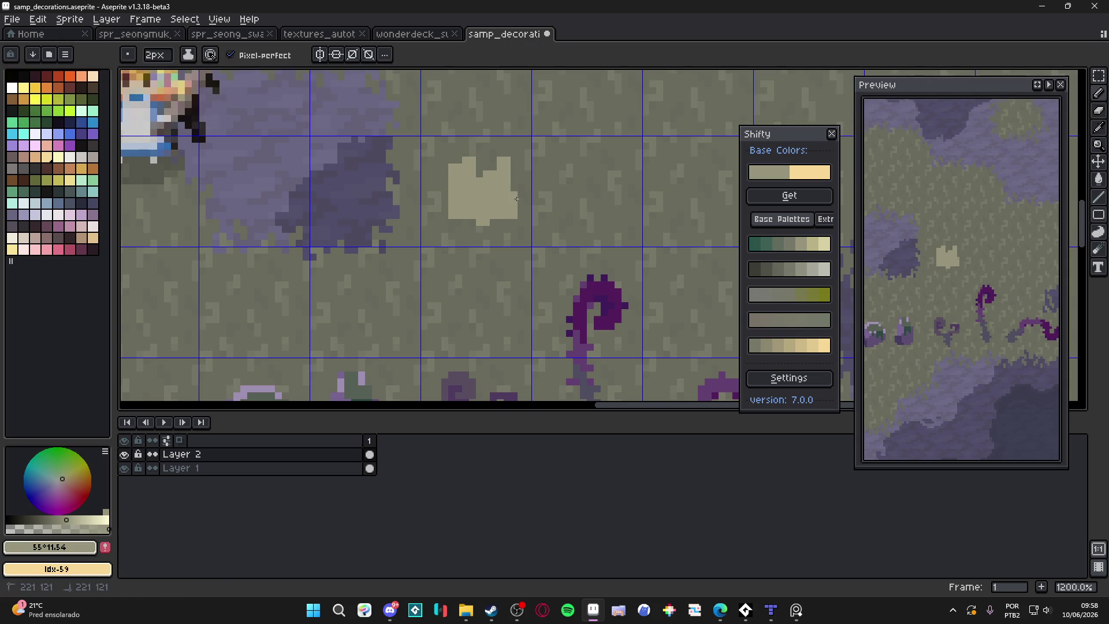
mouse_move(440, 193)
mouse_down()
mouse_move(440, 223)
mouse_move(445, 196)
mouse_up()
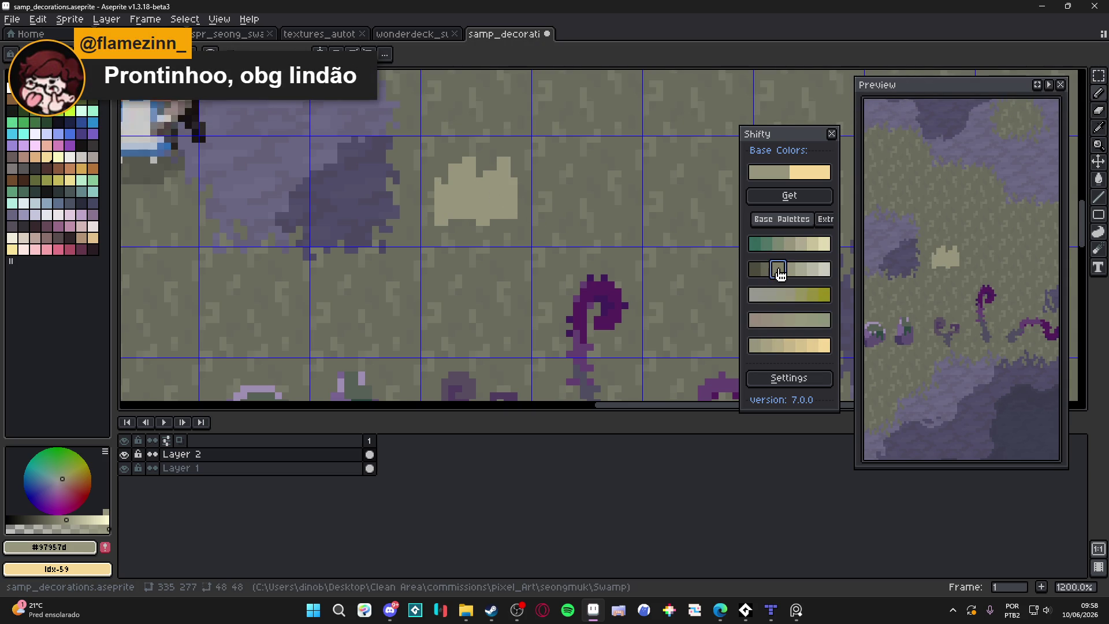
click(779, 268)
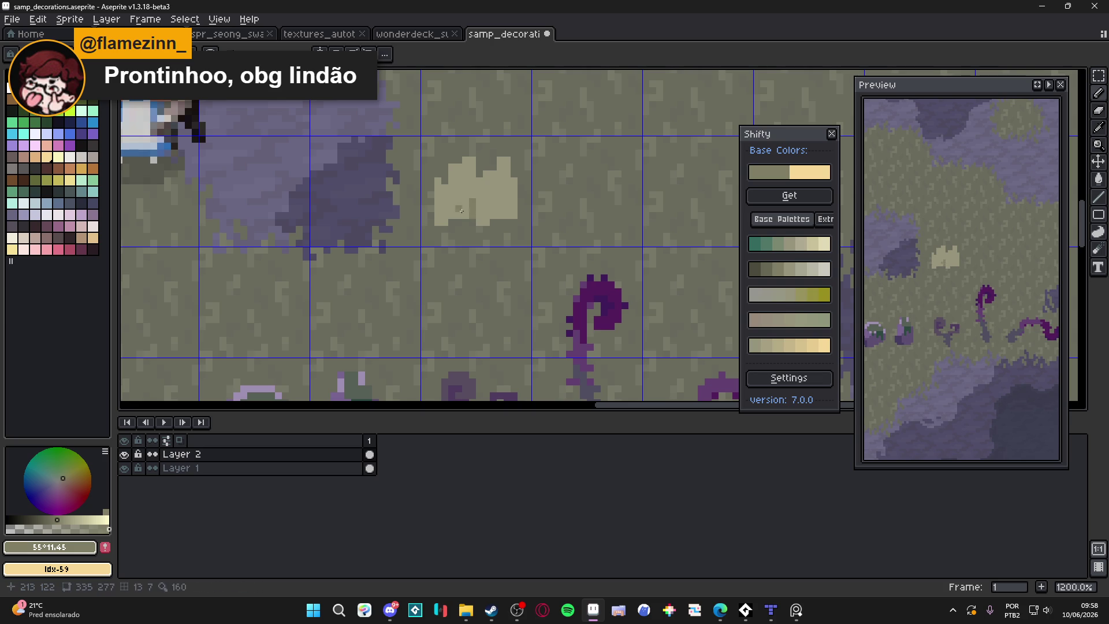
click(466, 209)
scroll(477, 168, up, 1)
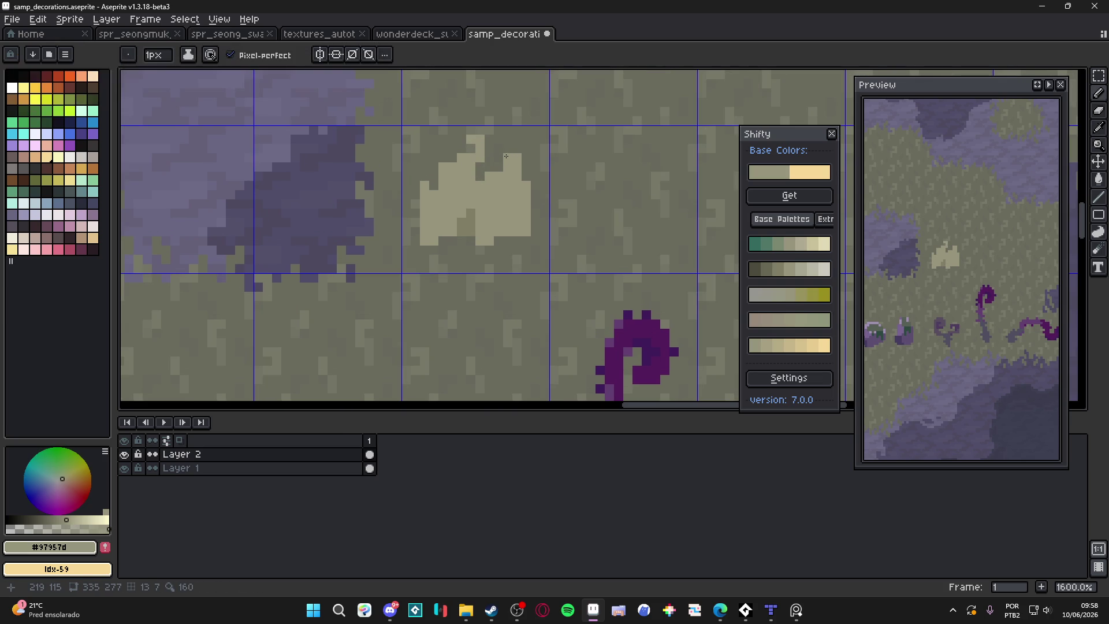
Extend the khaki tuft upward with a short stroke, switching between Pencil and Eraser.
drag(514, 163, 517, 185)
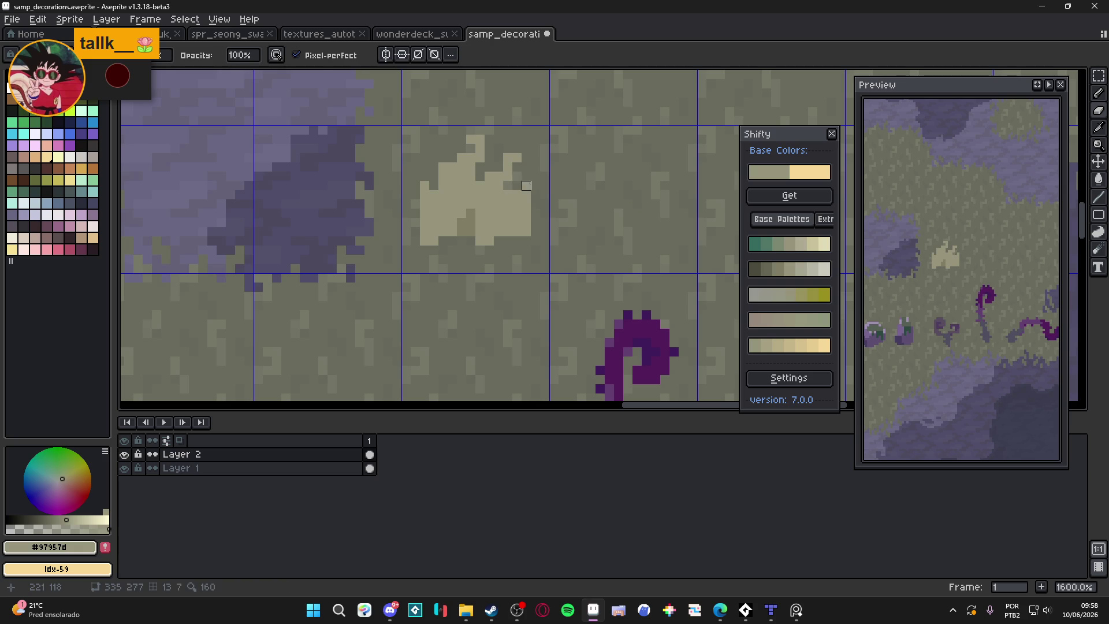
key(b)
key(l)
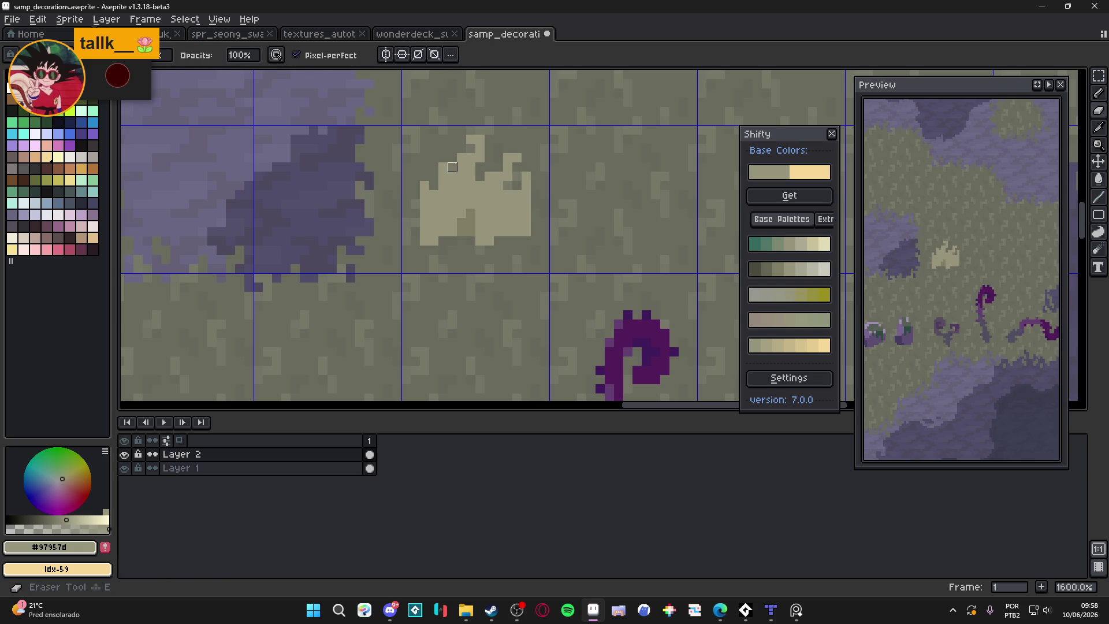
key(m)
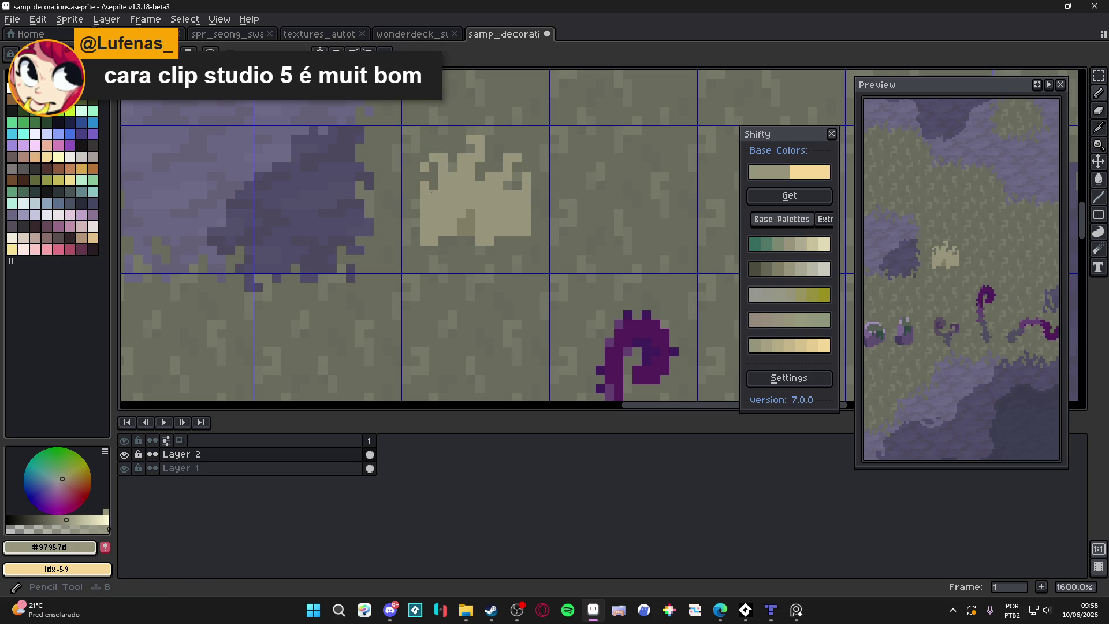
key(e)
key(m)
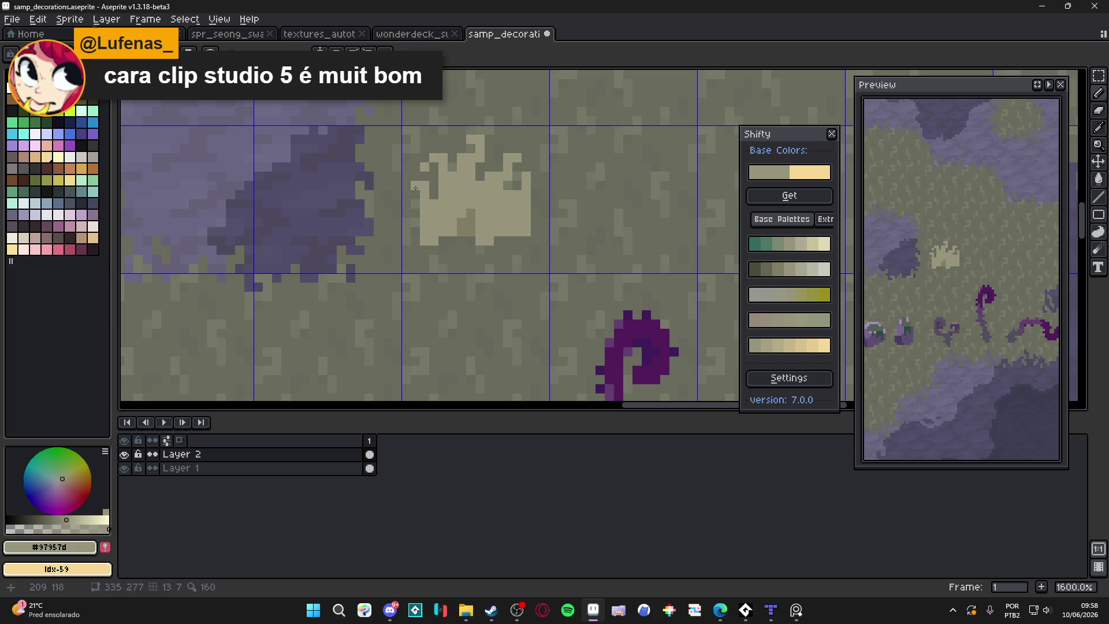
Try darker khaki shading stripes on the tuft, then undo them.
click(441, 204)
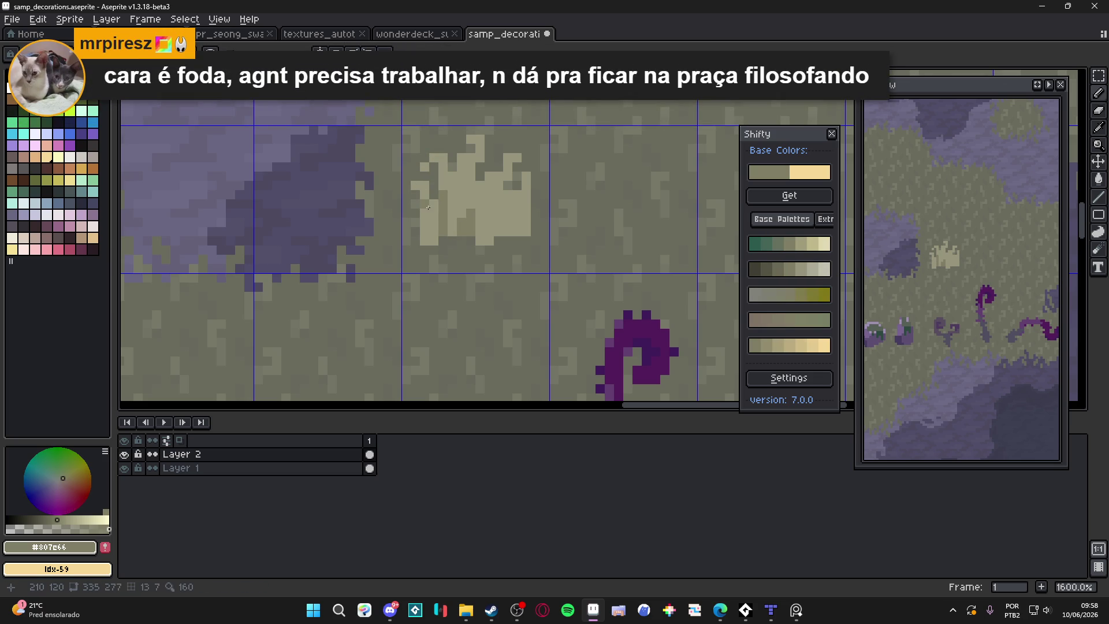
mouse_move(424, 214)
mouse_down()
mouse_move(425, 239)
mouse_move(457, 230)
mouse_up()
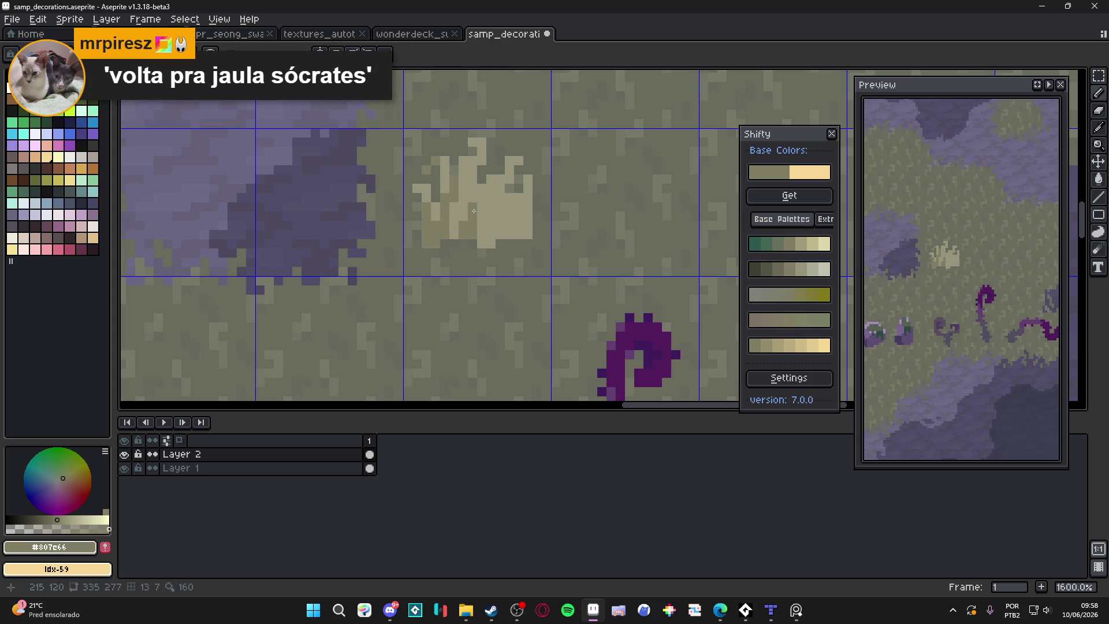
drag(472, 199, 462, 160)
mouse_move(491, 202)
mouse_down()
mouse_move(490, 243)
mouse_move(491, 211)
mouse_move(490, 243)
mouse_move(481, 234)
mouse_up()
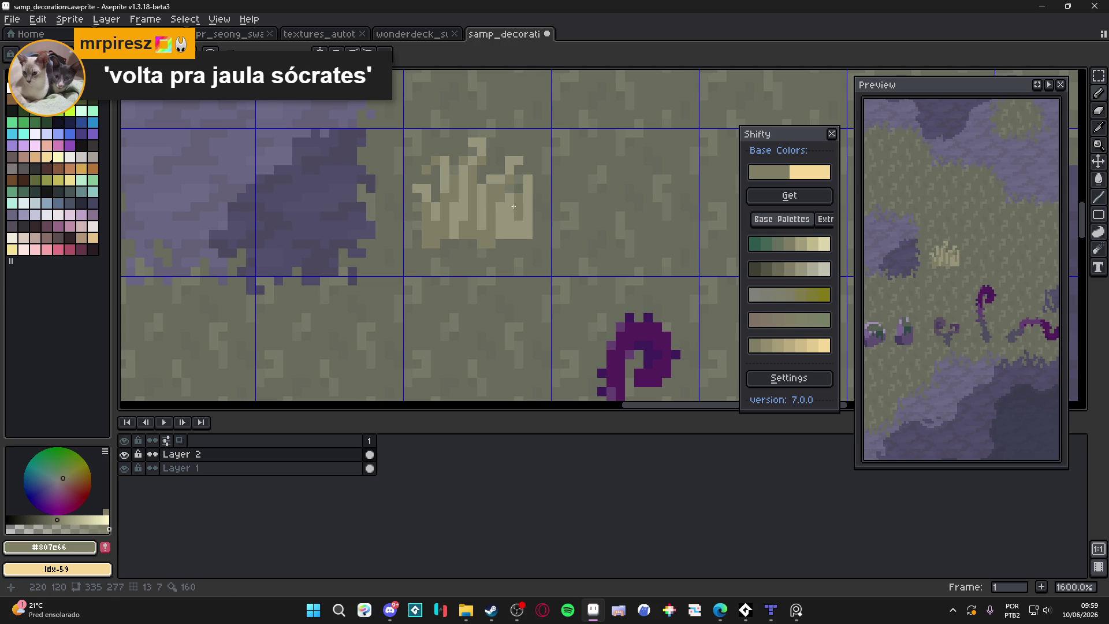
drag(510, 235, 515, 222)
scroll(528, 222, down, 4)
key(ctrl+z)
key(ctrl+z)
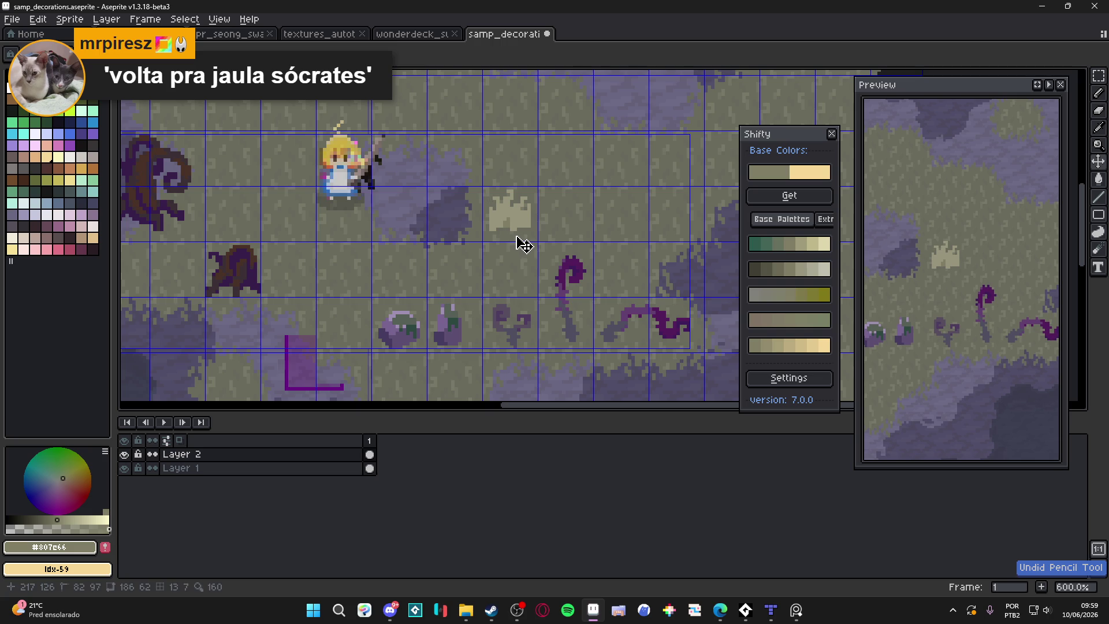
scroll(518, 236, up, 4)
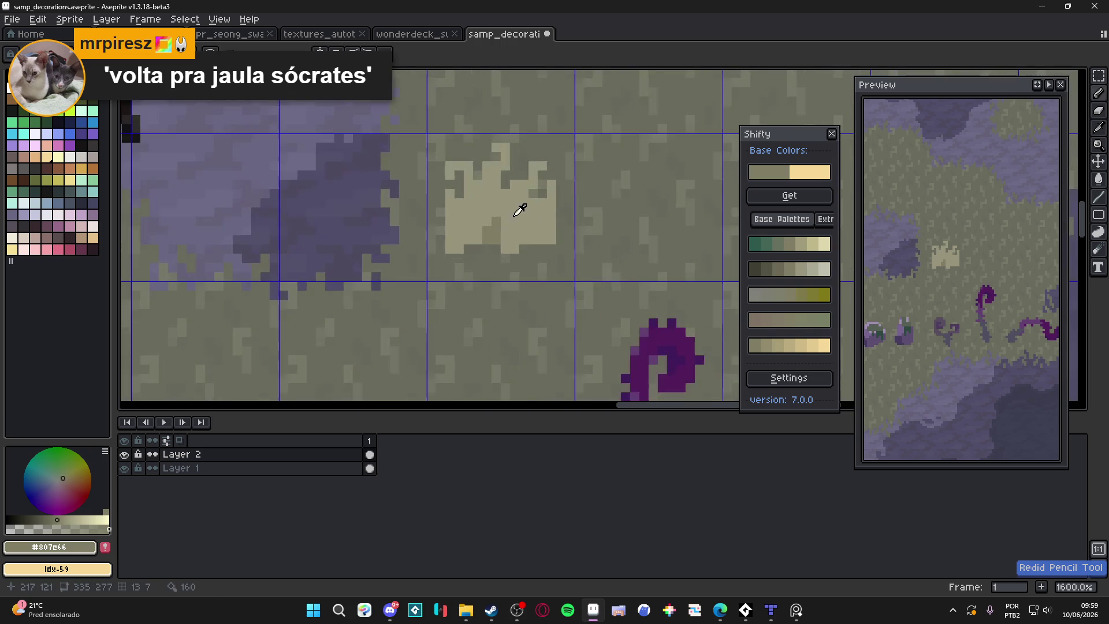
Set Shifty's base colours to the tuft's khaki and purple to generate blended ramps.
scroll(495, 234, down, 3)
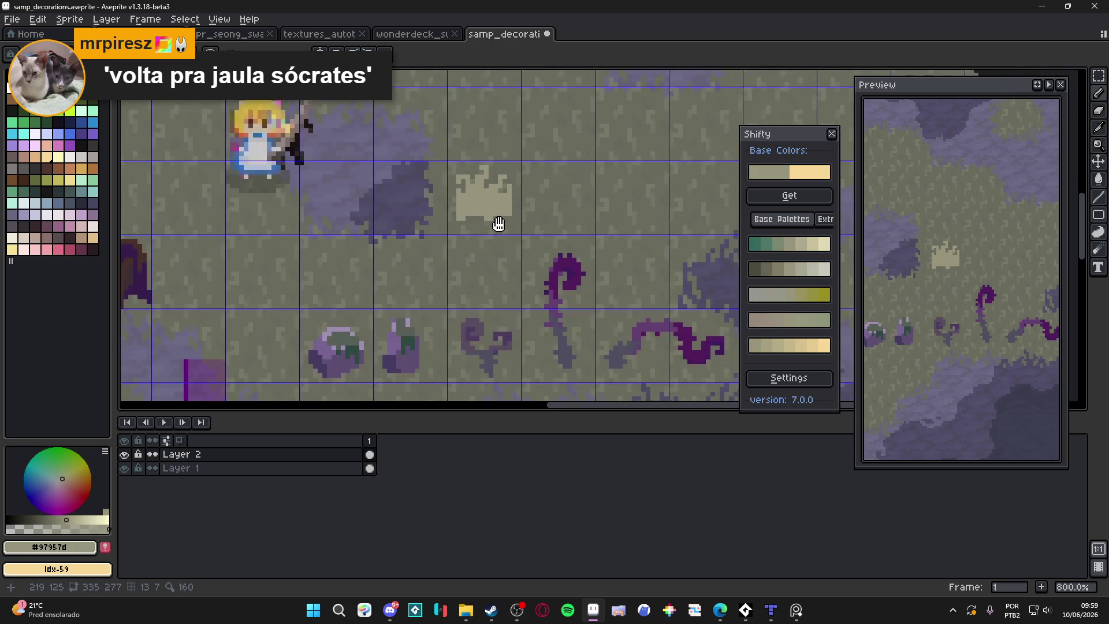
scroll(494, 222, up, 2)
alt+click(582, 352)
click(449, 172)
key(ctrl+z)
alt+click(468, 162)
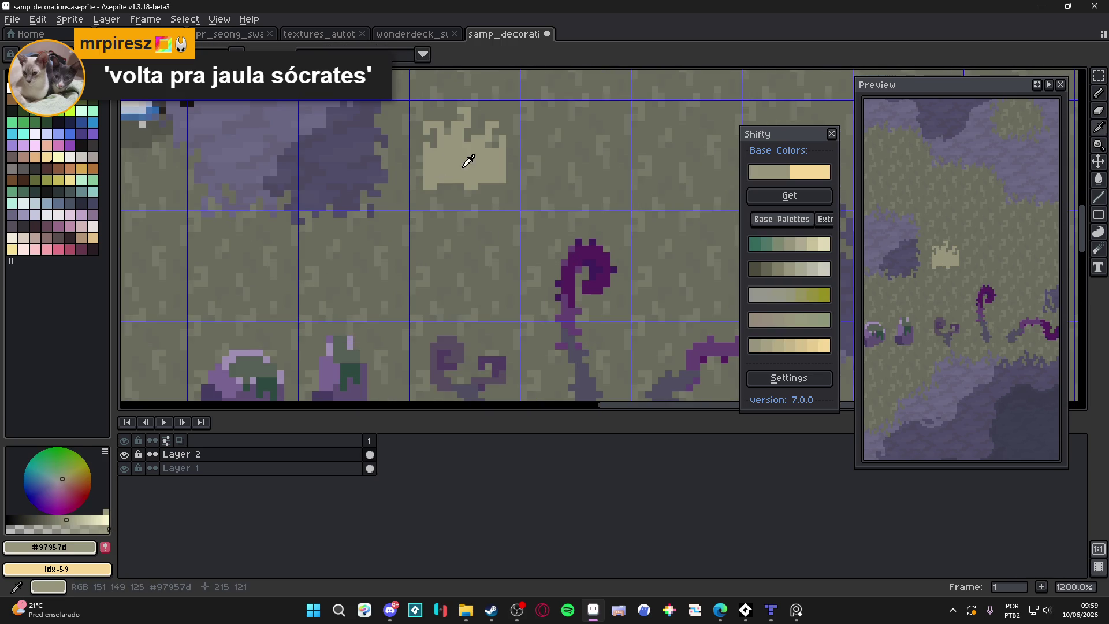
right_click(579, 291)
click(665, 314)
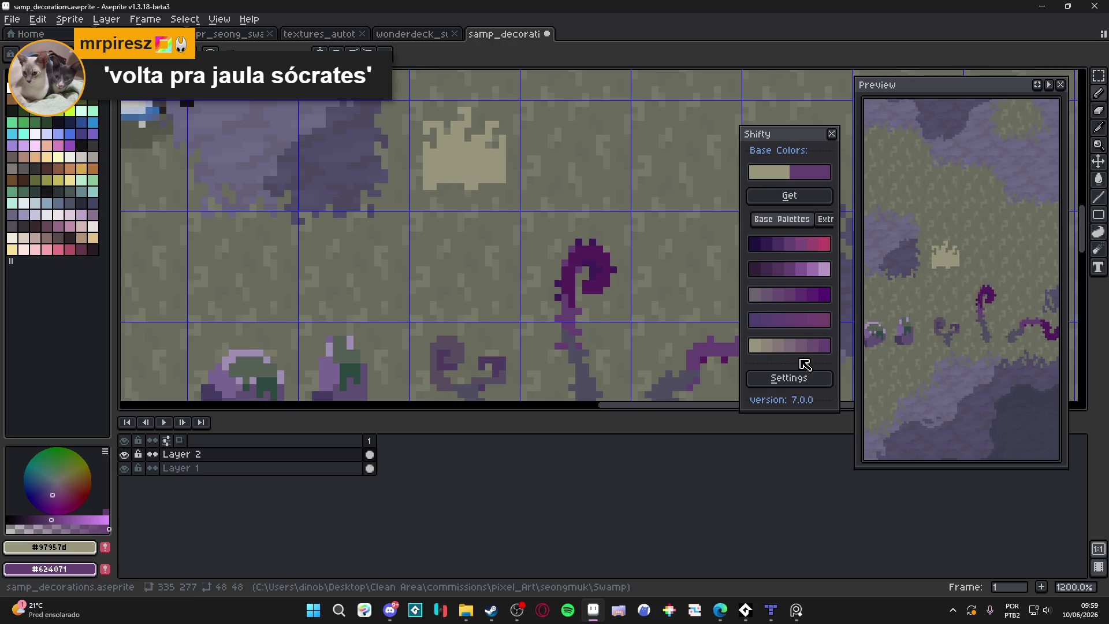
Paint a mauve shading block at the tuft's lower left.
click(789, 346)
scroll(434, 137, up, 1)
click(449, 126)
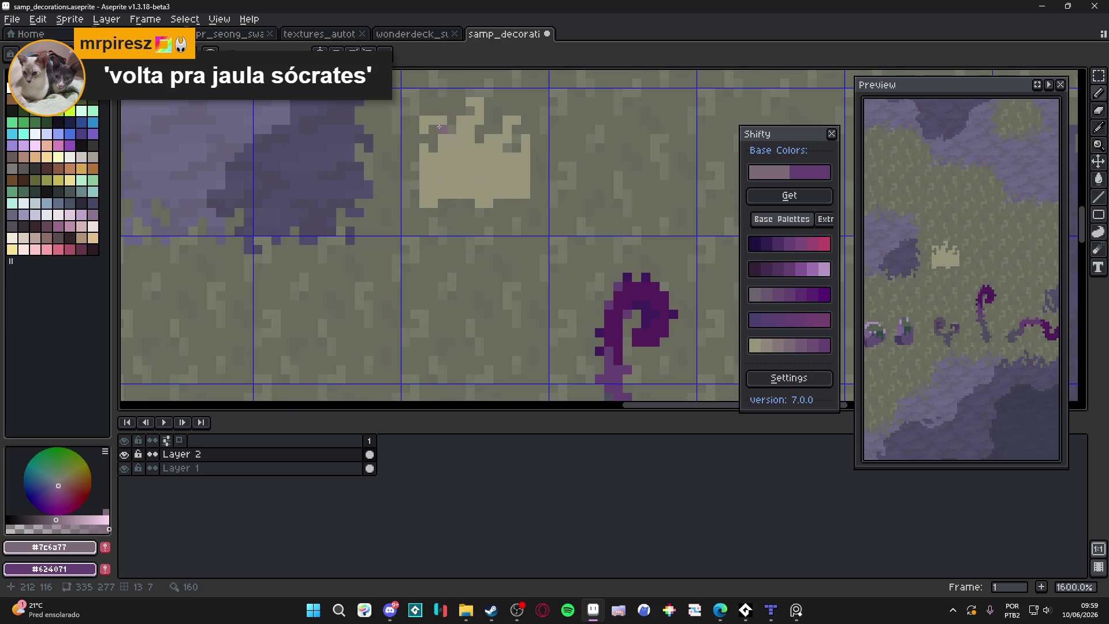
drag(441, 128, 440, 139)
key(ctrl+z)
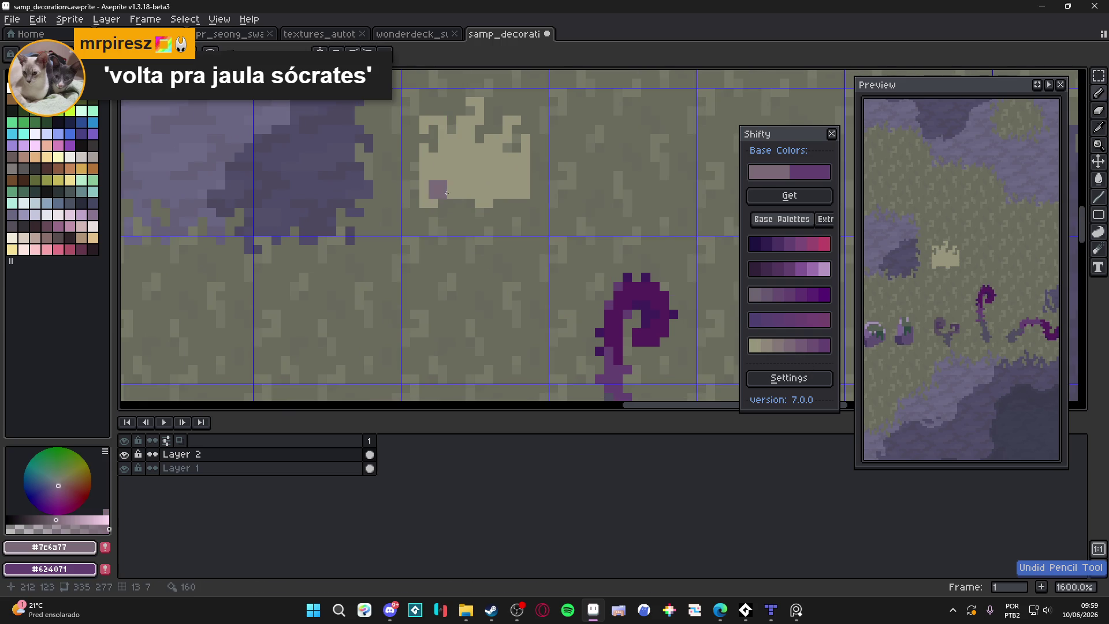
click(433, 195)
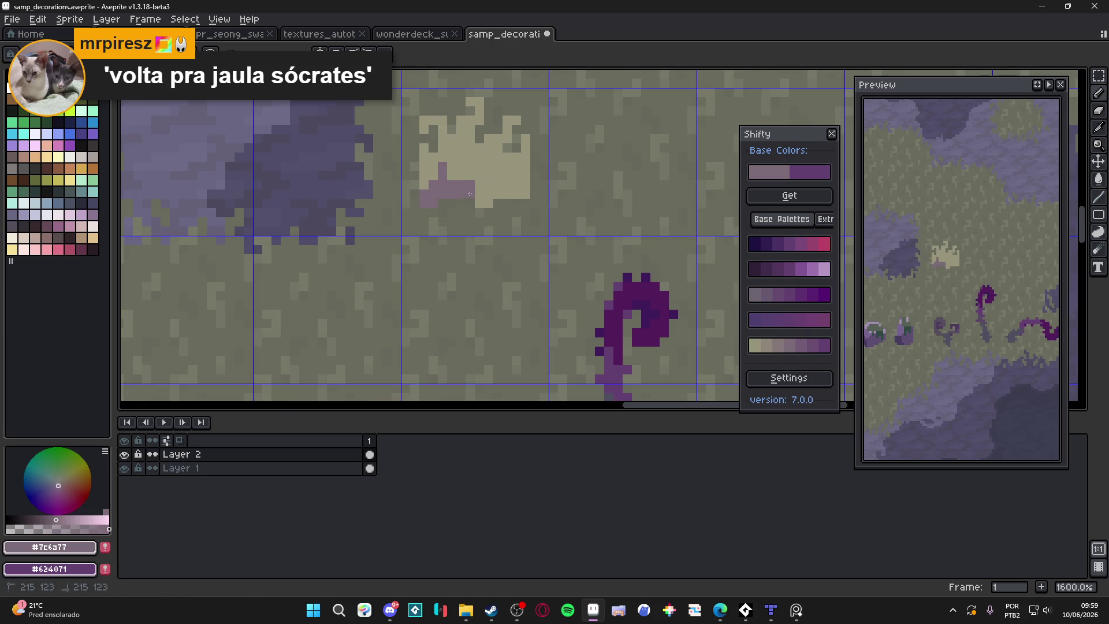
click(443, 150)
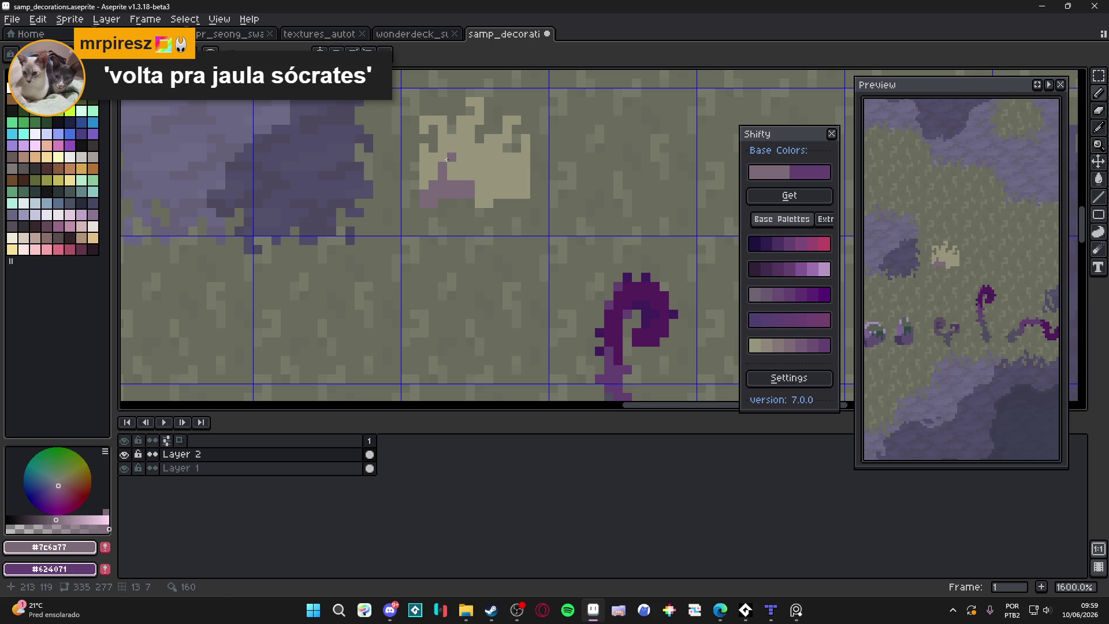
Try lighter mauve and beige fills on the shaded patch, undoing the beige.
click(772, 345)
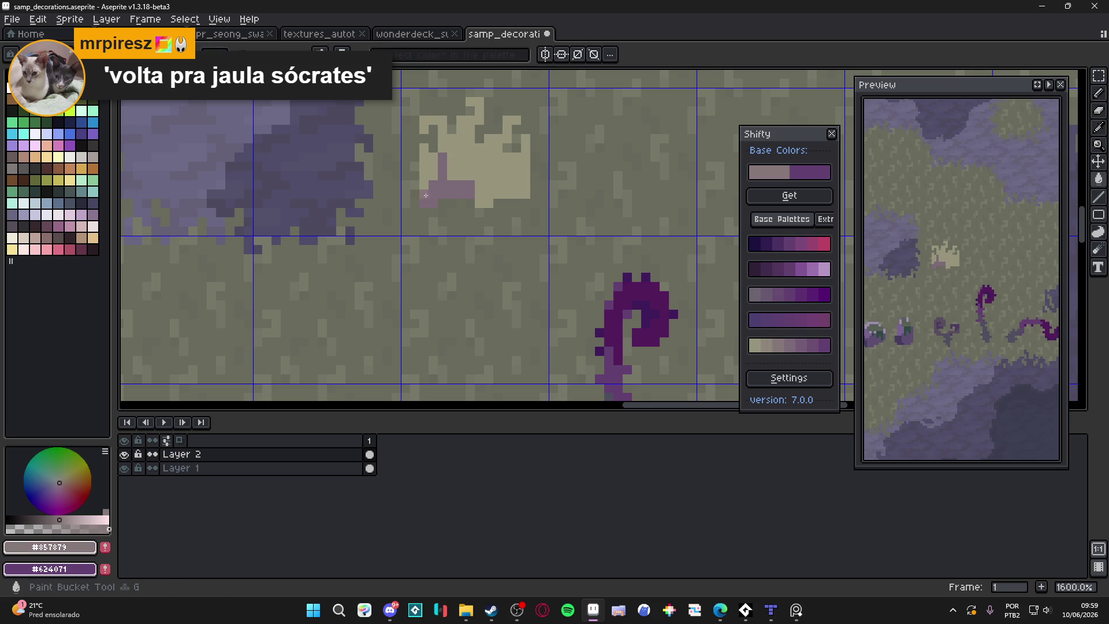
click(468, 186)
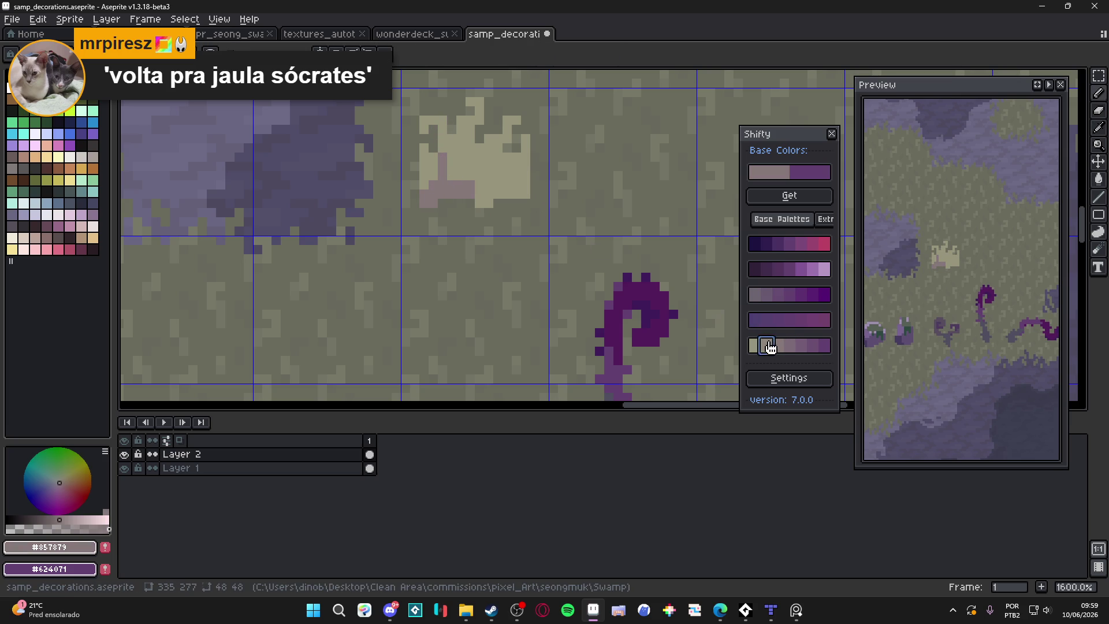
click(767, 345)
click(469, 185)
scroll(469, 217, down, 4)
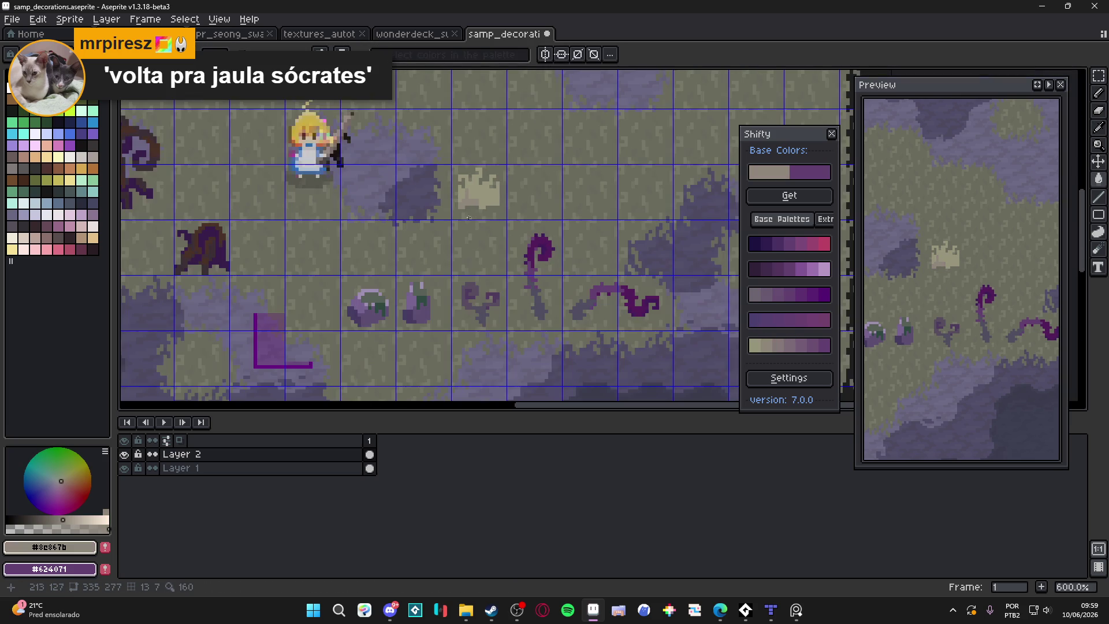
scroll(469, 210, up, 4)
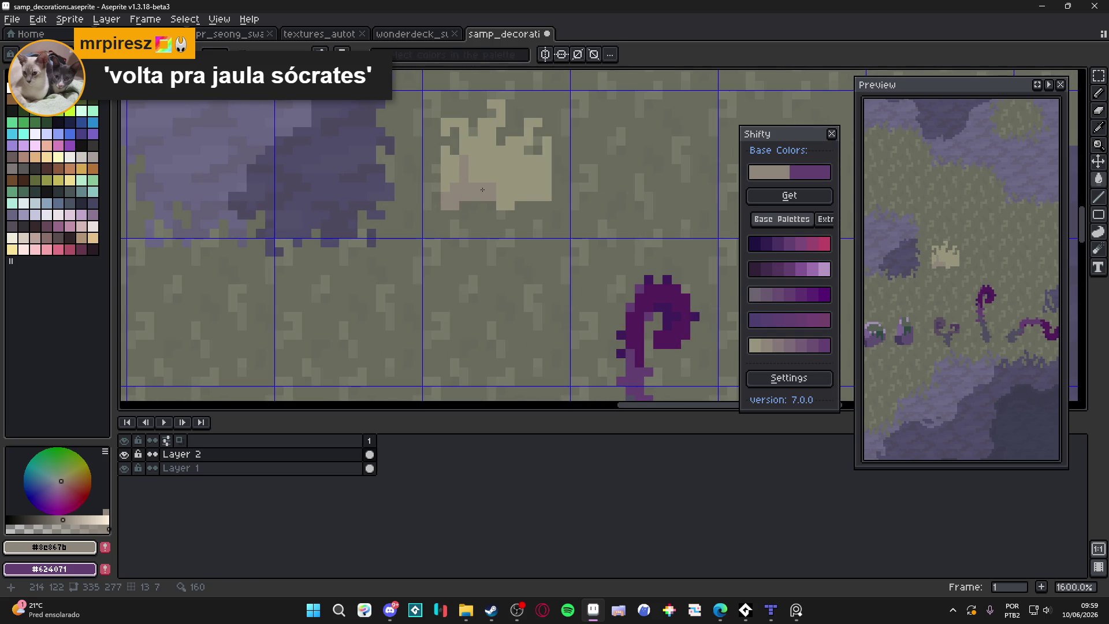
key(ctrl+z)
Add a lighter mauve block below the patch, then open the Steam store link from Discord.
alt+click(488, 197)
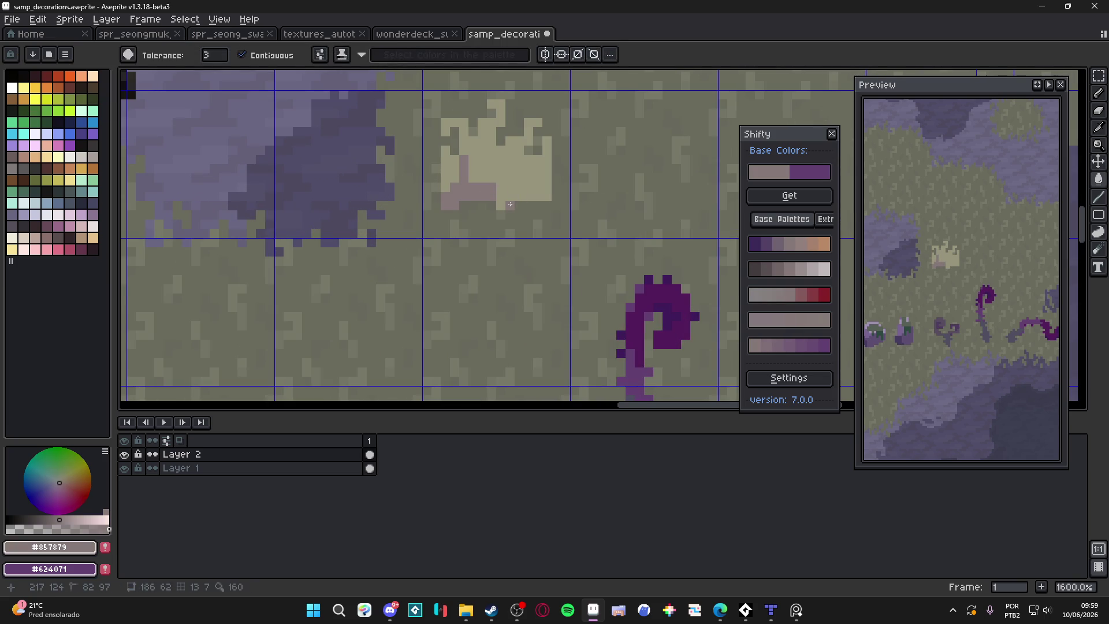
key(b)
click(509, 203)
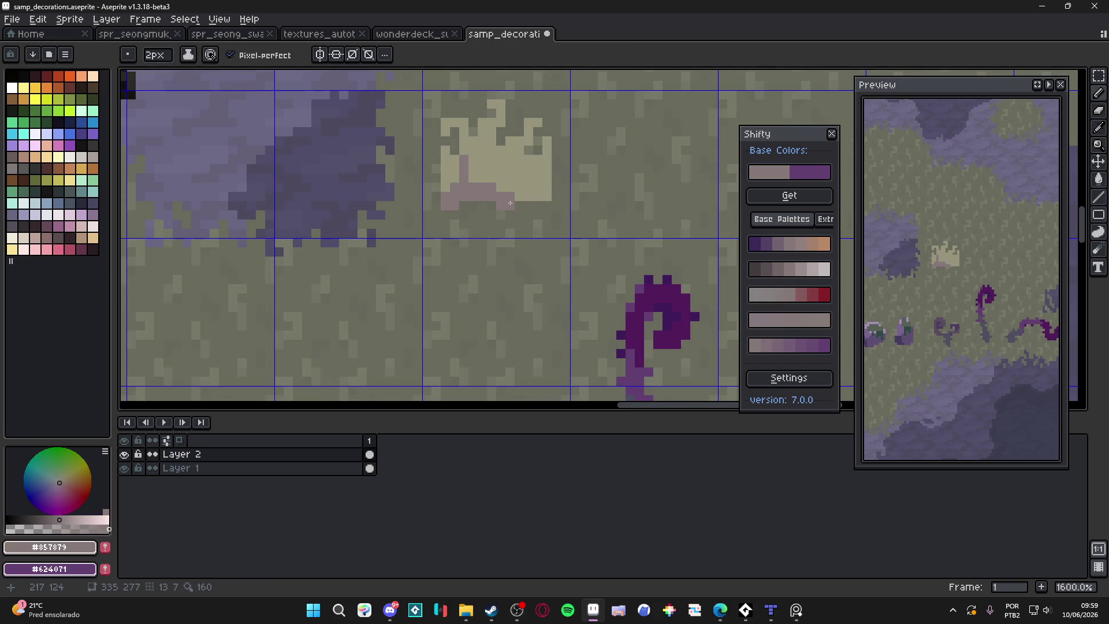
drag(510, 203, 512, 235)
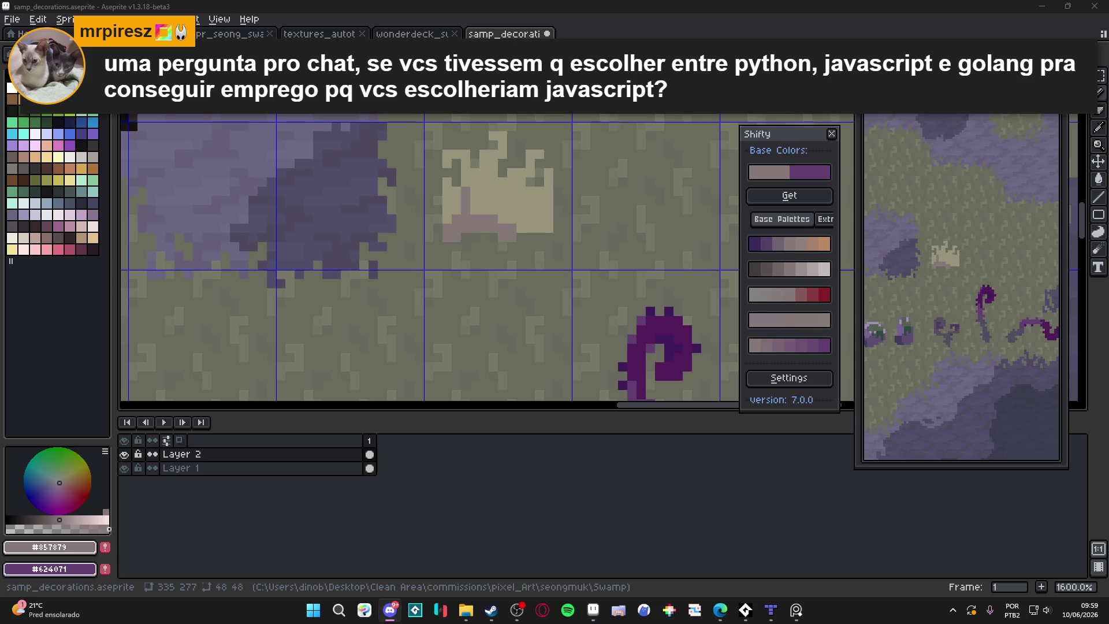
key(alt+Tab)
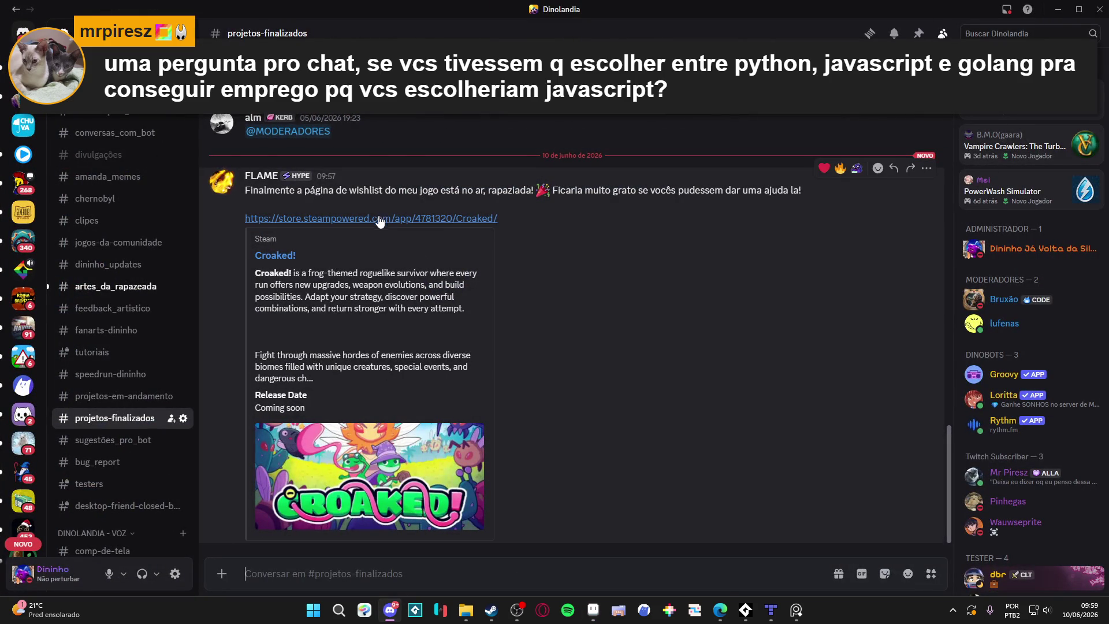
click(383, 218)
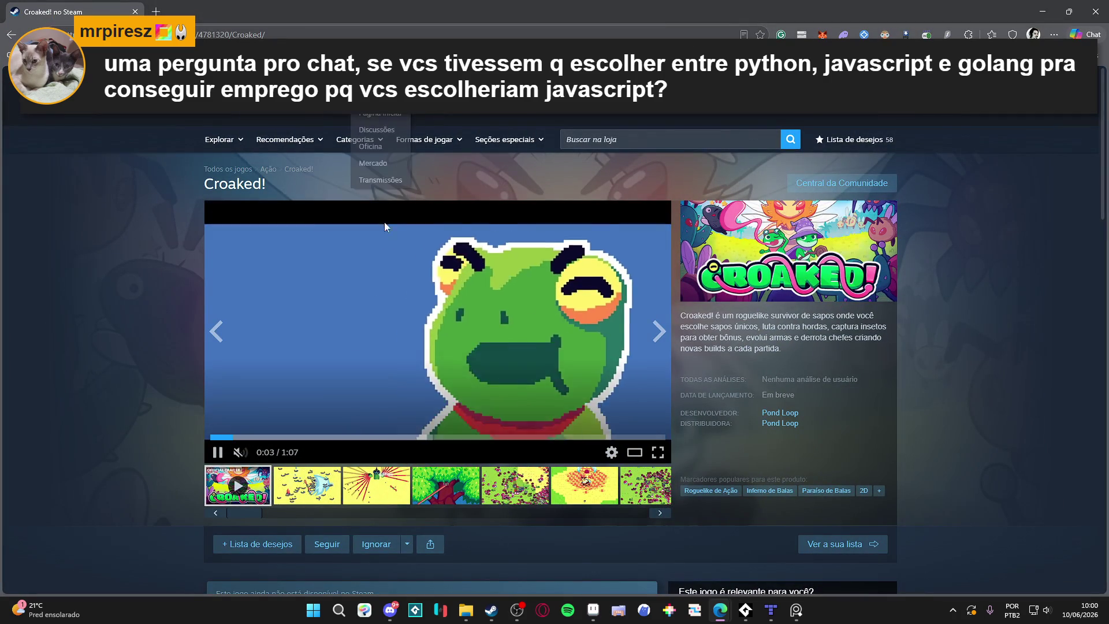
Browse through the Croaked! gameplay screenshots on the Steam page.
click(391, 488)
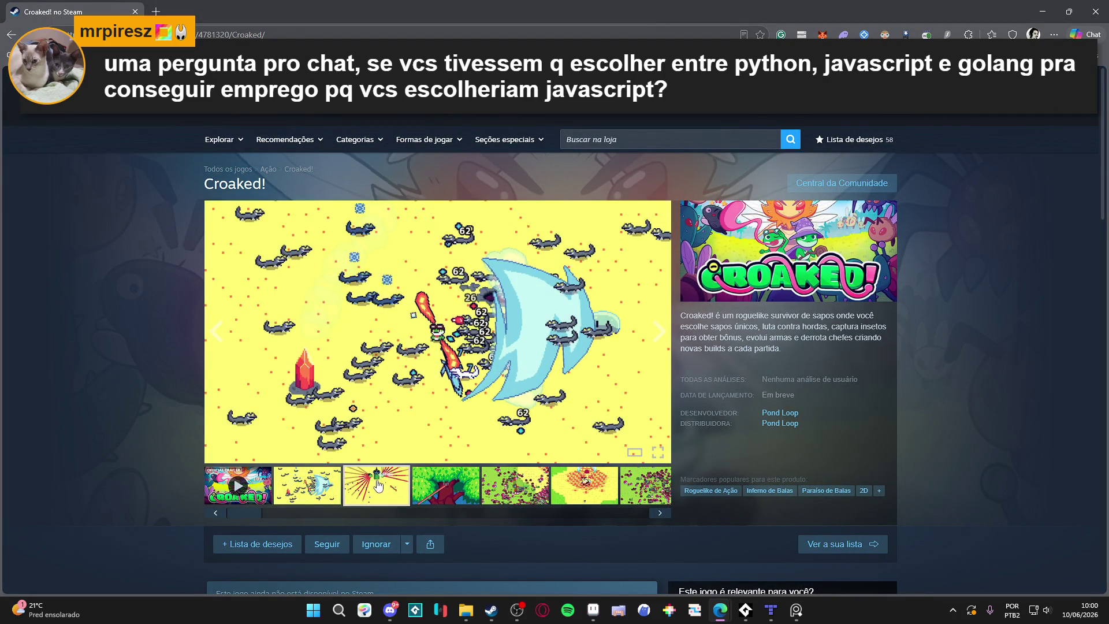
click(434, 489)
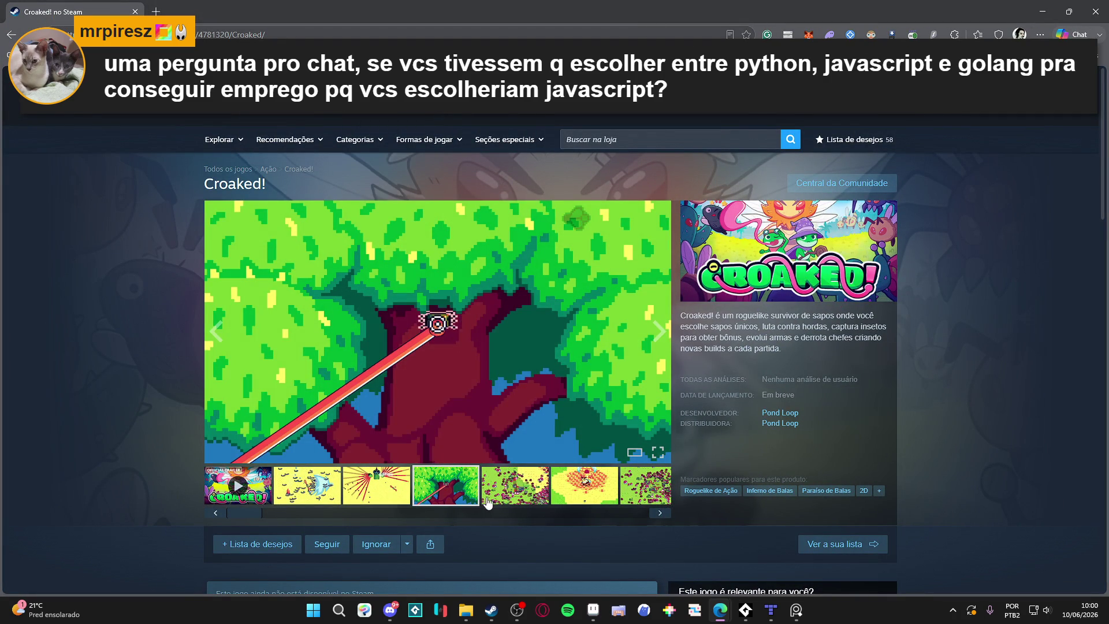
click(559, 500)
click(649, 501)
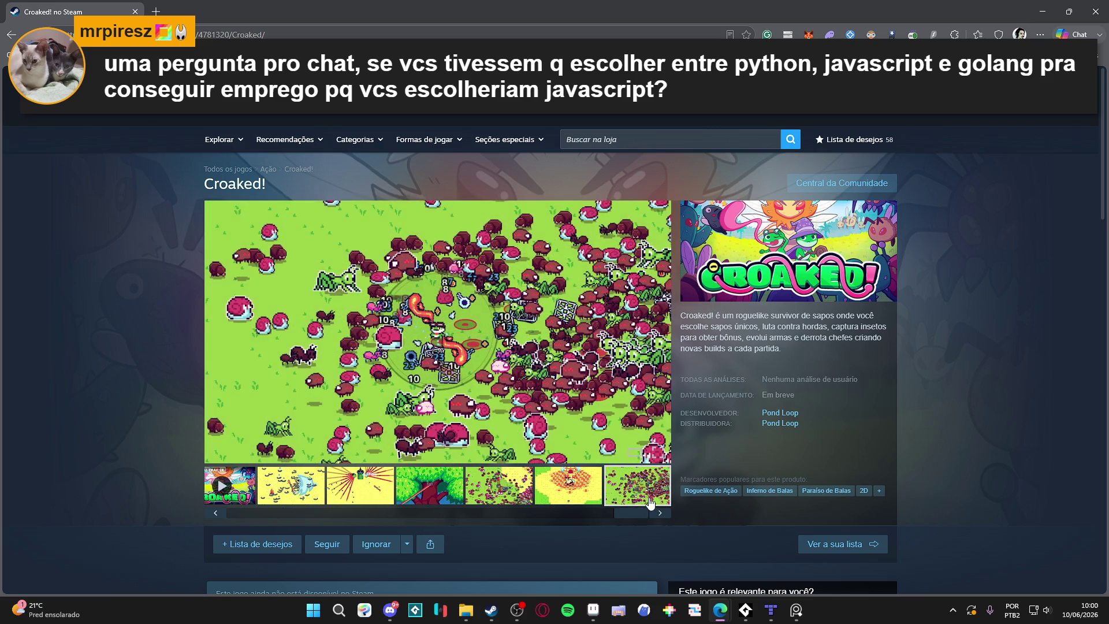
key(ctrl+l)
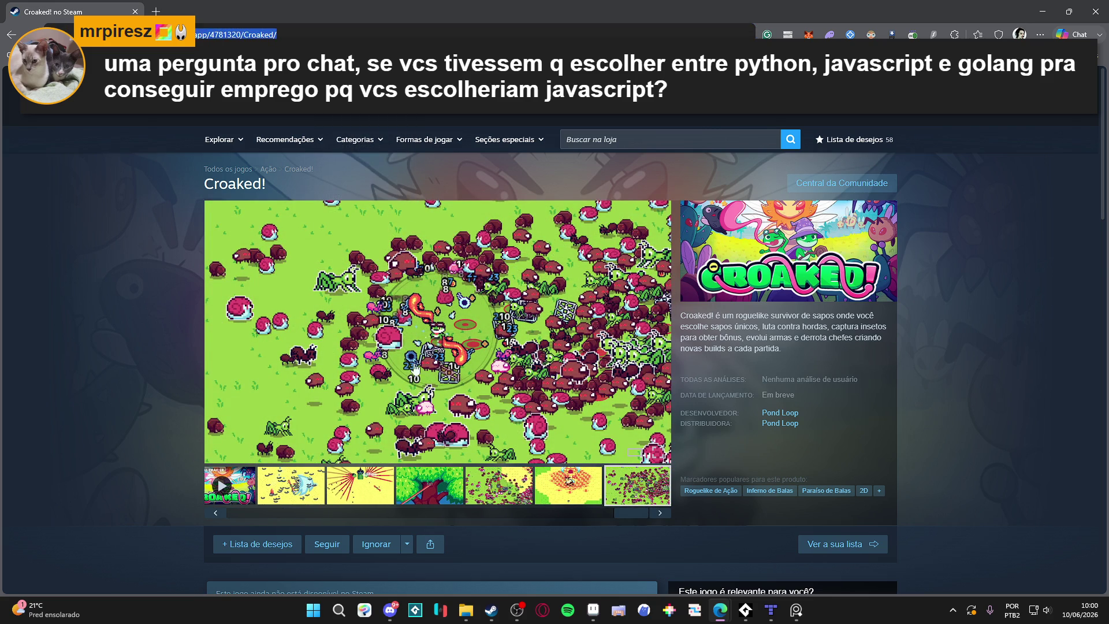
scroll(408, 456, down, 3)
Add Croaked! to the wishlist, pause the trailer and minimize the browser.
click(257, 370)
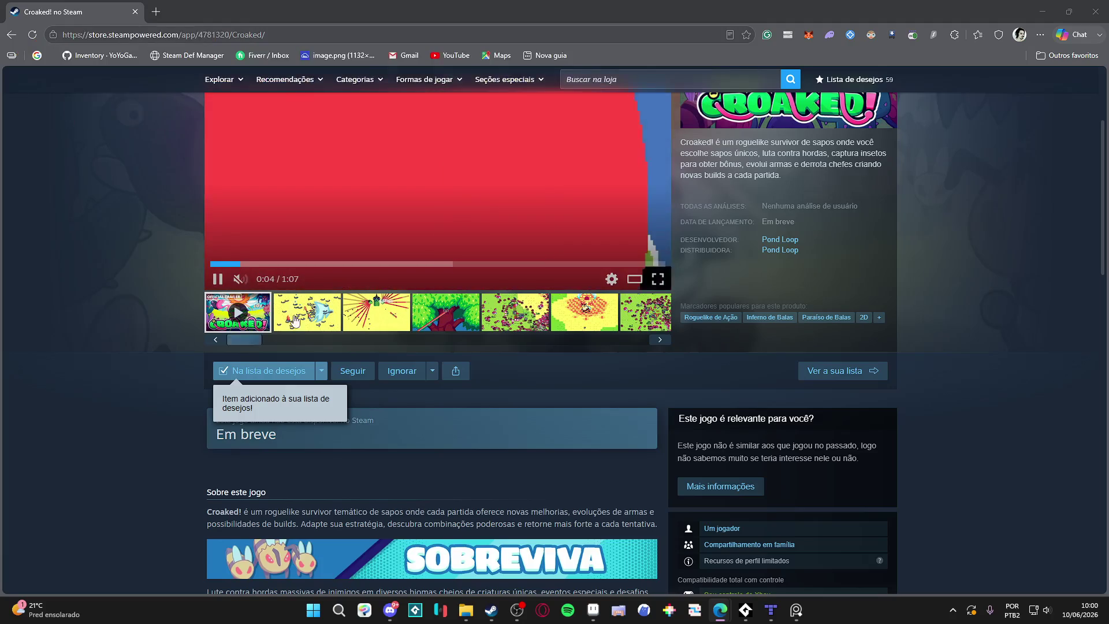
scroll(295, 320, up, 3)
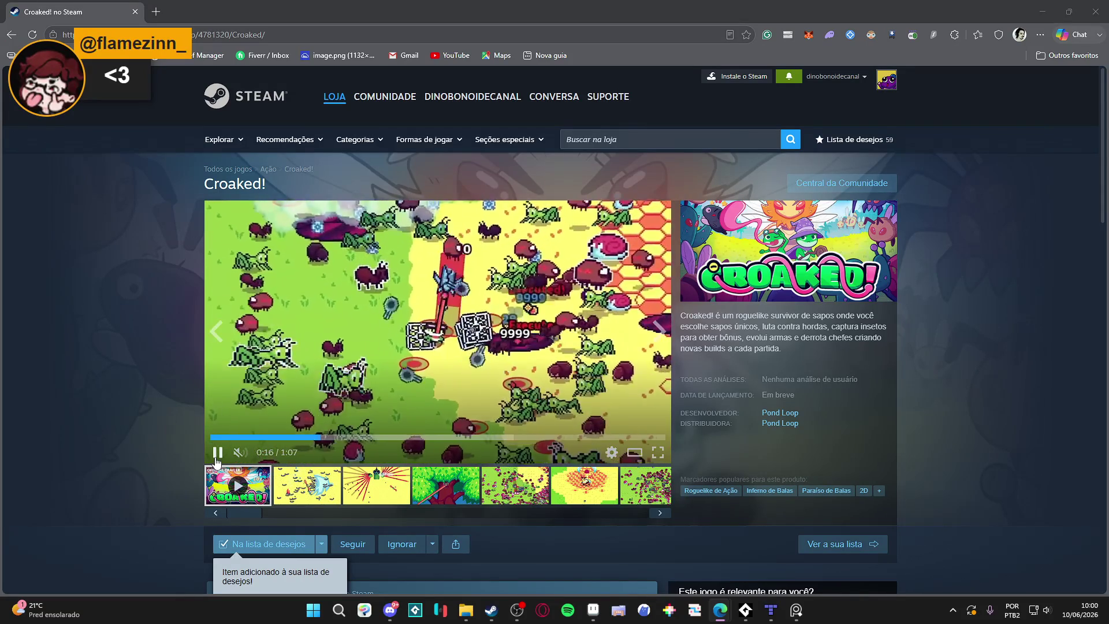
click(216, 455)
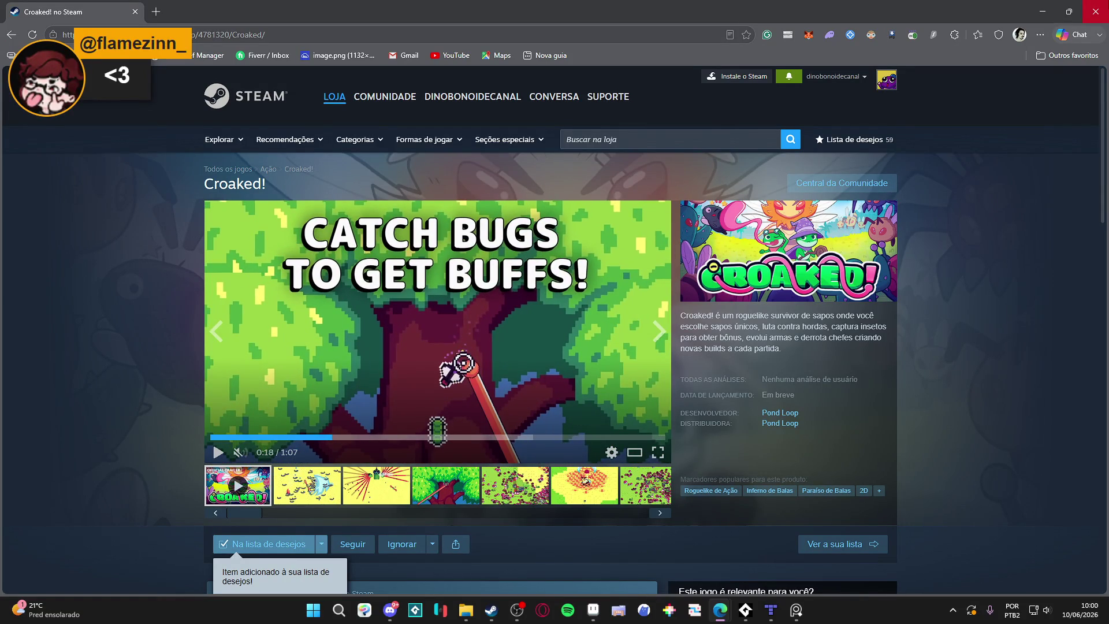
click(1050, 10)
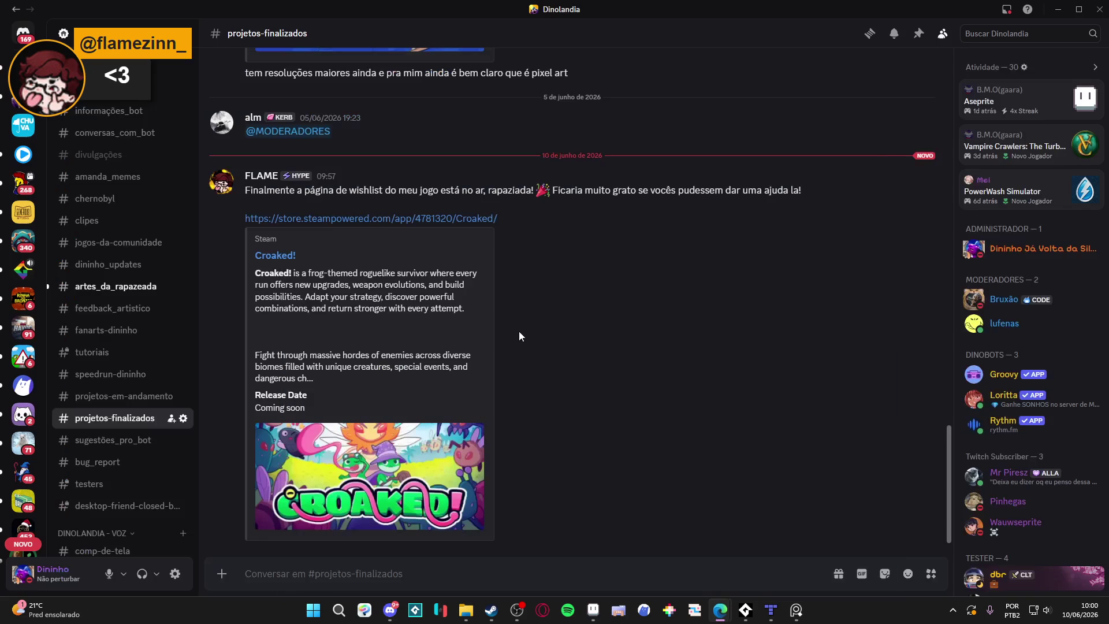
Back in Aseprite, paint a pinkish-grey base across the tuft's lower part.
click(1058, 10)
scroll(548, 209, up, 3)
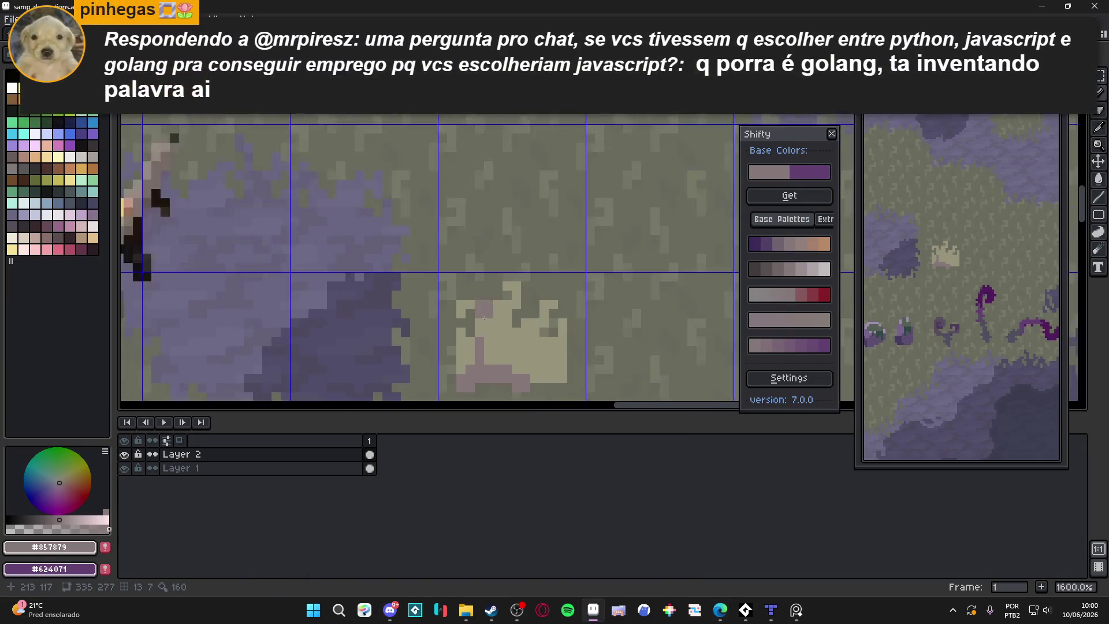
mouse_move(495, 276)
mouse_down()
mouse_move(514, 269)
mouse_move(505, 271)
mouse_move(549, 297)
mouse_move(600, 298)
mouse_up()
mouse_move(556, 249)
mouse_down()
mouse_move(556, 281)
mouse_move(599, 278)
mouse_up()
drag(518, 222, 516, 252)
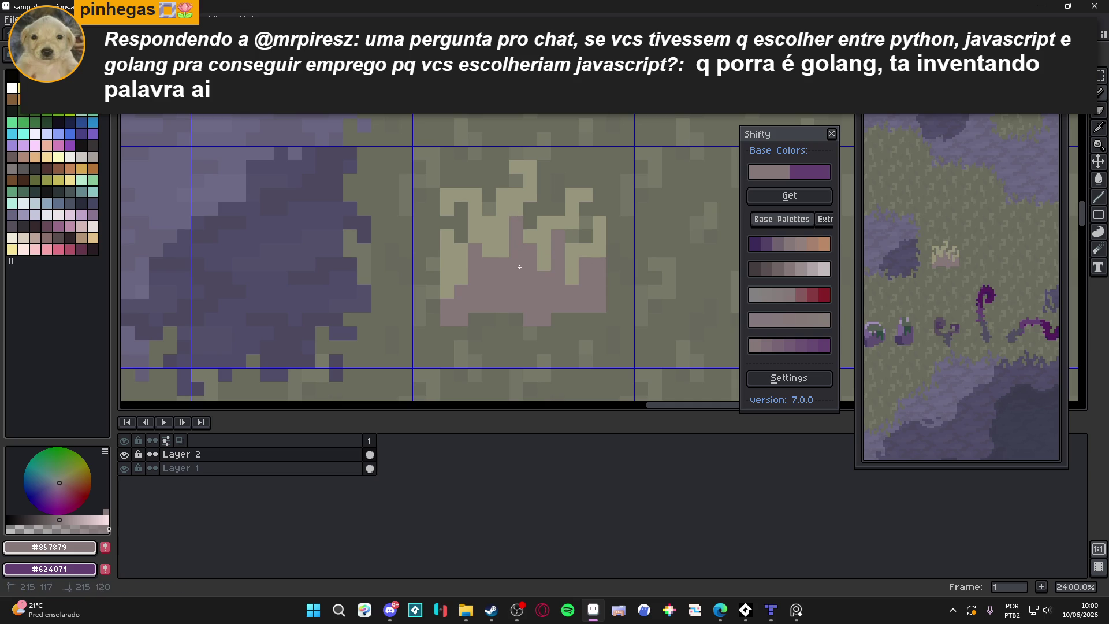
click(517, 208)
click(488, 237)
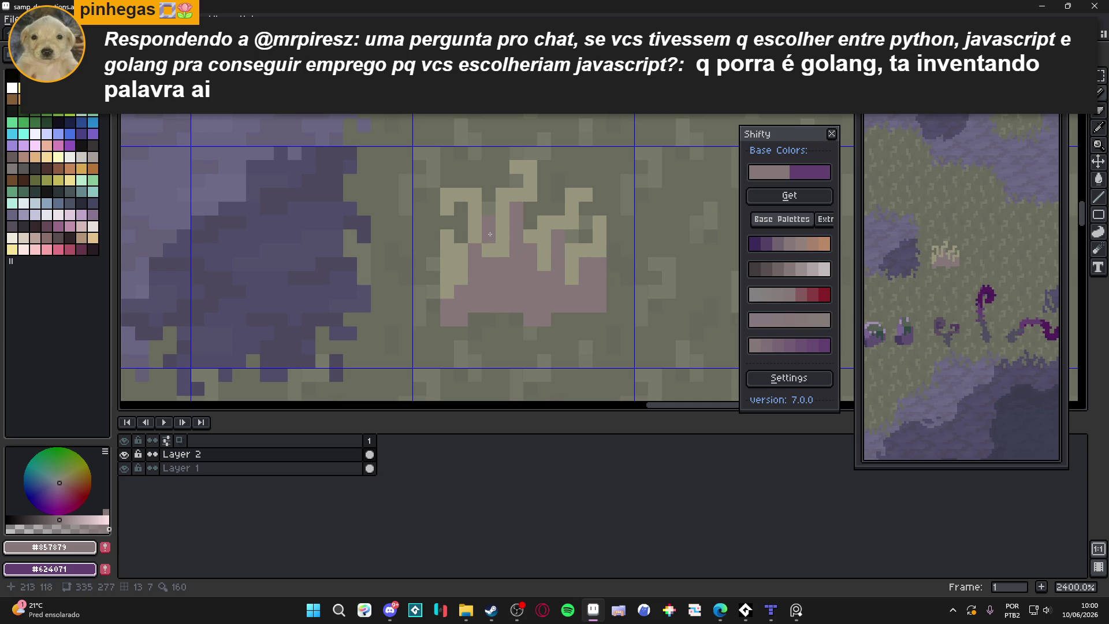
scroll(490, 249, down, 2)
scroll(497, 257, up, 3)
Add tan strands rising from the tuft's base.
alt+click(499, 261)
click(521, 263)
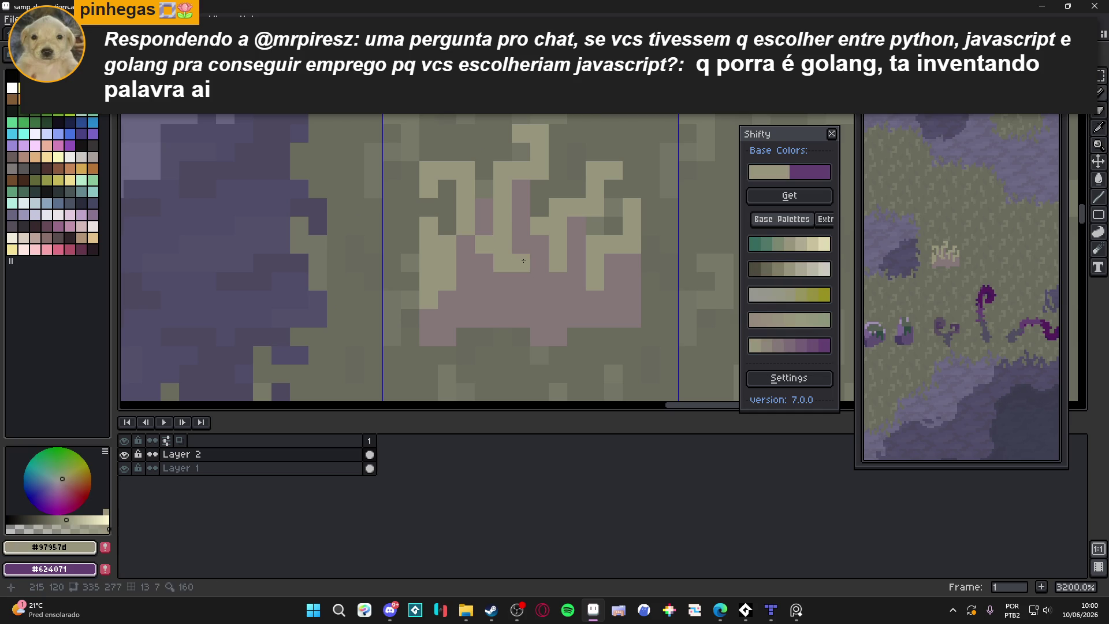
click(520, 282)
click(484, 262)
click(483, 283)
click(482, 299)
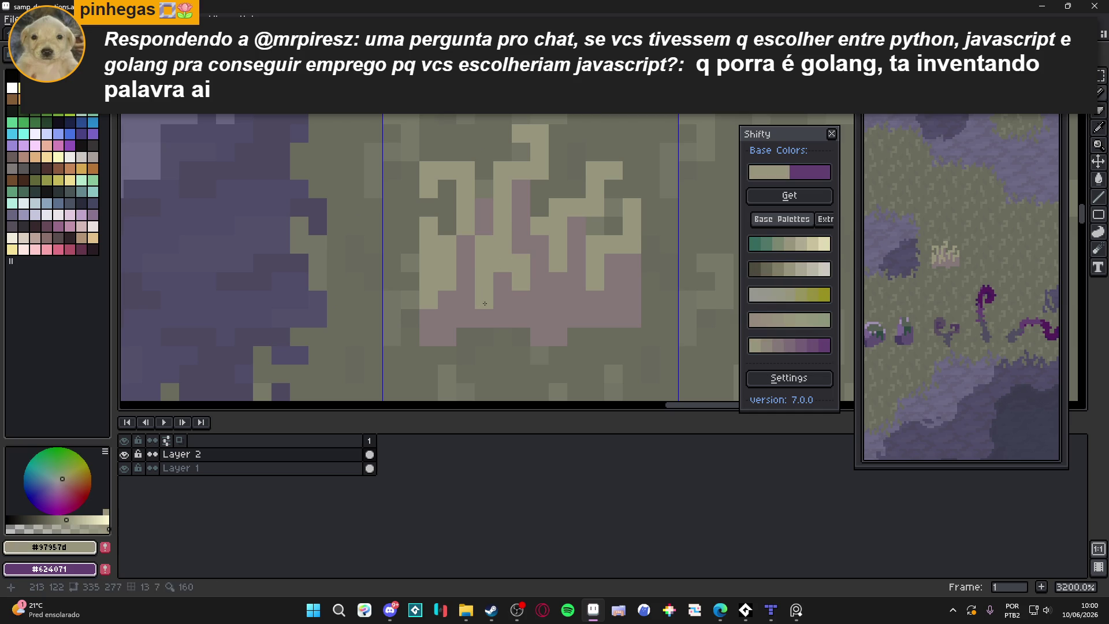
Touch up the tuft with extra pinkish-grey pixels.
alt+click(477, 234)
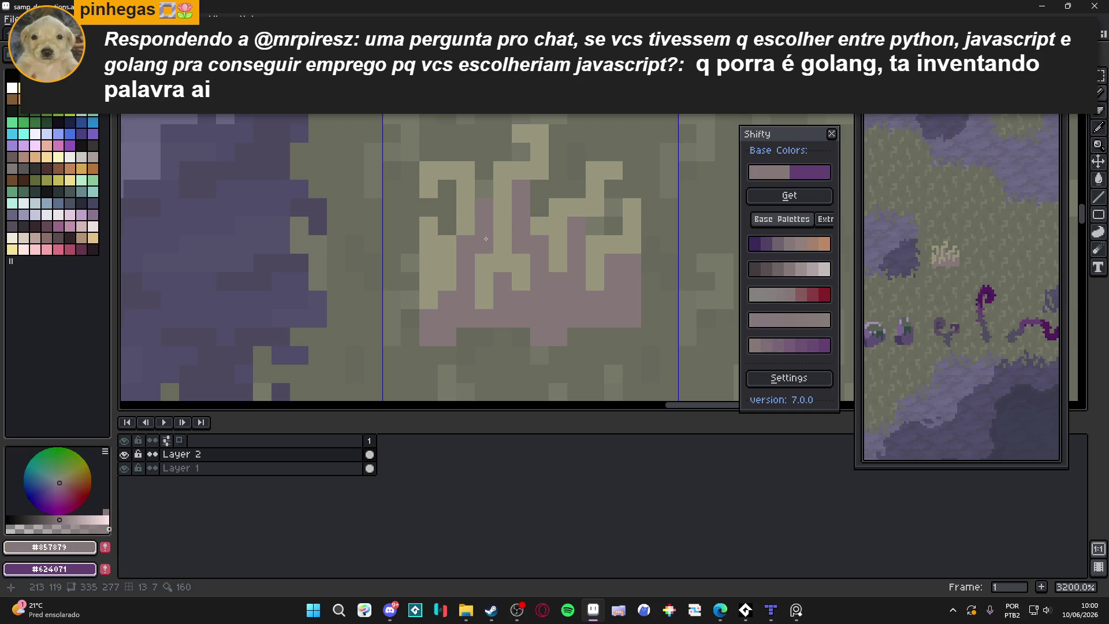
click(501, 245)
click(465, 226)
alt+click(460, 250)
scroll(459, 250, down, 2)
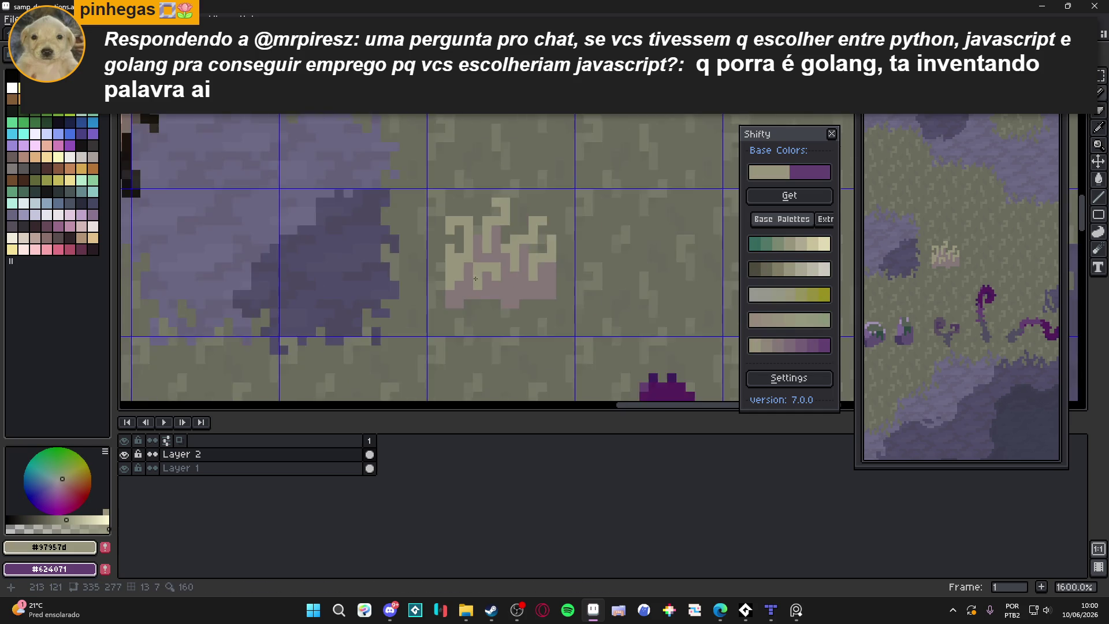
scroll(485, 277, up, 2)
scroll(508, 290, down, 1)
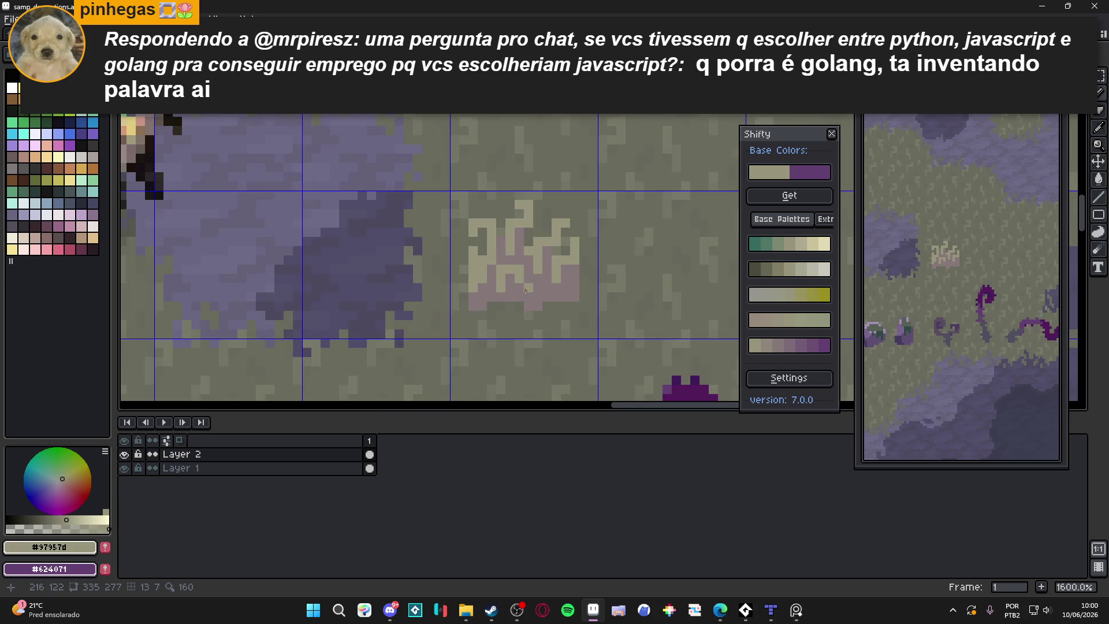
scroll(553, 265, down, 2)
scroll(560, 272, up, 2)
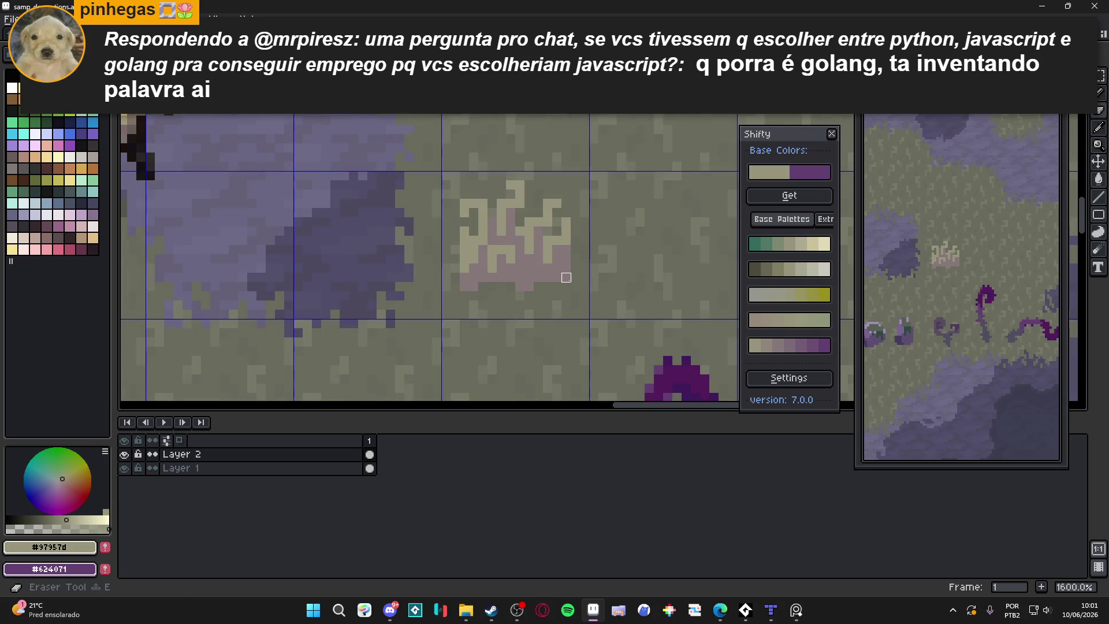
Paint pinkish-grey #857879 pixels just right of the tuft.
alt+click(558, 263)
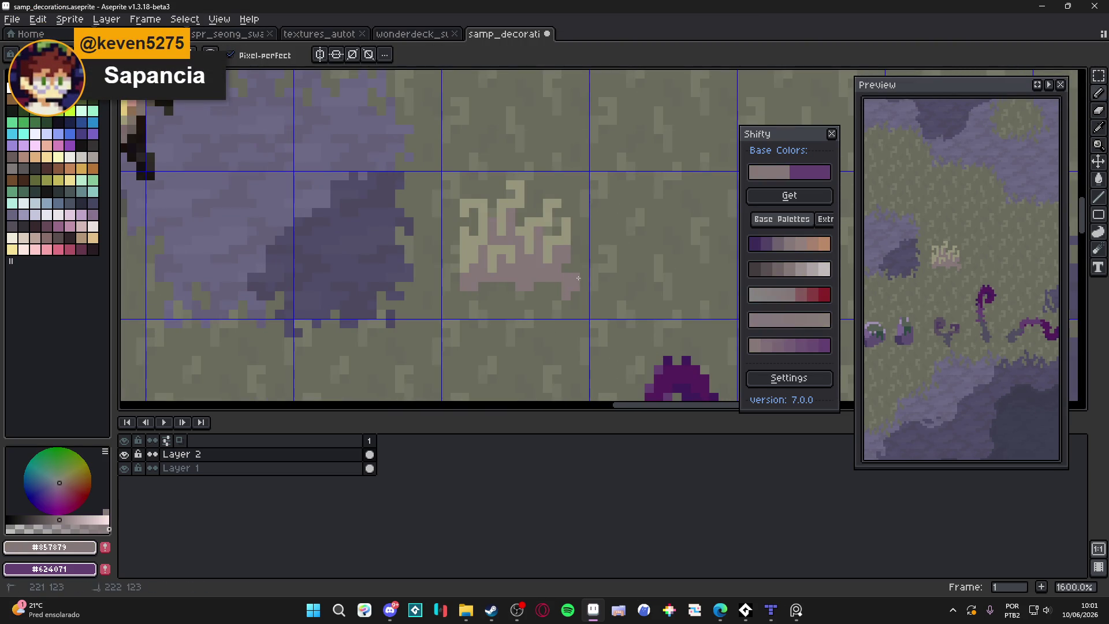
key(alt)
click(584, 280)
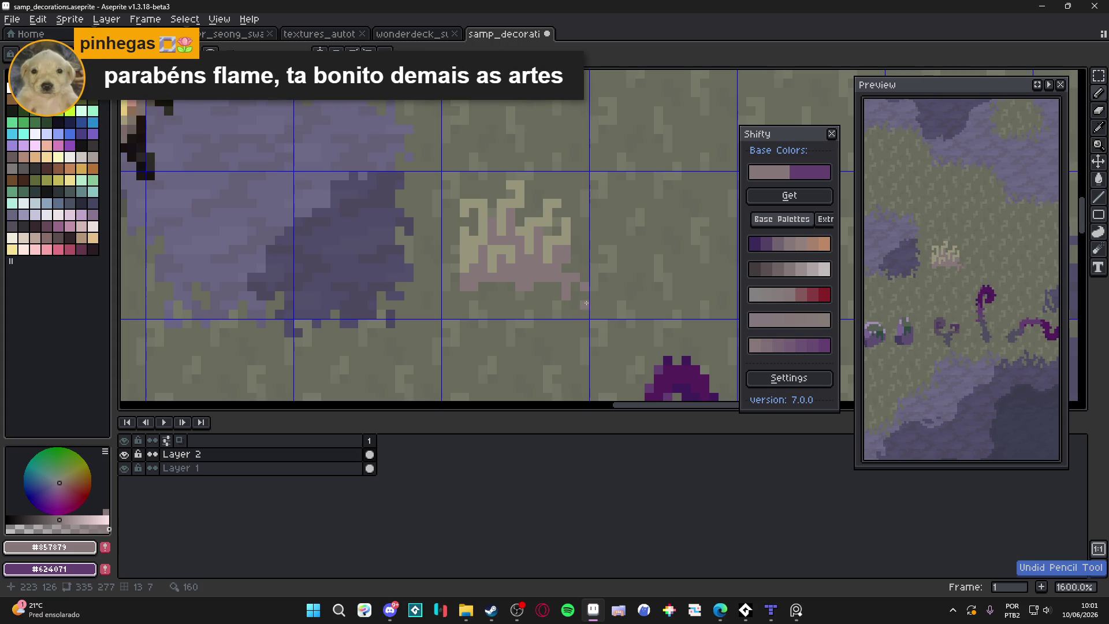
scroll(580, 292, up, 2)
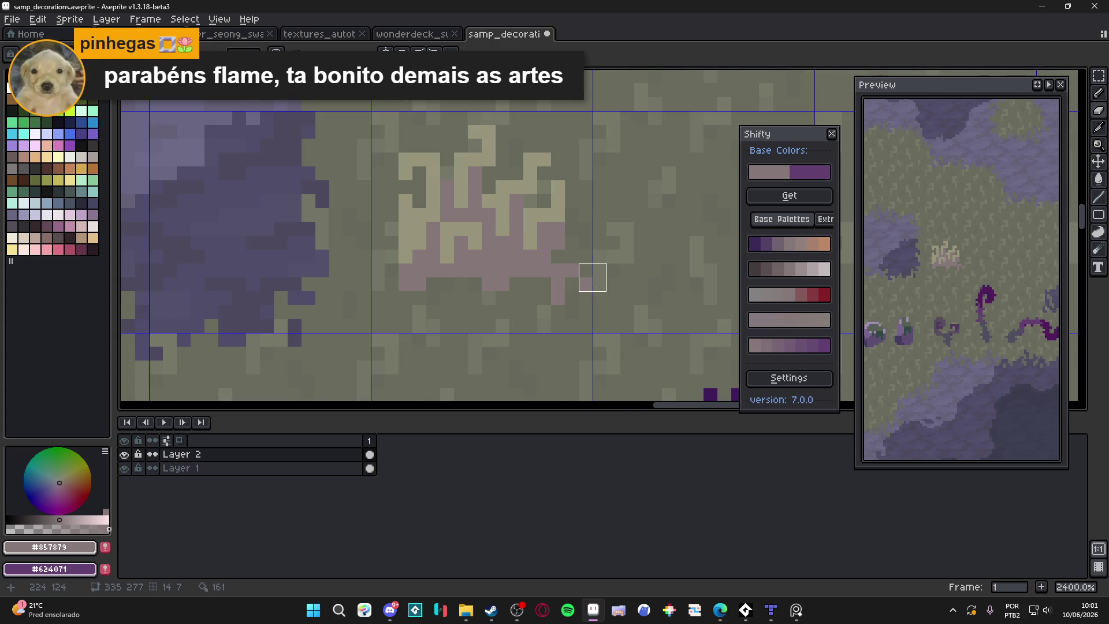
key(b)
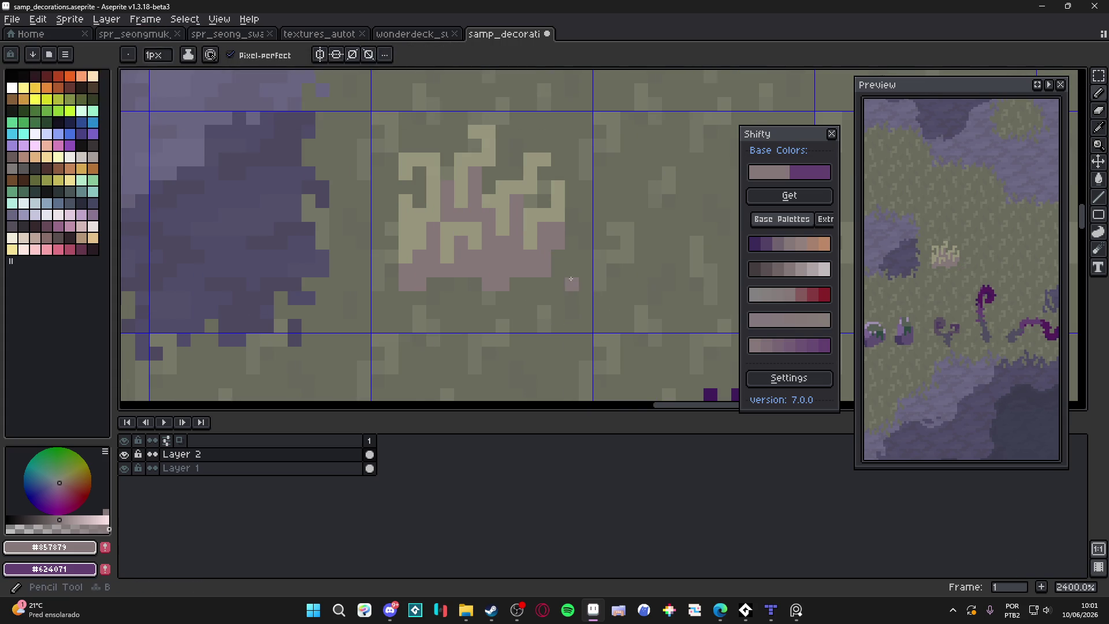
drag(573, 269, 570, 284)
scroll(464, 257, left, 2)
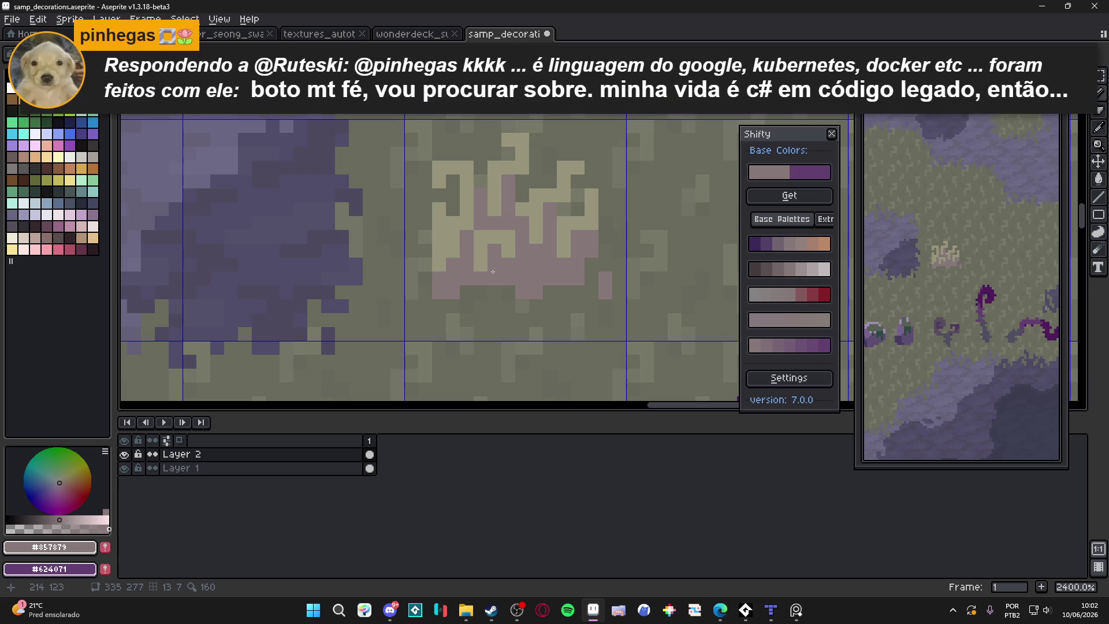
Eyedrop khaki #97957d from the tuft, zoom out to the full scene, then back in to 1200%.
scroll(441, 240, up, 1)
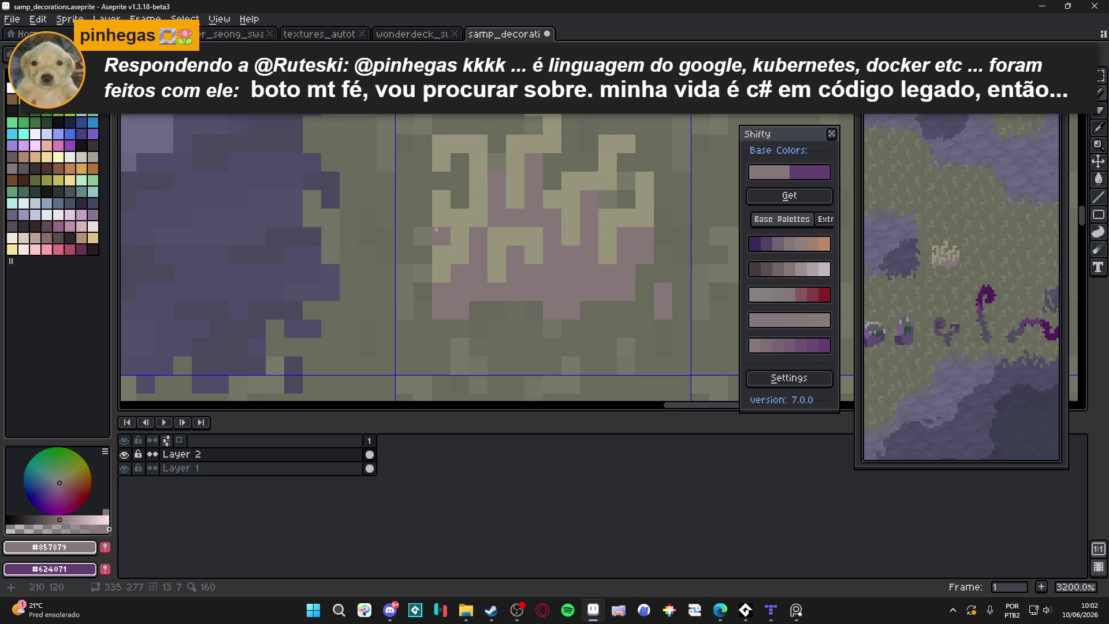
alt+click(439, 195)
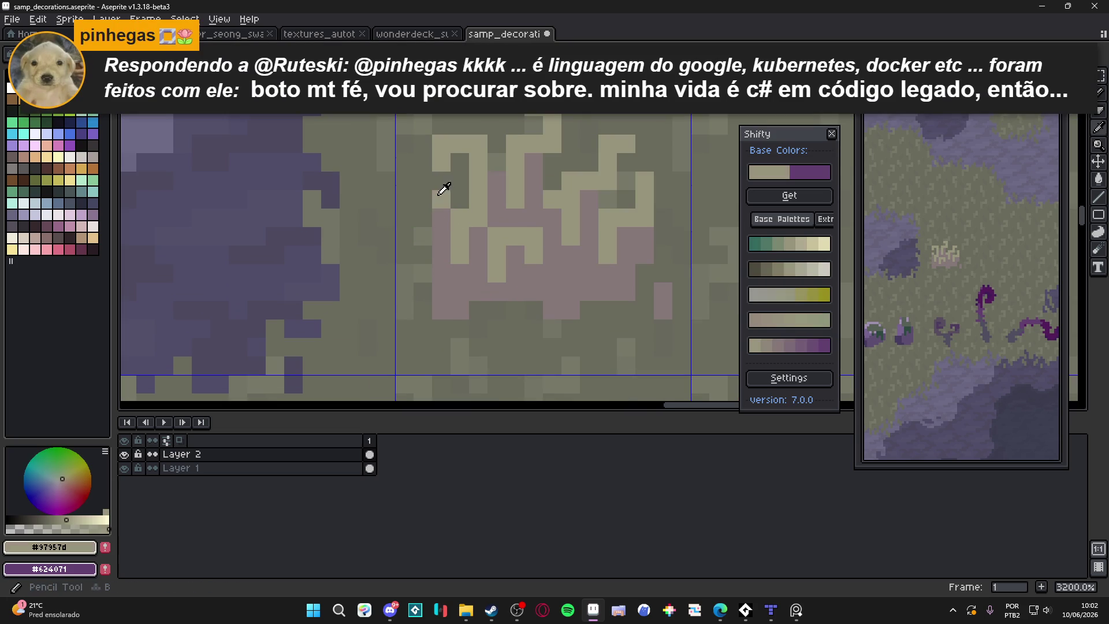
scroll(486, 290, down, 6)
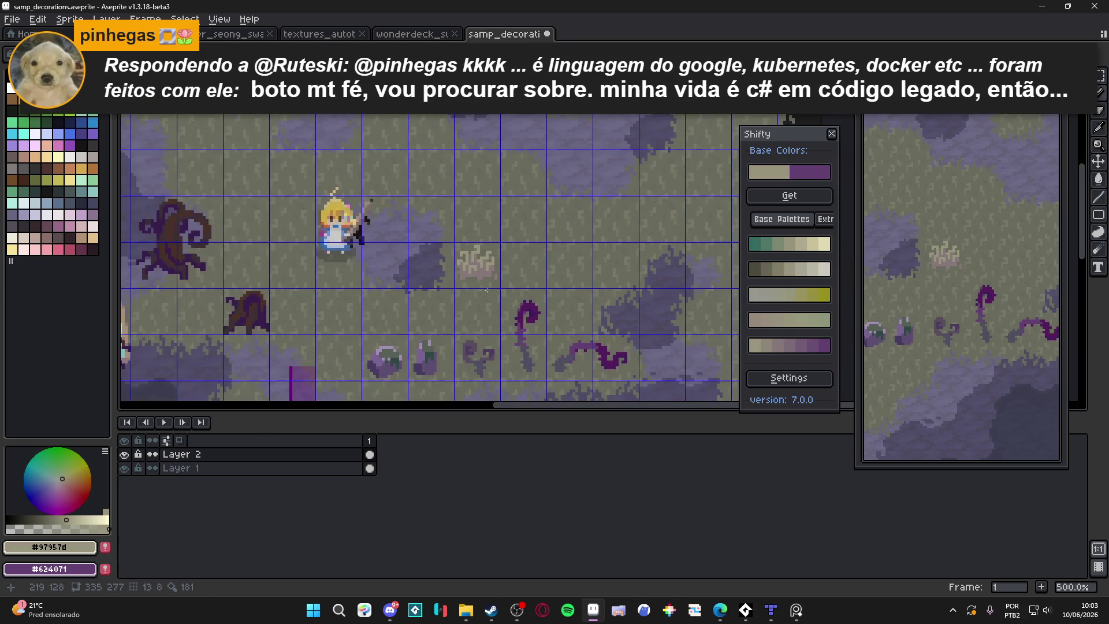
scroll(508, 265, down, 1)
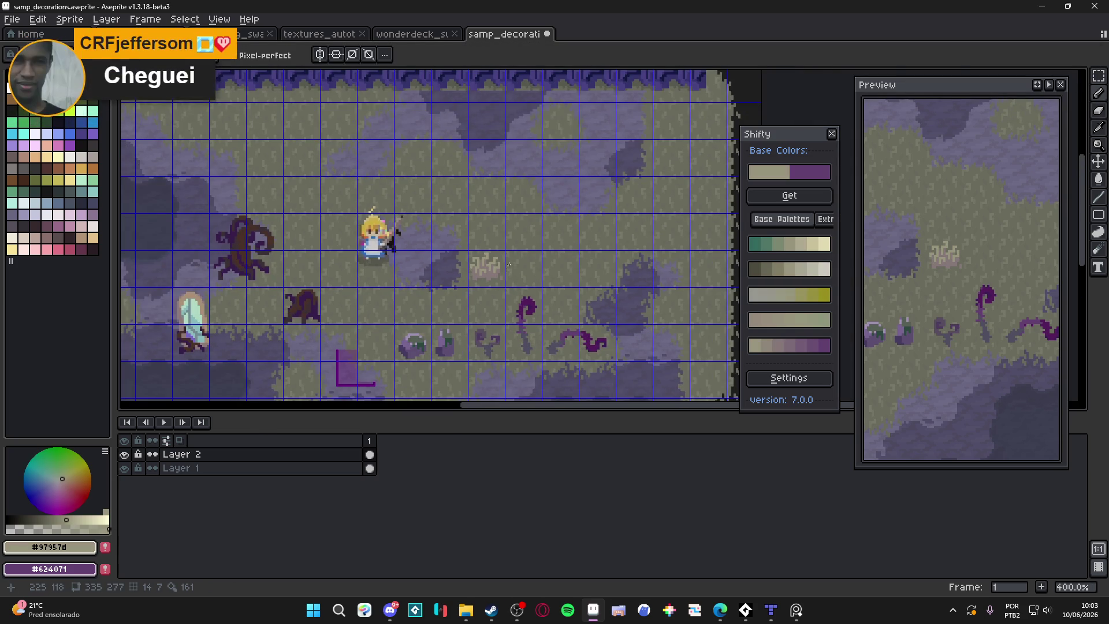
scroll(509, 265, up, 5)
scroll(516, 282, down, 4)
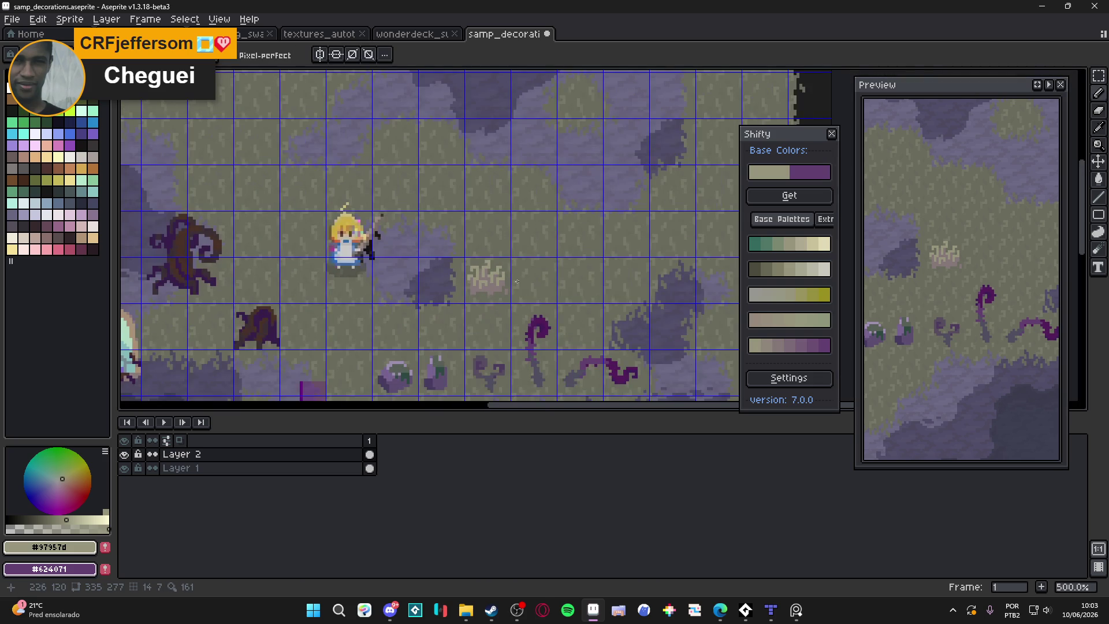
scroll(517, 287, down, 1)
scroll(497, 278, up, 3)
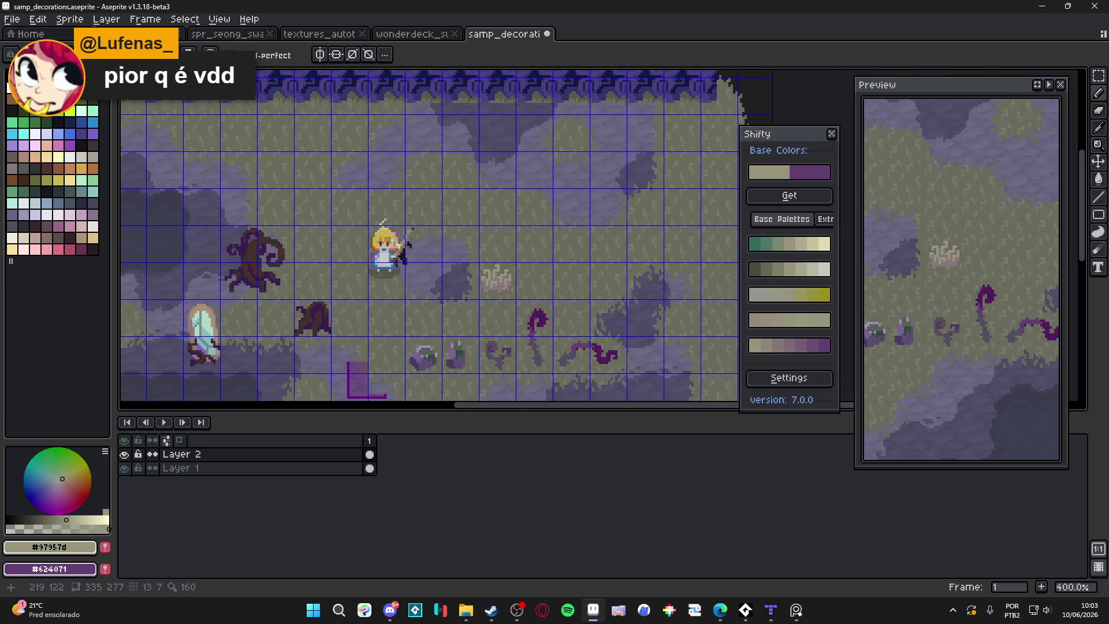
scroll(496, 278, up, 2)
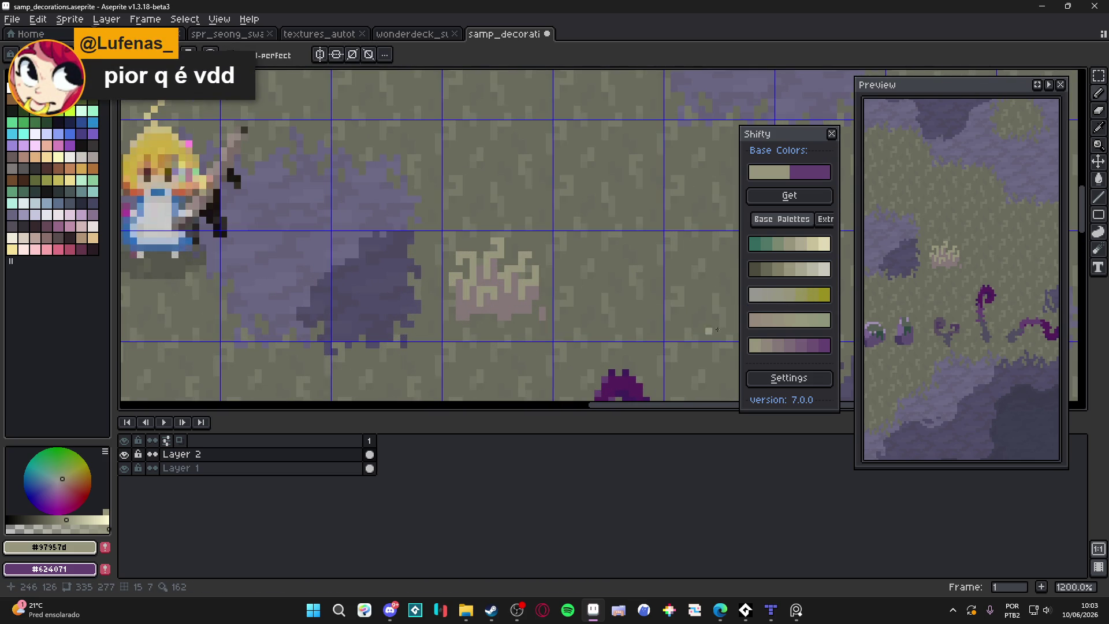
Pick yellow-green from the Shifty ramp and draw highlight tips on the tuft's upper blades.
click(49, 110)
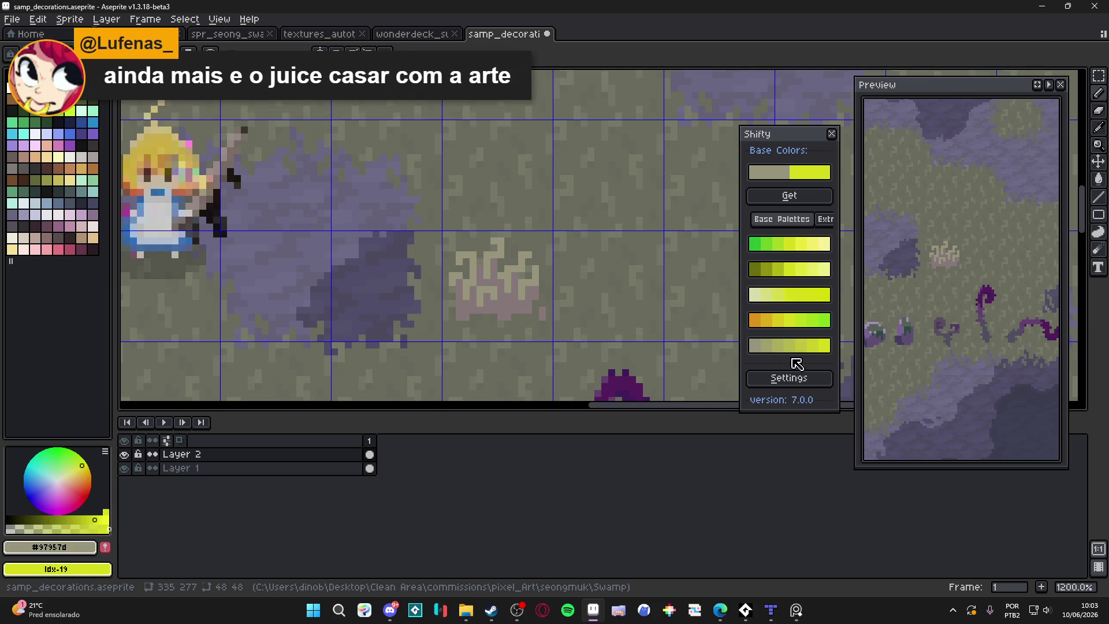
click(771, 348)
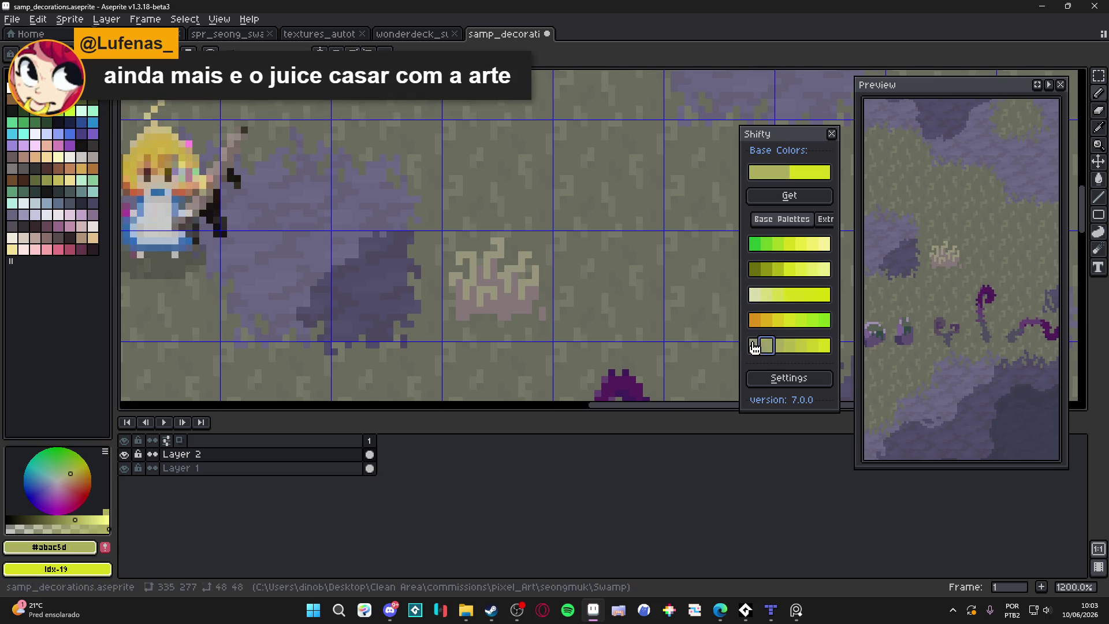
scroll(505, 246, up, 3)
mouse_move(478, 242)
mouse_down()
mouse_move(487, 267)
mouse_move(459, 267)
mouse_move(459, 281)
mouse_up()
click(404, 267)
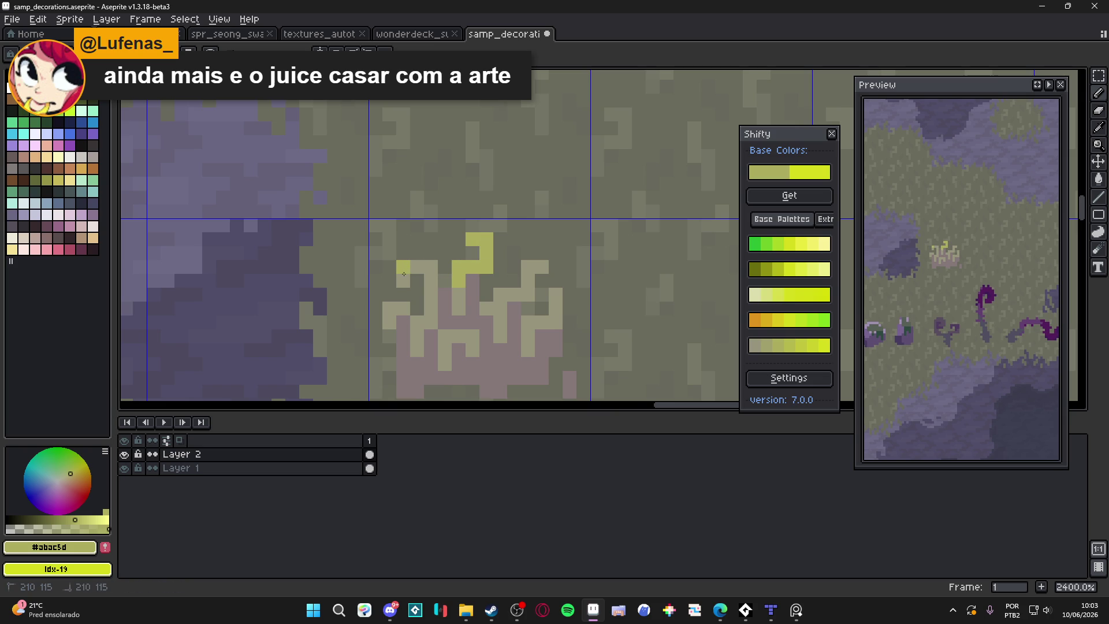
click(404, 281)
click(417, 267)
Add more yellow-green blade tips on the tuft's right side and lower edge.
scroll(417, 267, down, 5)
scroll(448, 250, up, 5)
click(448, 249)
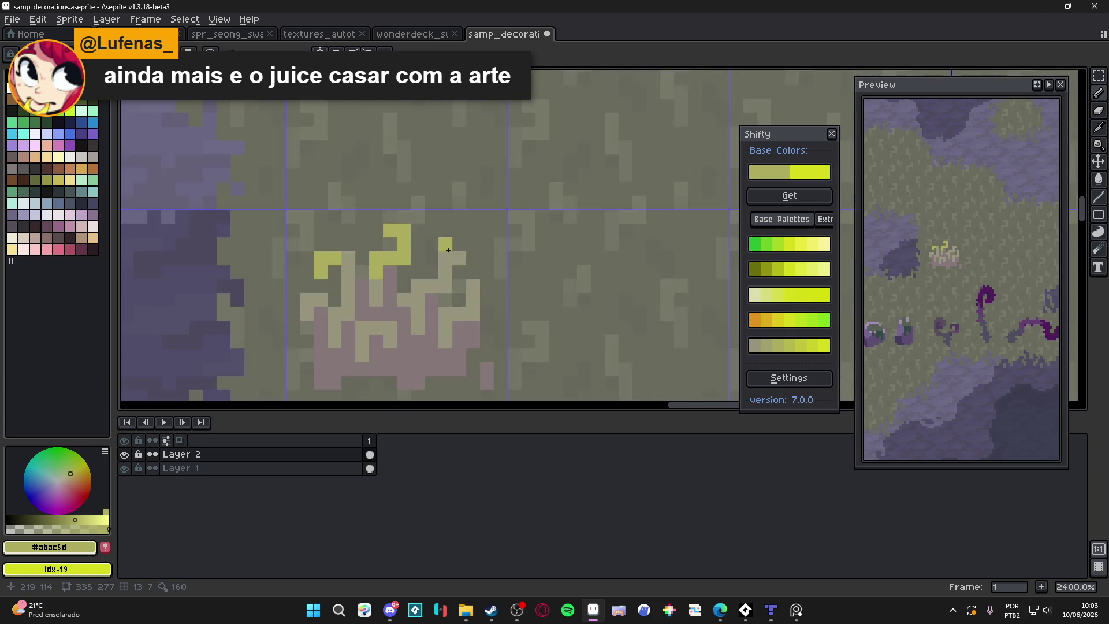
mouse_move(452, 258)
mouse_down()
mouse_move(445, 286)
mouse_move(431, 286)
mouse_up()
drag(473, 286, 459, 314)
mouse_move(320, 300)
mouse_down()
mouse_move(307, 300)
mouse_move(307, 314)
mouse_move(330, 317)
mouse_up()
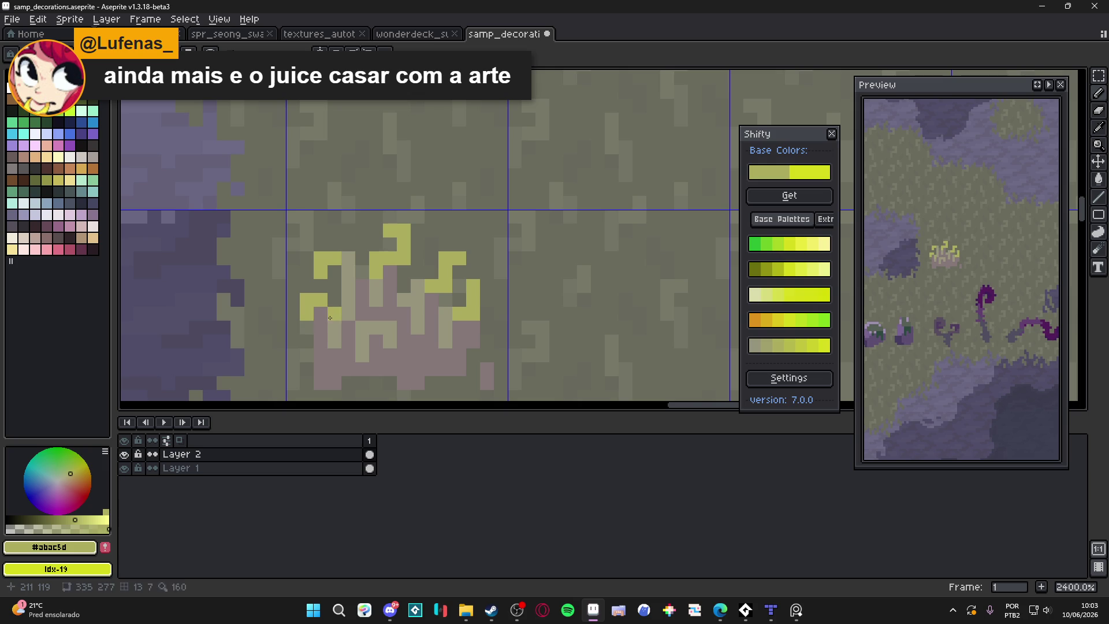
click(334, 328)
click(376, 328)
click(388, 330)
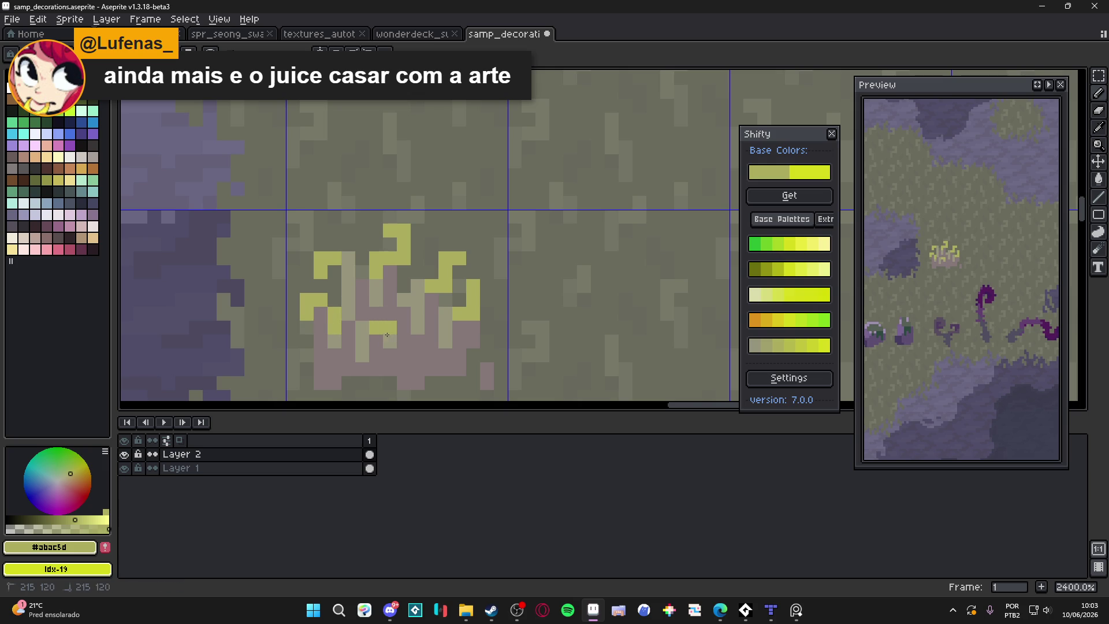
scroll(445, 302, down, 6)
Undo the bright yellow-green highlight strokes on the tuft.
scroll(482, 302, up, 4)
key(ctrl+z)
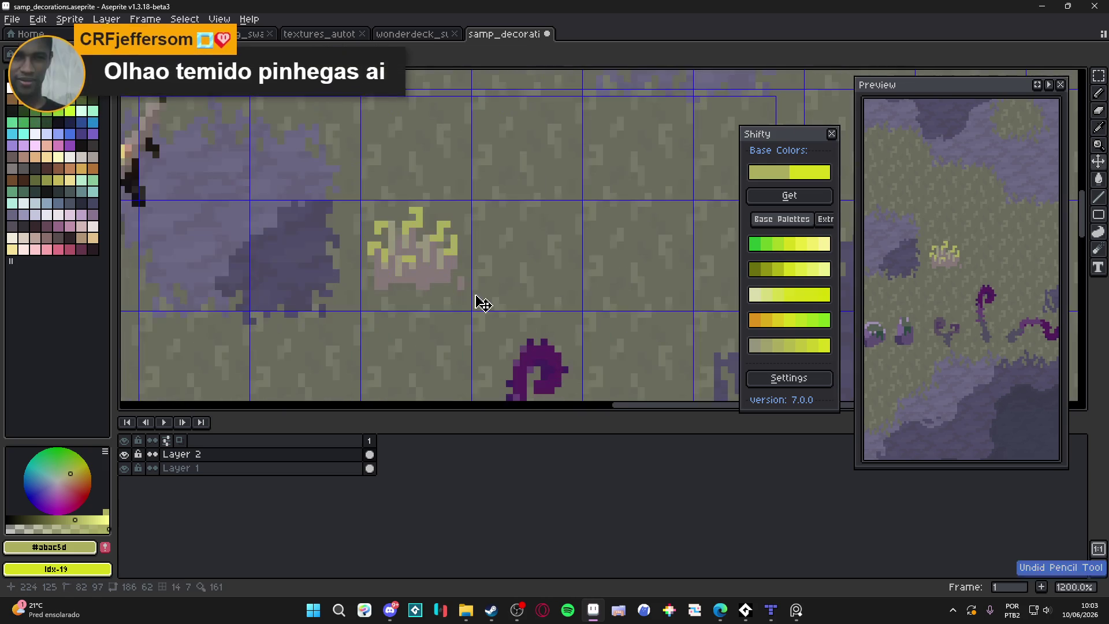
key(ctrl+z)
key(ctrl+z)
key(ctrl+z)
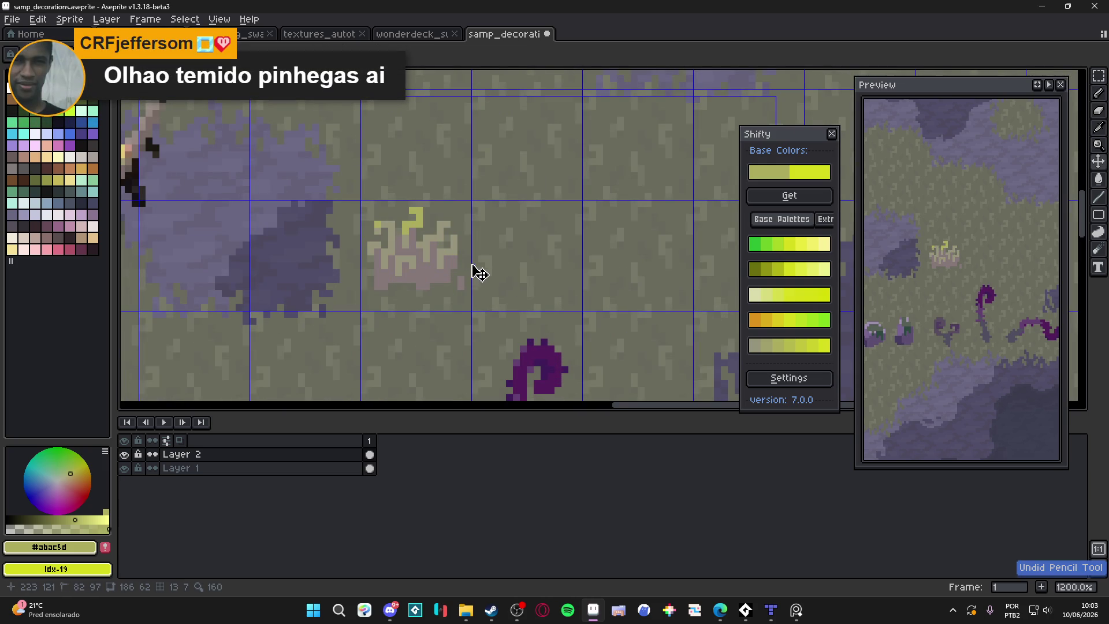
key(ctrl+z)
key(ctrl+z)
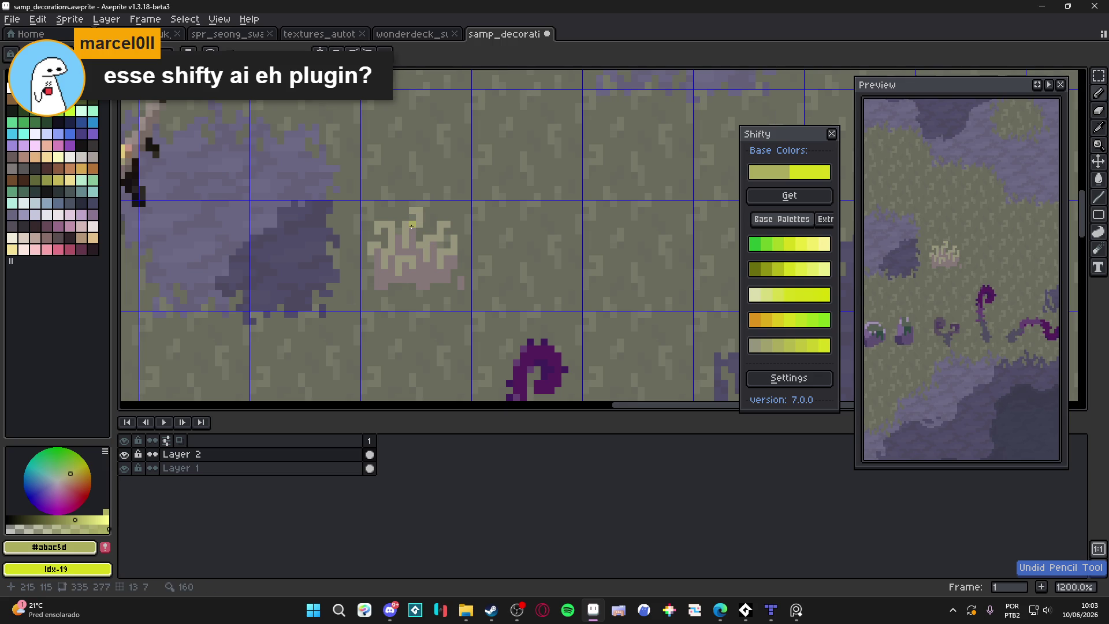
Redraw the tuft's blade tips in softer olive-yellow #a1a06d.
click(757, 345)
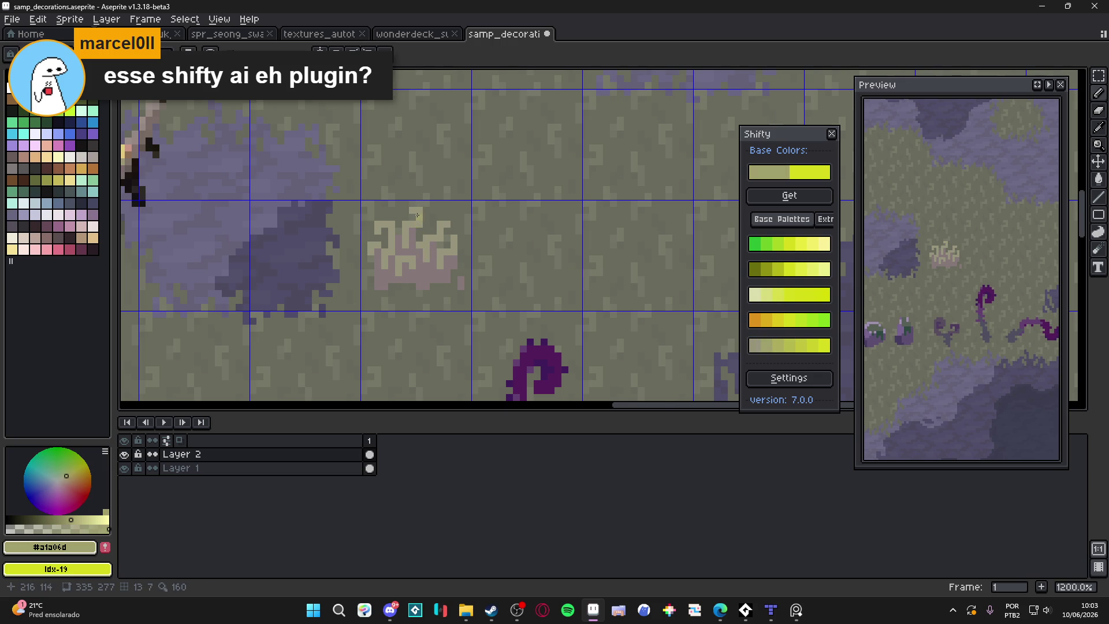
scroll(406, 204, up, 1)
mouse_move(406, 205)
mouse_down()
mouse_move(426, 225)
mouse_move(398, 251)
mouse_up()
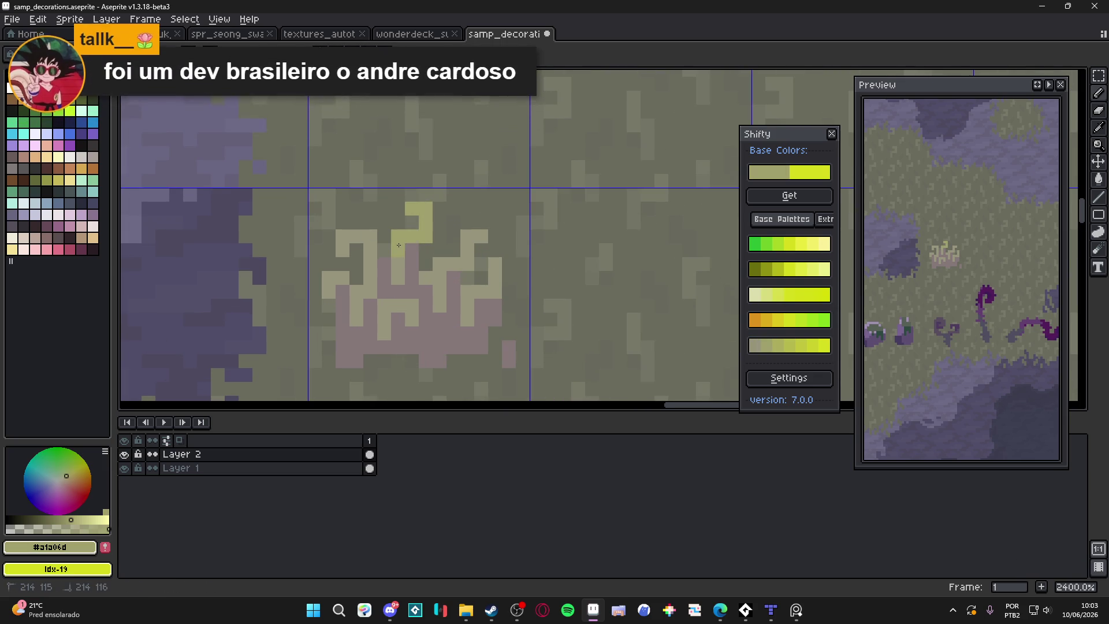
click(475, 232)
mouse_move(469, 236)
mouse_down()
mouse_move(466, 264)
mouse_move(456, 264)
mouse_move(495, 286)
mouse_up()
mouse_move(370, 237)
mouse_down()
mouse_move(343, 237)
mouse_move(328, 292)
mouse_move(399, 309)
mouse_up()
click(340, 277)
Zoom and pan the view to the empty grass right of the tuft.
scroll(398, 309, down, 7)
scroll(420, 318, up, 5)
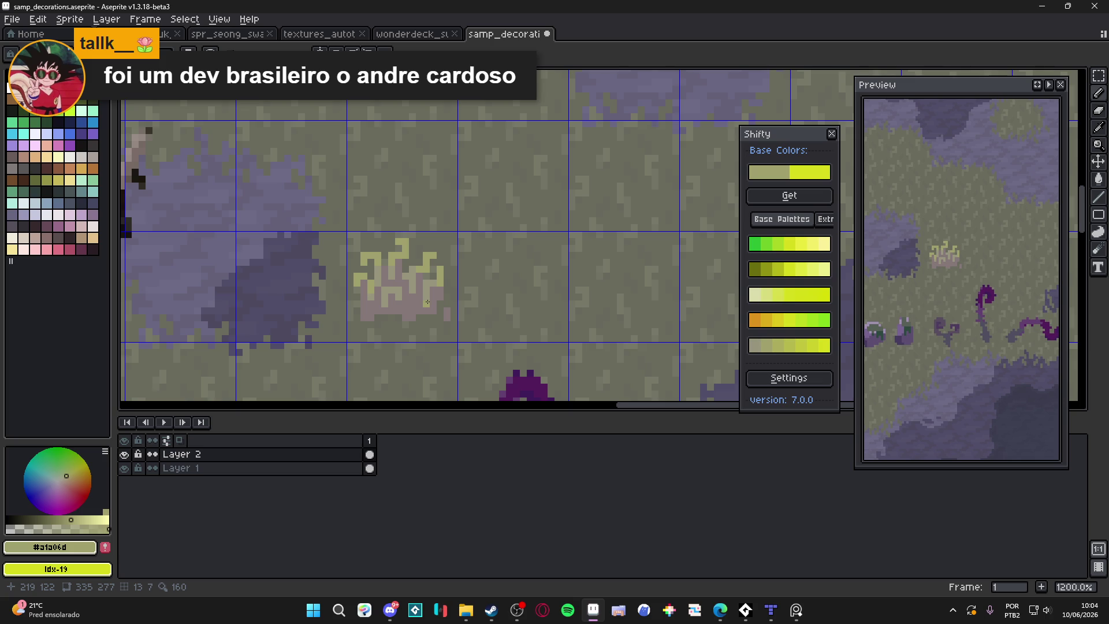
scroll(428, 302, down, 5)
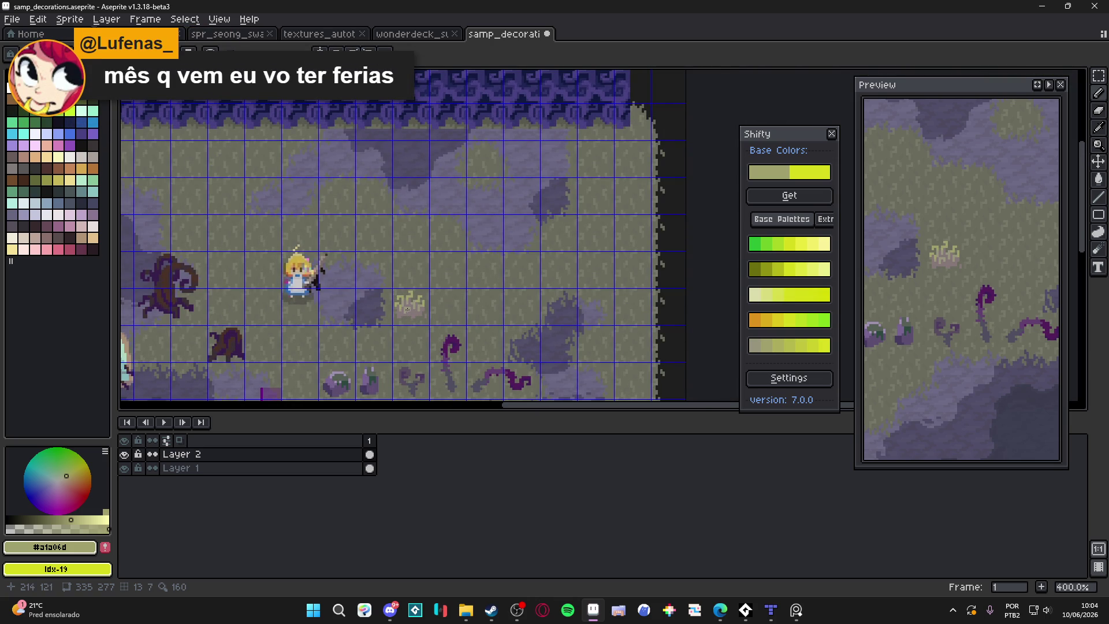
scroll(407, 318, down, 1)
scroll(407, 327, up, 1)
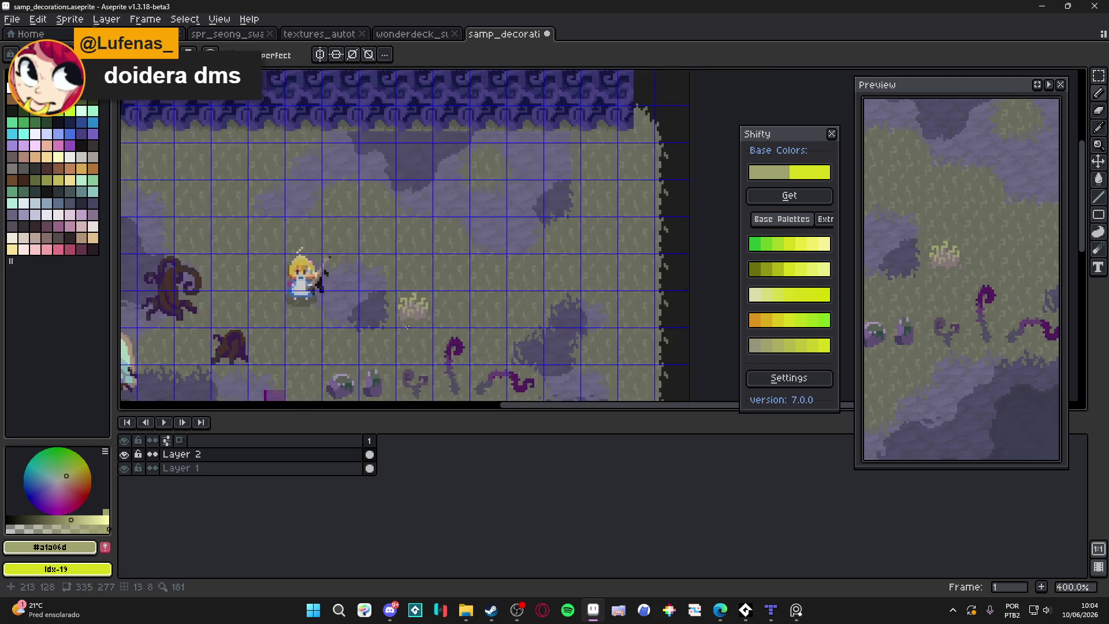
scroll(407, 326, up, 5)
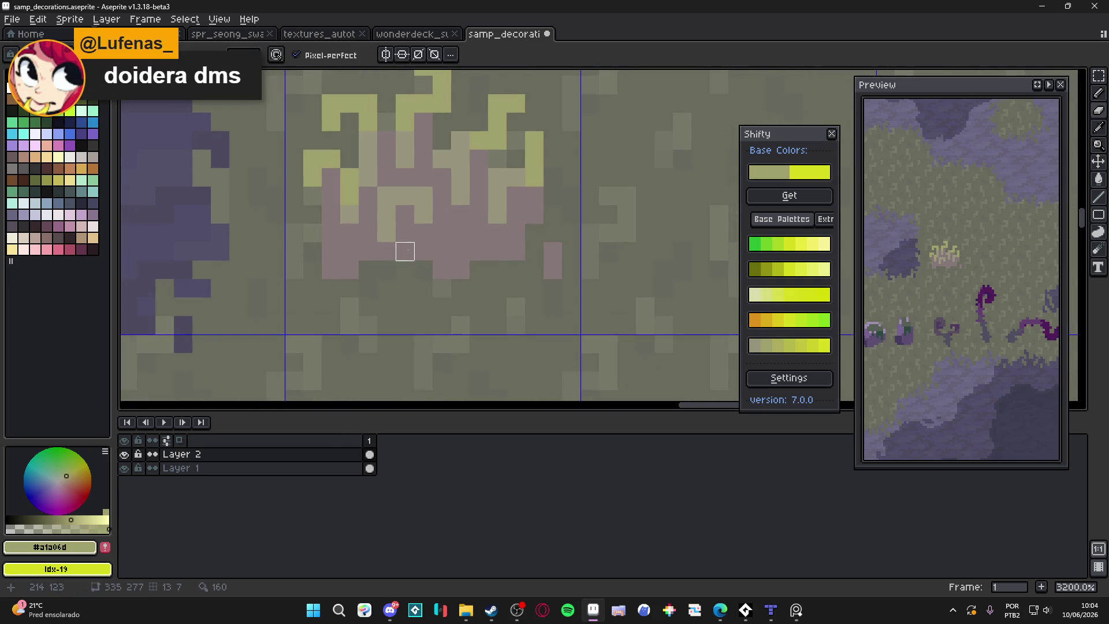
scroll(471, 261, down, 1)
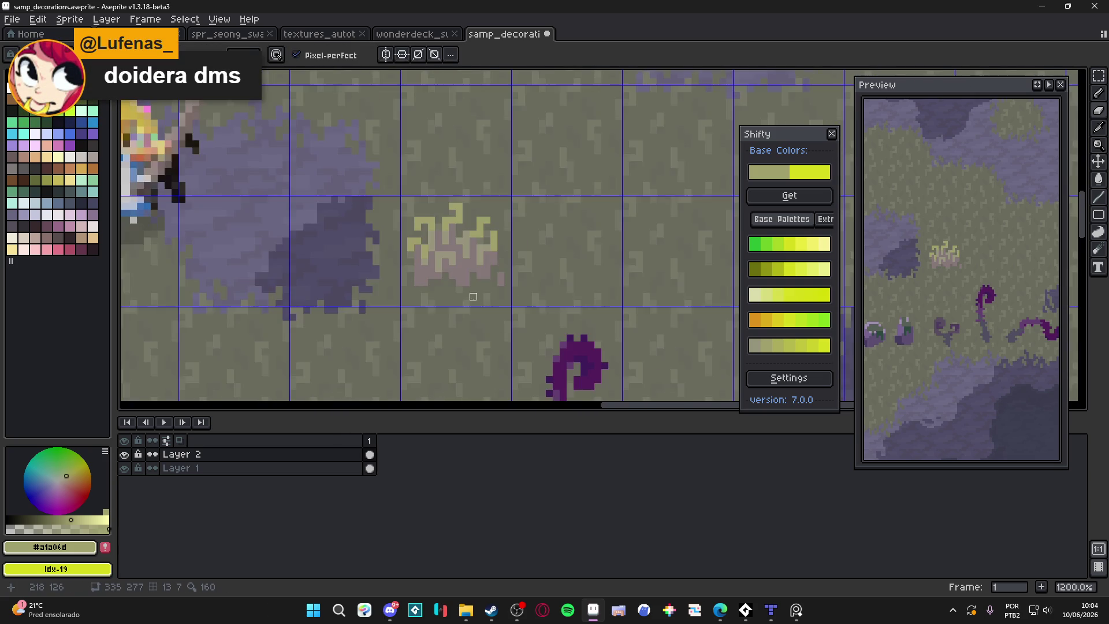
mouse_move(472, 282)
mouse_down()
mouse_move(382, 303)
mouse_move(476, 296)
mouse_move(485, 266)
mouse_move(485, 280)
mouse_move(504, 281)
mouse_up()
Paint a small mauve #857879 patch right of the tuft and save the file.
click(504, 282)
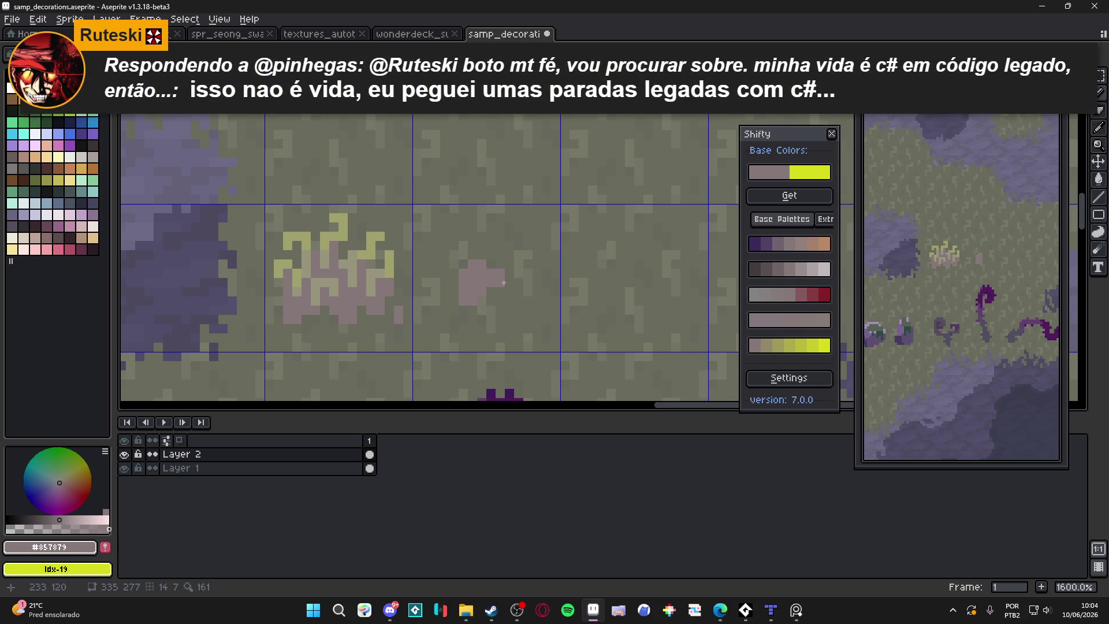
mouse_move(504, 282)
mouse_down()
mouse_move(501, 310)
mouse_move(507, 293)
mouse_up()
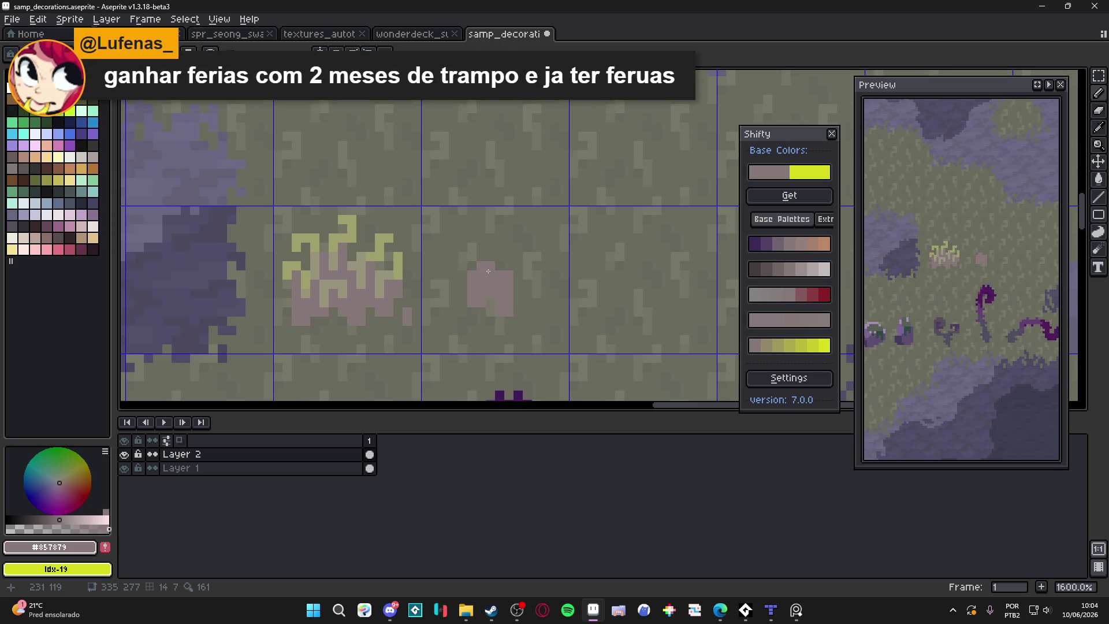
scroll(489, 272, up, 2)
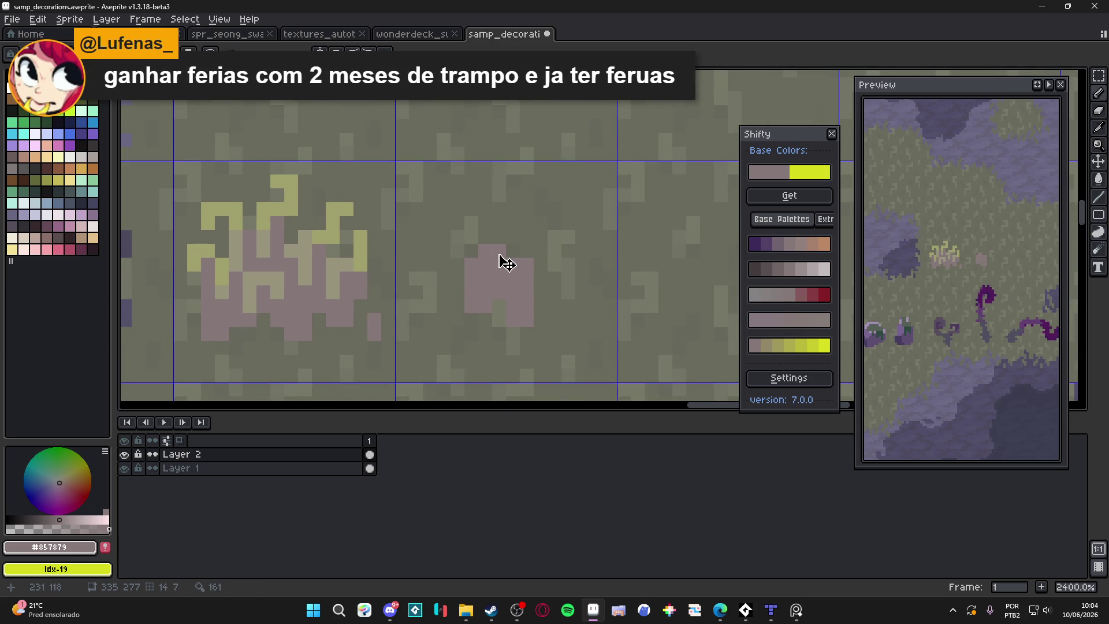
key(ctrl+s)
Grow the mauve patch into a larger base branching upward and to the right.
scroll(469, 250, up, 1)
mouse_move(469, 250)
mouse_down()
mouse_move(459, 234)
mouse_move(417, 249)
mouse_up()
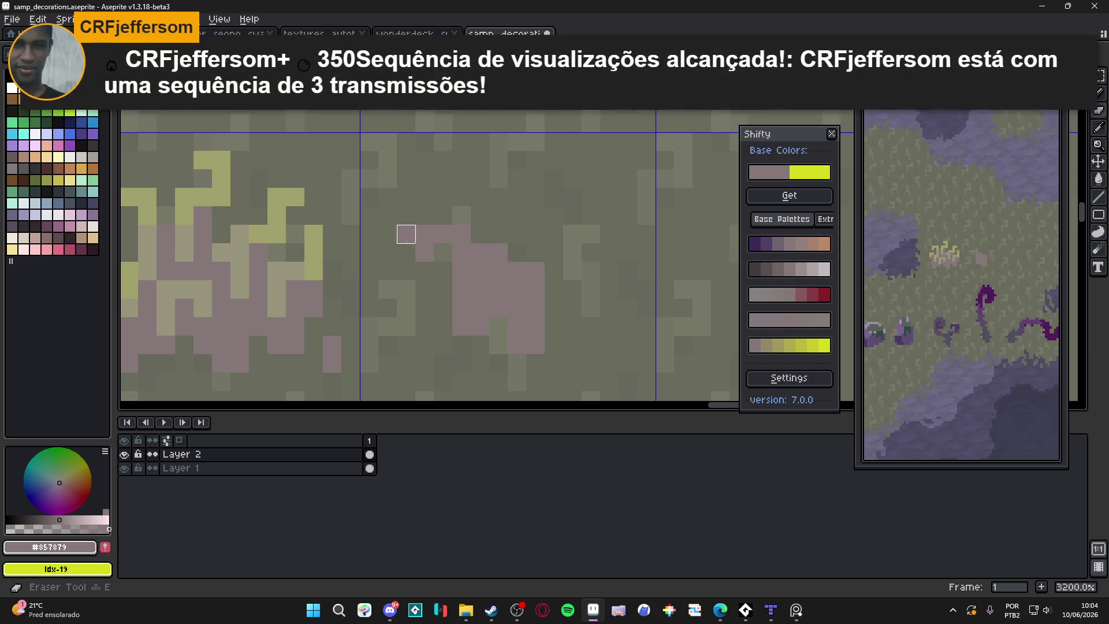
click(424, 271)
click(479, 234)
mouse_move(477, 236)
mouse_down()
mouse_move(480, 196)
mouse_move(535, 196)
mouse_move(535, 178)
mouse_up()
click(518, 245)
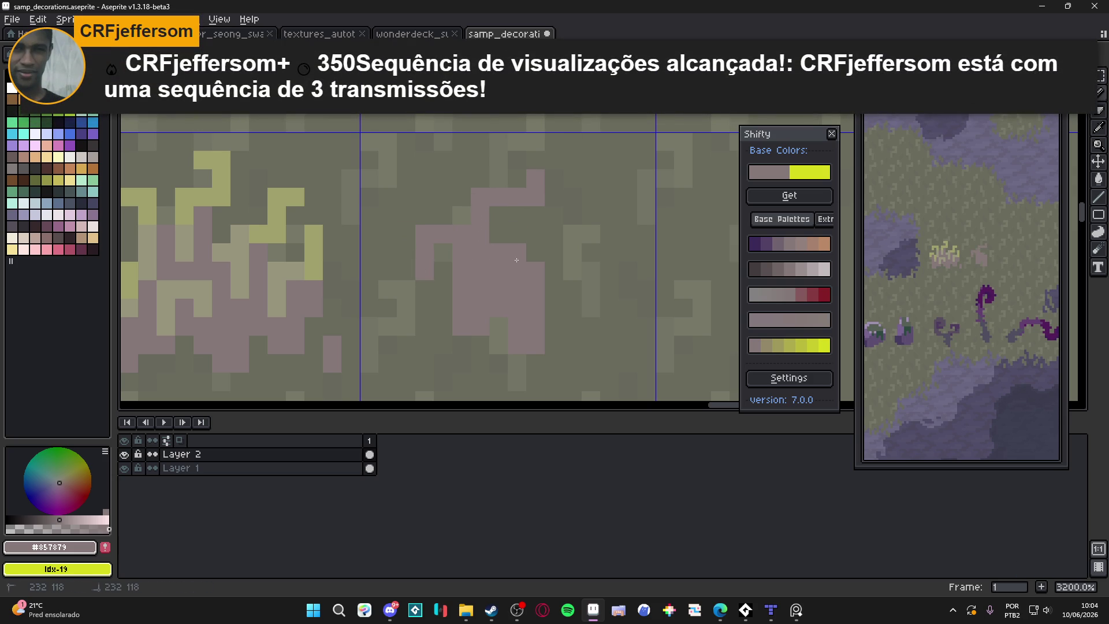
mouse_move(518, 244)
mouse_down()
mouse_move(590, 252)
mouse_move(574, 287)
mouse_up()
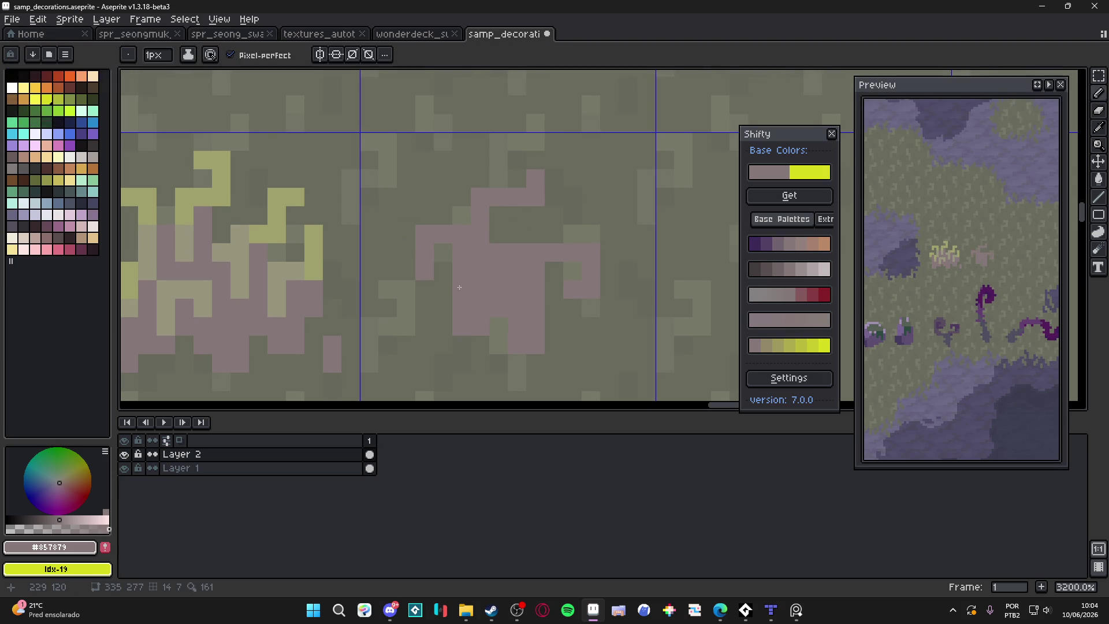
click(443, 271)
click(406, 271)
Sample the beige #97957d and draw khaki blades across the mauve tuft.
key(e)
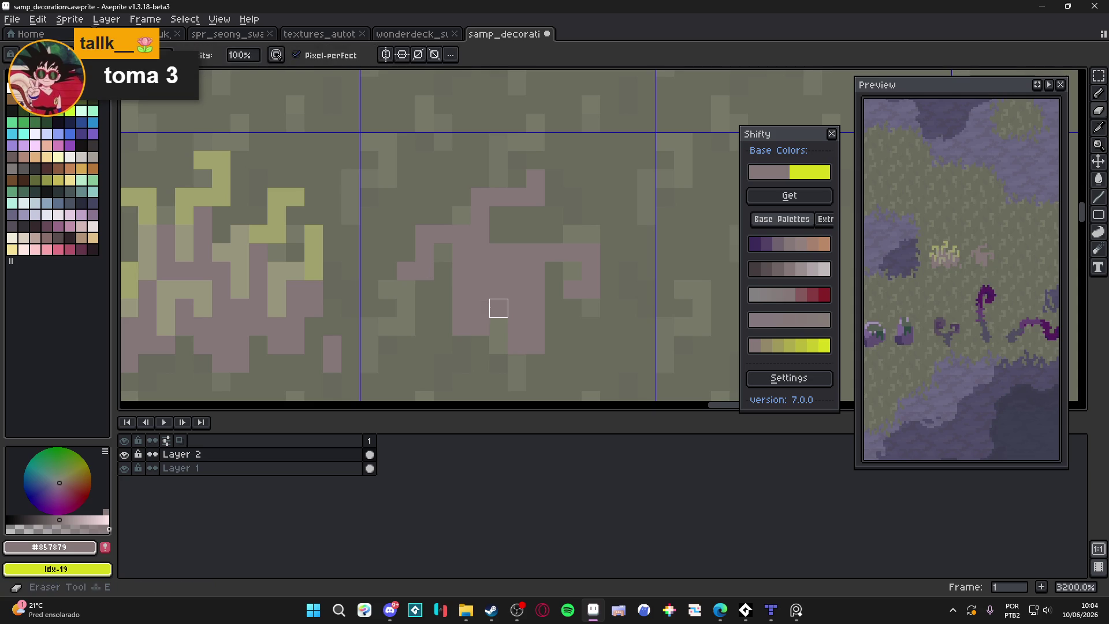
key(b)
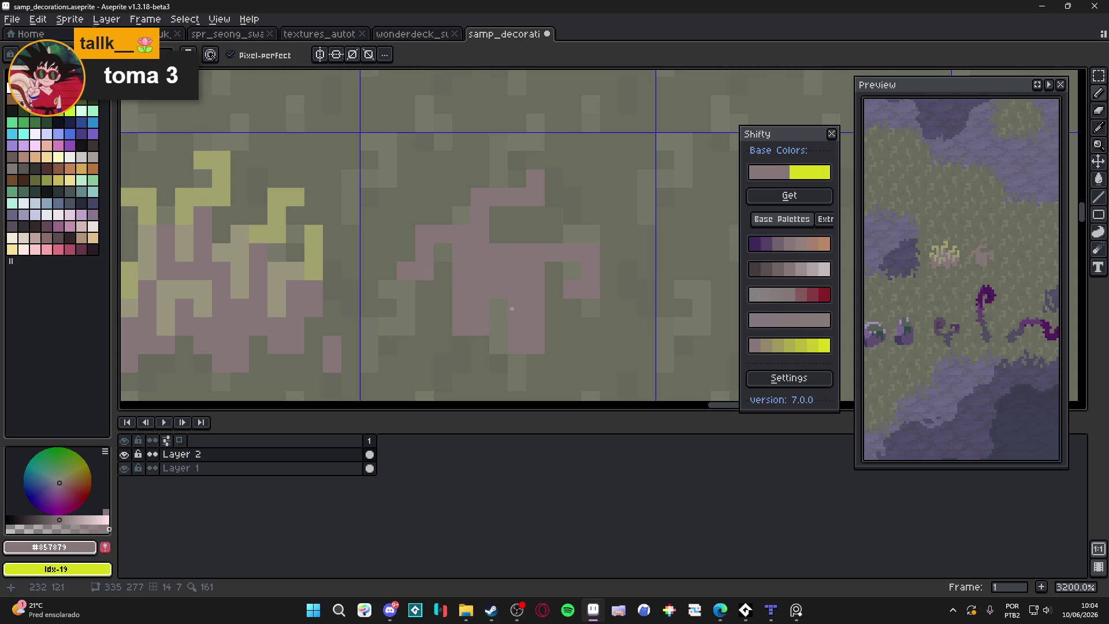
alt+click(268, 297)
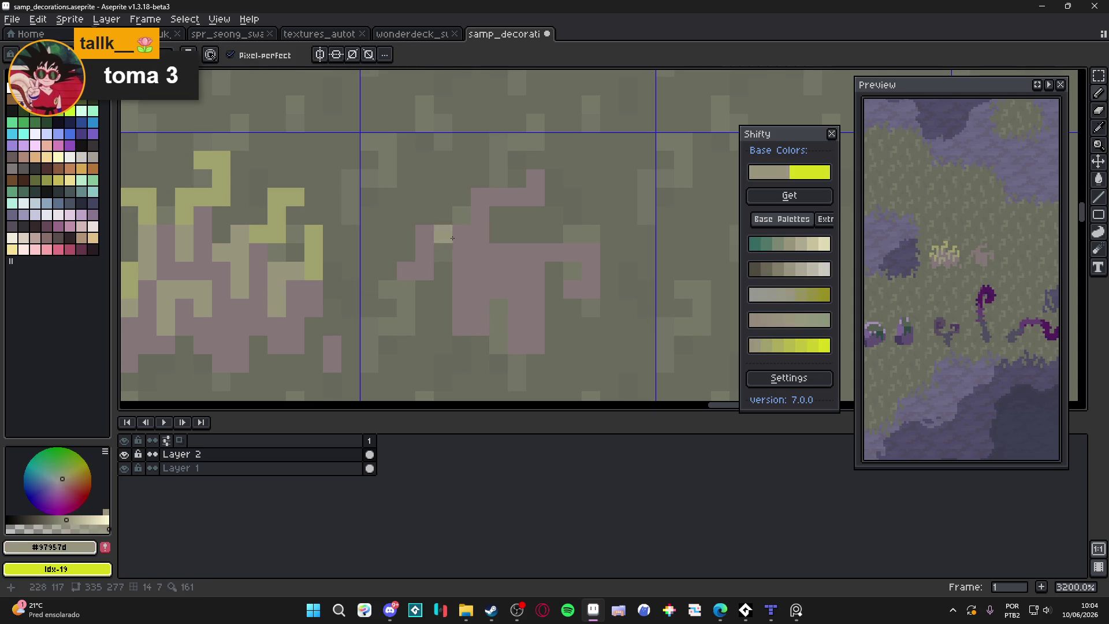
click(519, 182)
mouse_move(518, 182)
mouse_down()
mouse_move(534, 191)
mouse_move(480, 196)
mouse_move(481, 253)
mouse_up()
mouse_move(406, 271)
mouse_down()
mouse_move(424, 272)
mouse_move(424, 234)
mouse_move(456, 234)
mouse_move(461, 272)
mouse_up()
mouse_move(554, 252)
mouse_down()
mouse_move(572, 252)
mouse_move(541, 254)
mouse_move(534, 271)
mouse_move(589, 289)
mouse_up()
Add beige pixels along the tuft's right side and top, then sample mauve back.
click(572, 289)
click(517, 289)
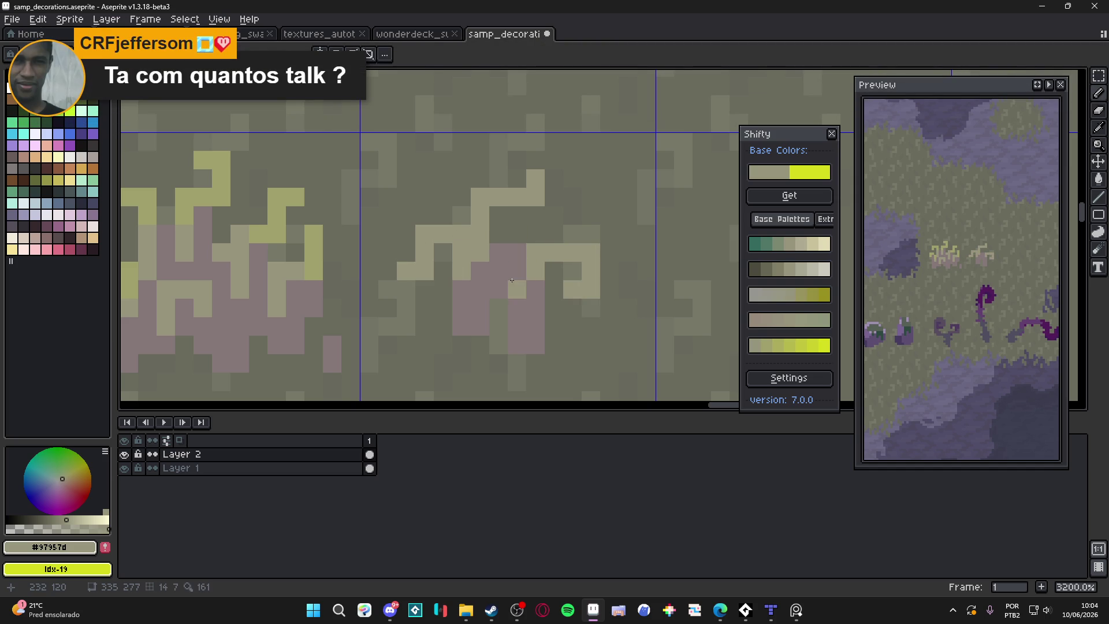
click(529, 280)
click(517, 252)
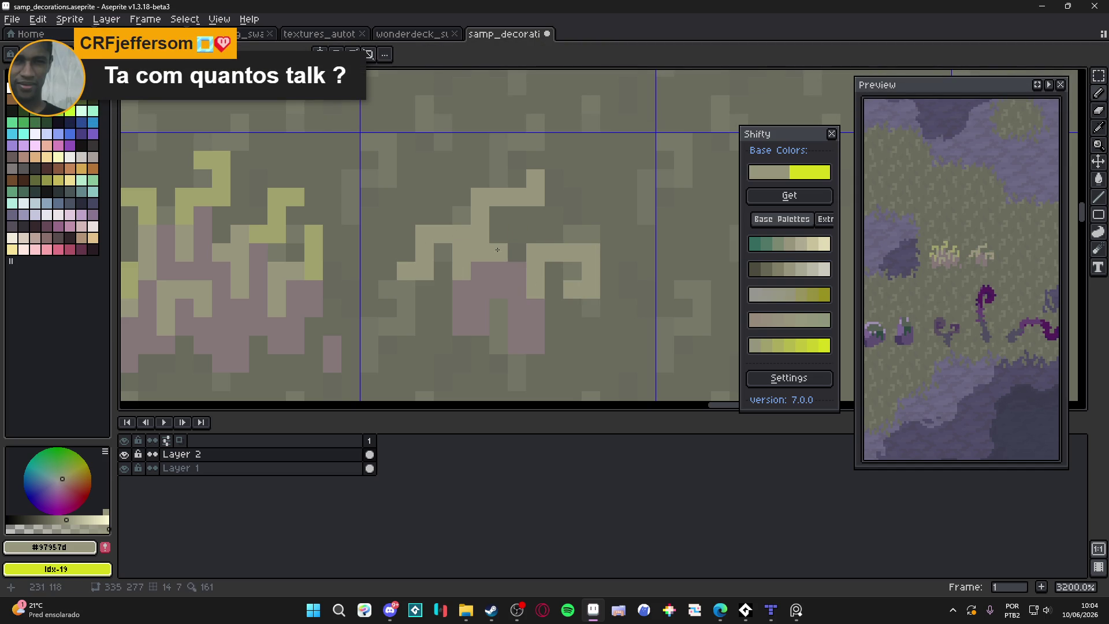
click(498, 262)
mouse_move(498, 262)
mouse_down()
mouse_move(497, 236)
mouse_move(534, 232)
mouse_move(533, 223)
mouse_up()
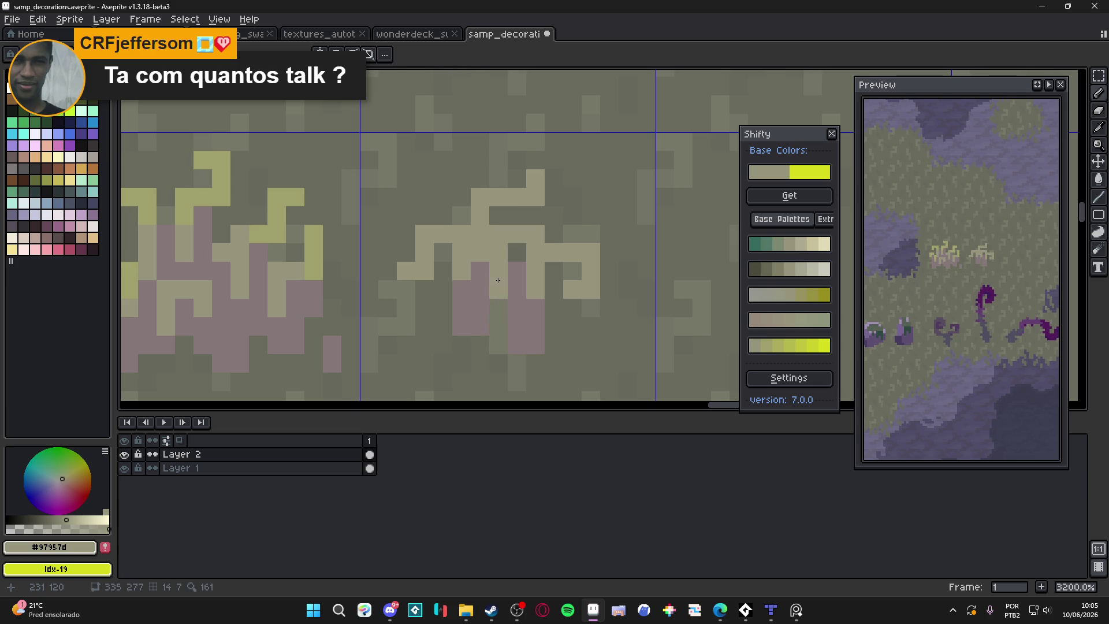
alt+click(518, 269)
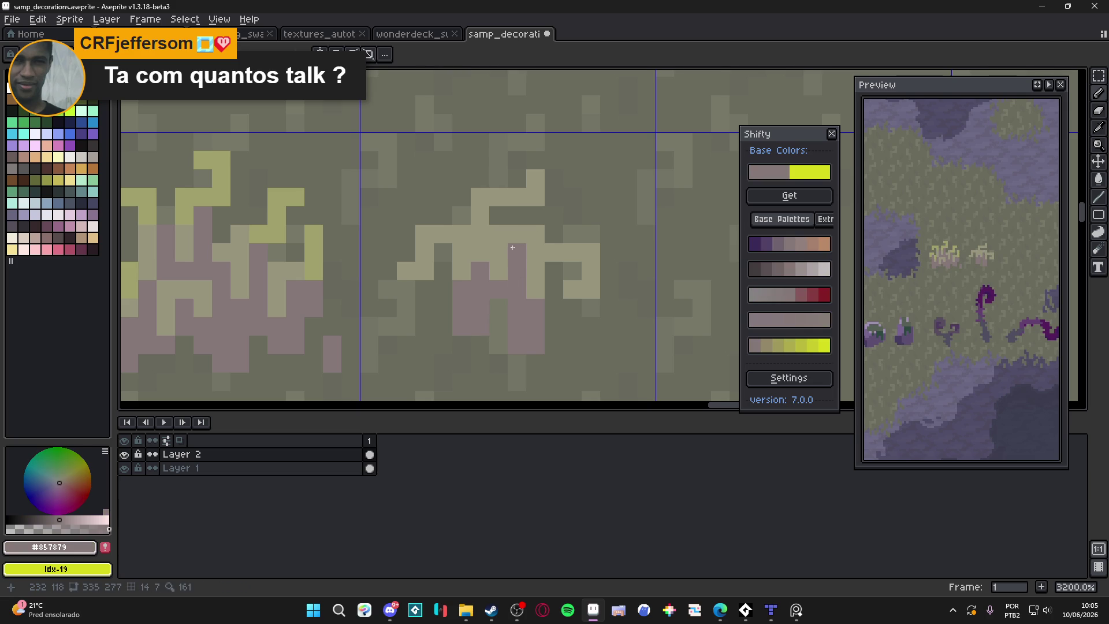
Repaint the second tuft's blade pixels in olive-yellow #a1a06d.
alt+click(296, 193)
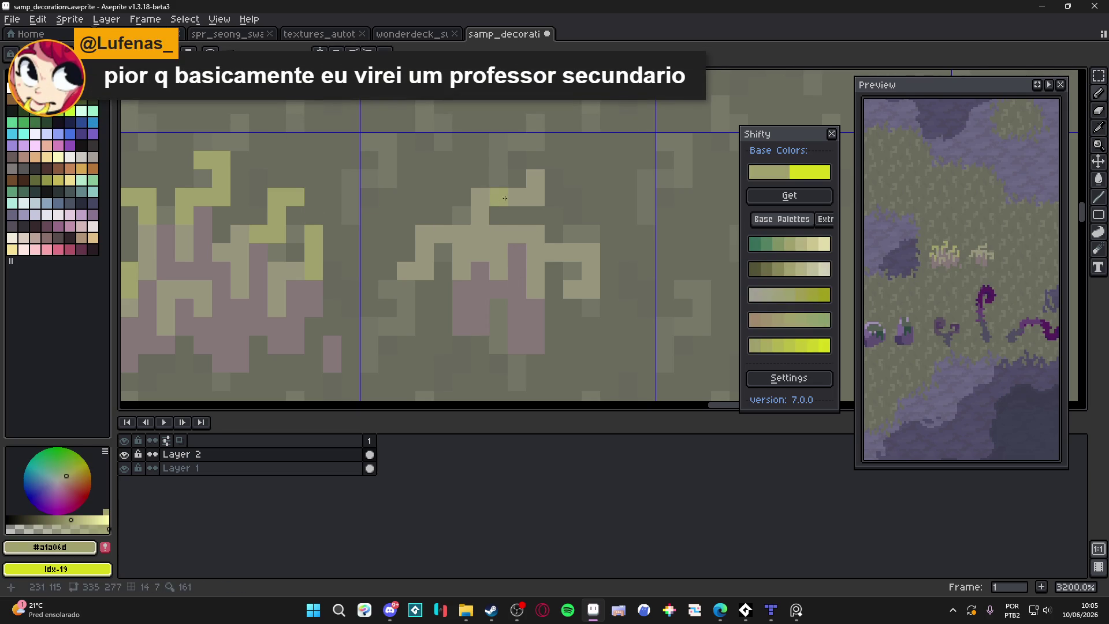
click(517, 197)
click(535, 178)
click(422, 254)
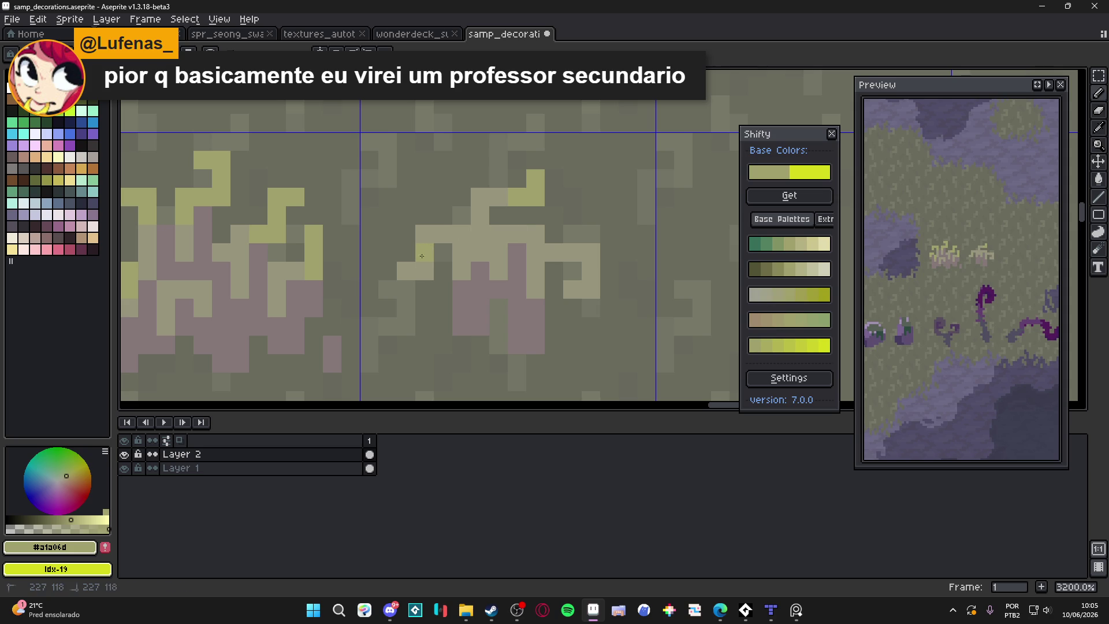
click(589, 253)
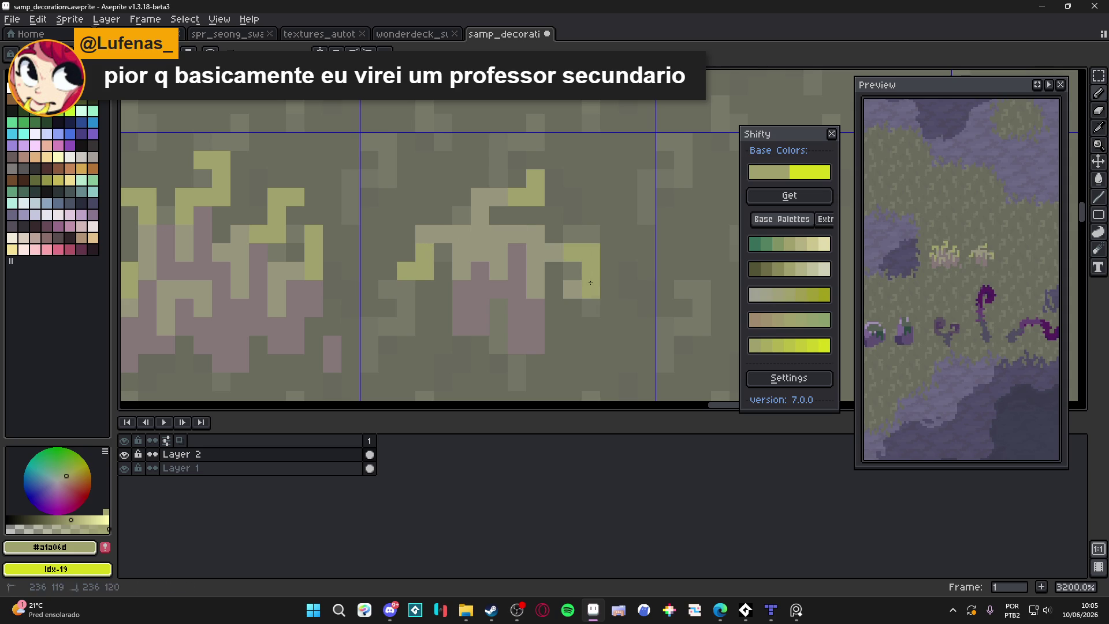
click(535, 253)
click(535, 234)
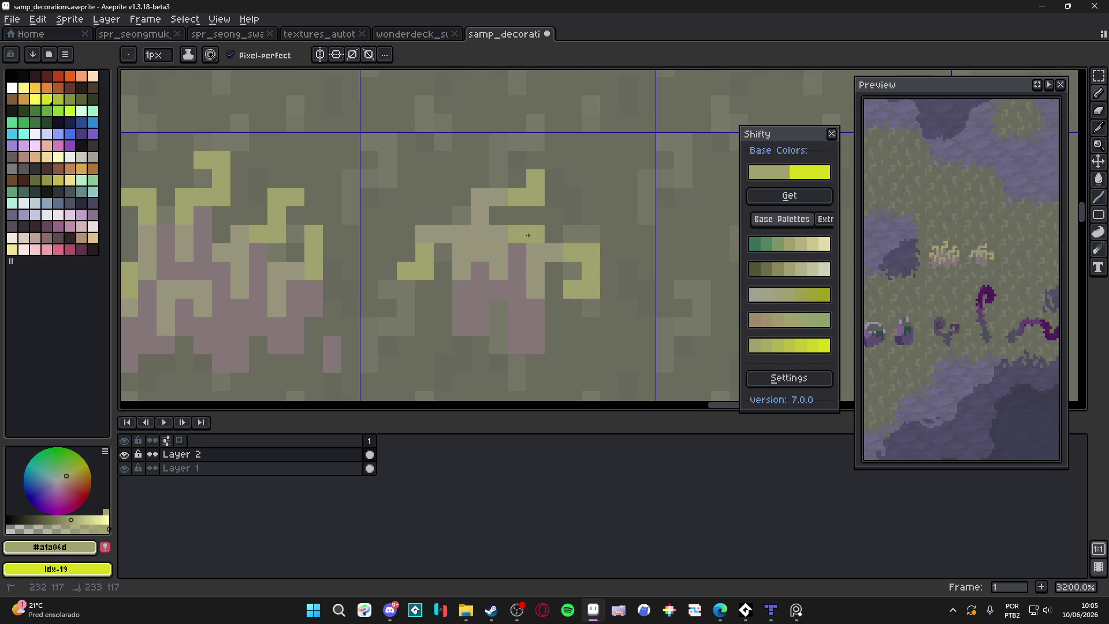
click(500, 234)
click(500, 253)
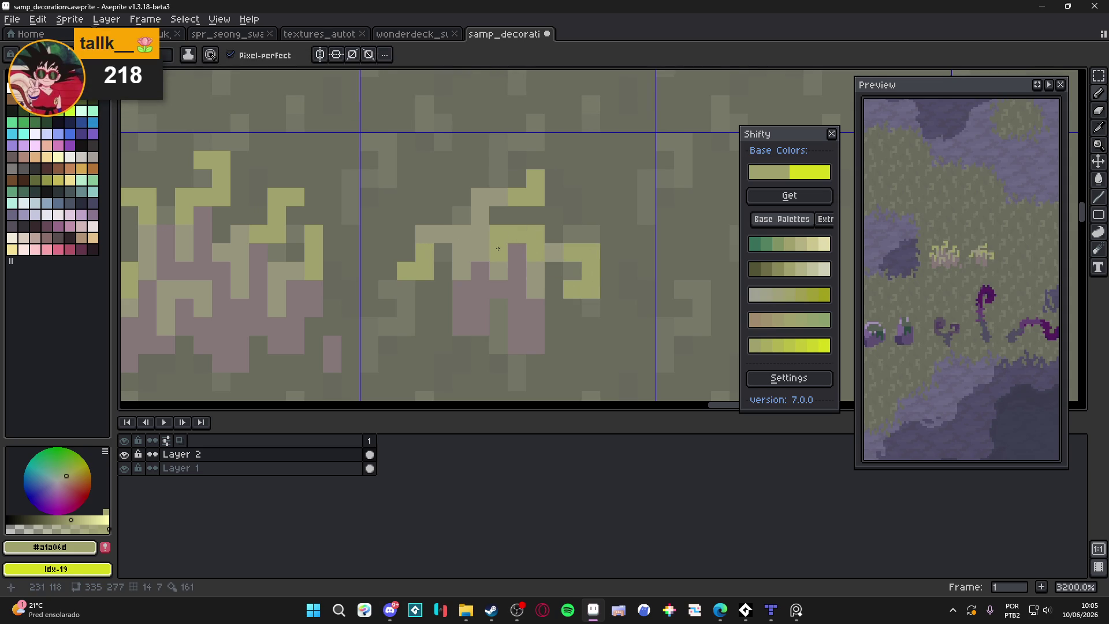
Select the second tuft's upper part and nudge it one pixel right.
key(b)
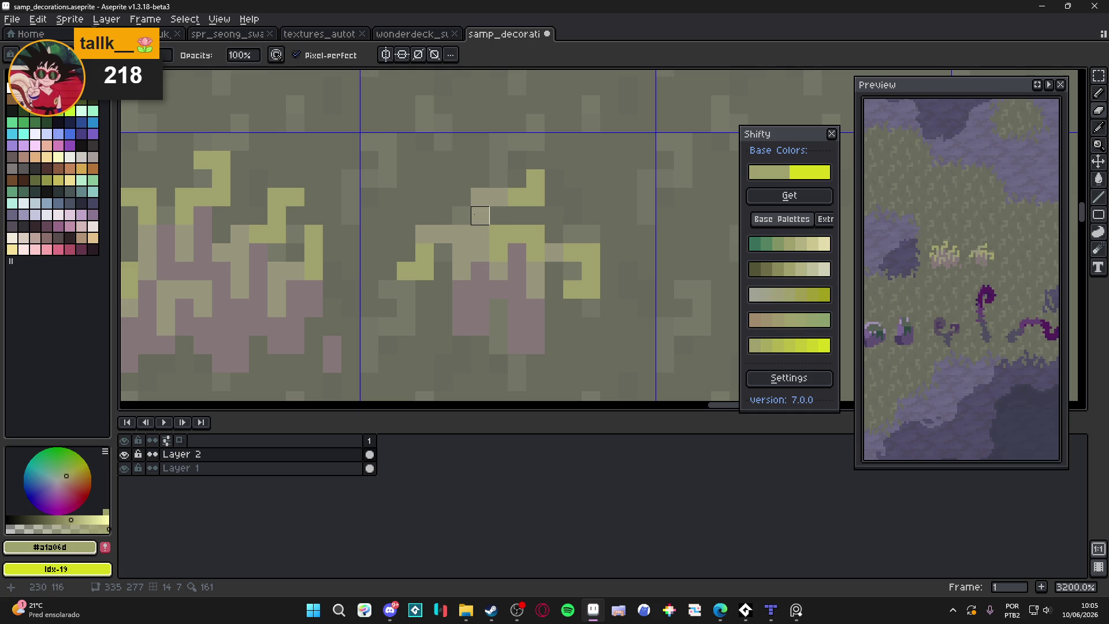
key(m)
drag(453, 169, 563, 225)
key(Right)
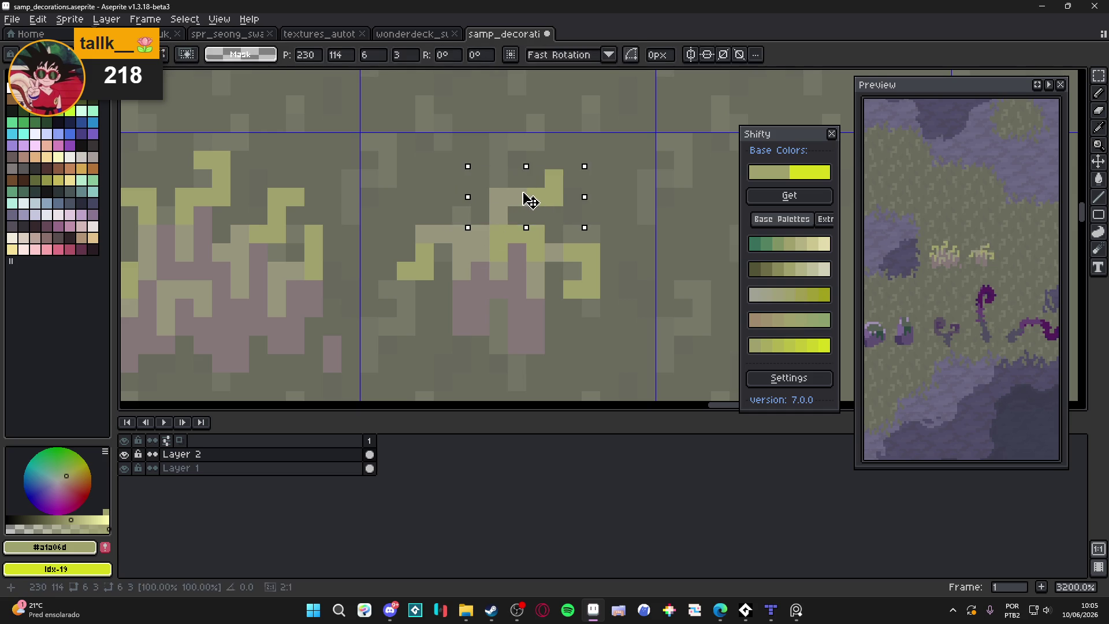
key(ctrl+d)
key(b)
Sample the pink base colour and extend the tuft's base down two pixels.
scroll(479, 277, down, 1)
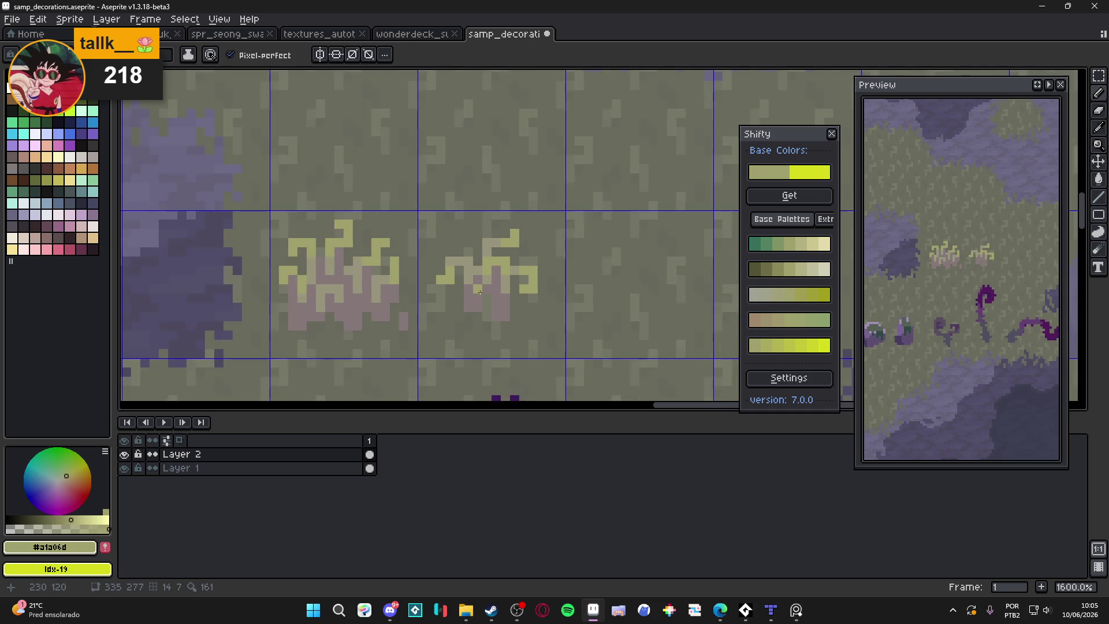
scroll(478, 277, up, 1)
alt+click(482, 270)
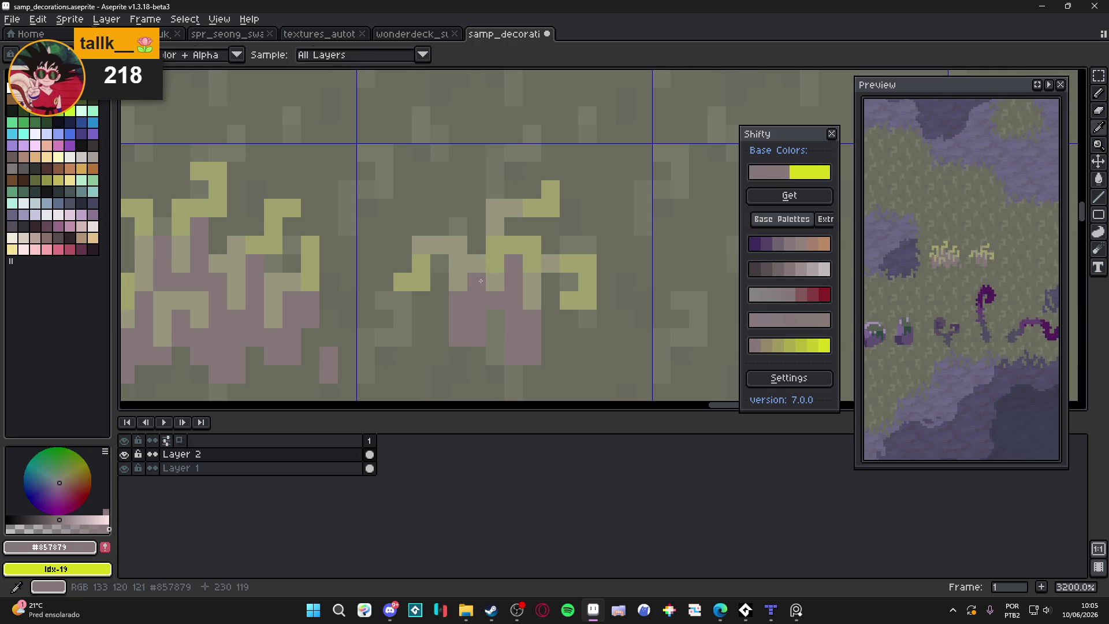
scroll(482, 270, down, 2)
scroll(509, 296, up, 2)
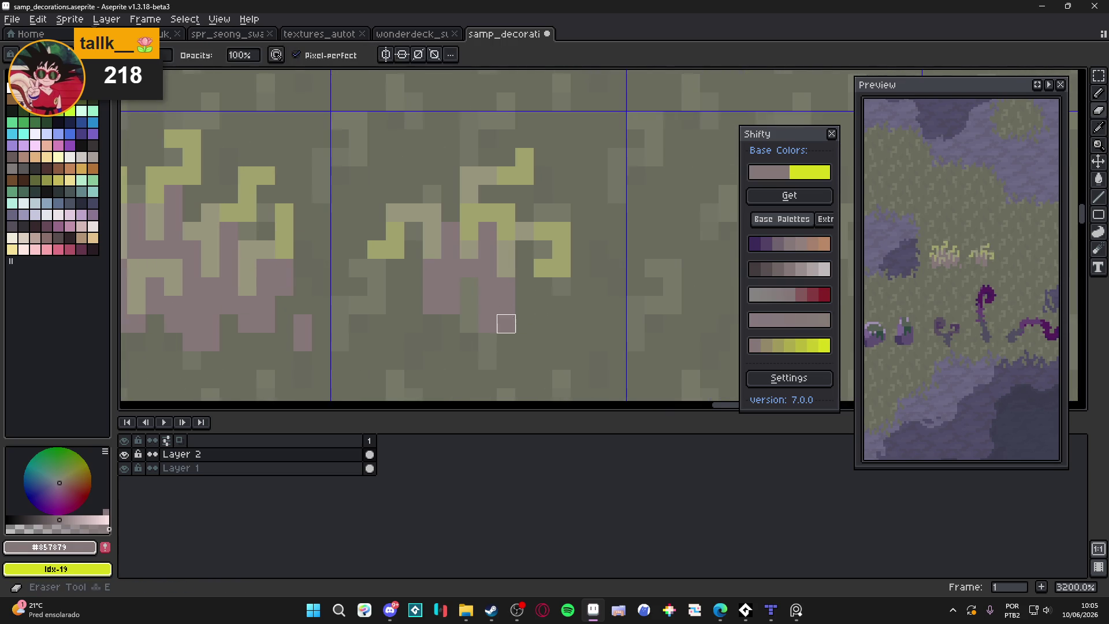
drag(524, 267, 520, 288)
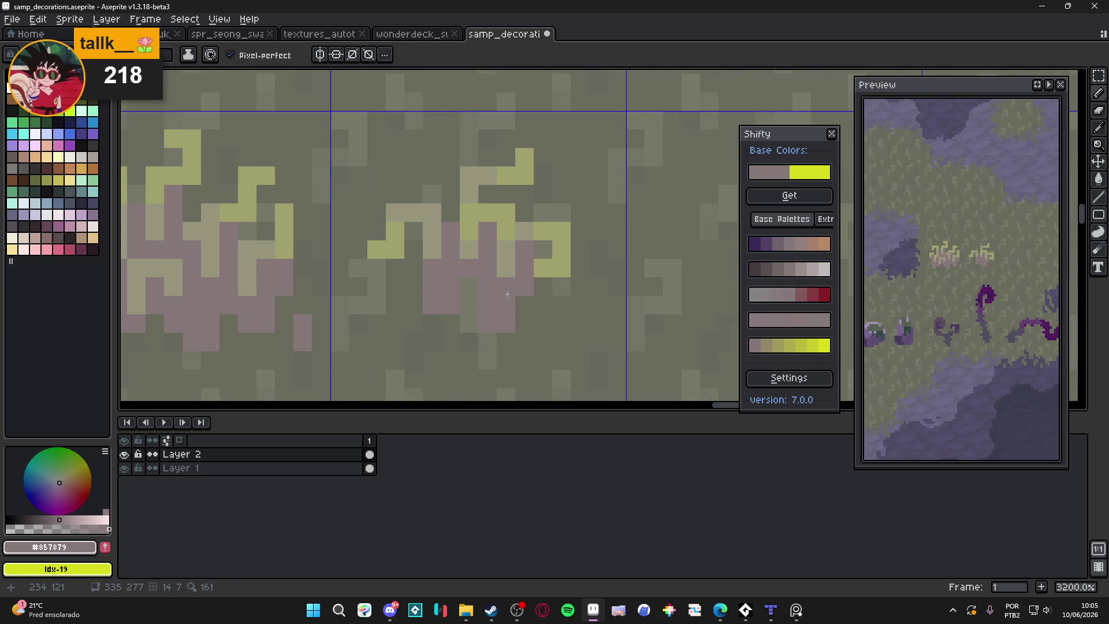
Zoom out to review the swamp scene and save samp_decorations.aseprite.
scroll(514, 272, down, 6)
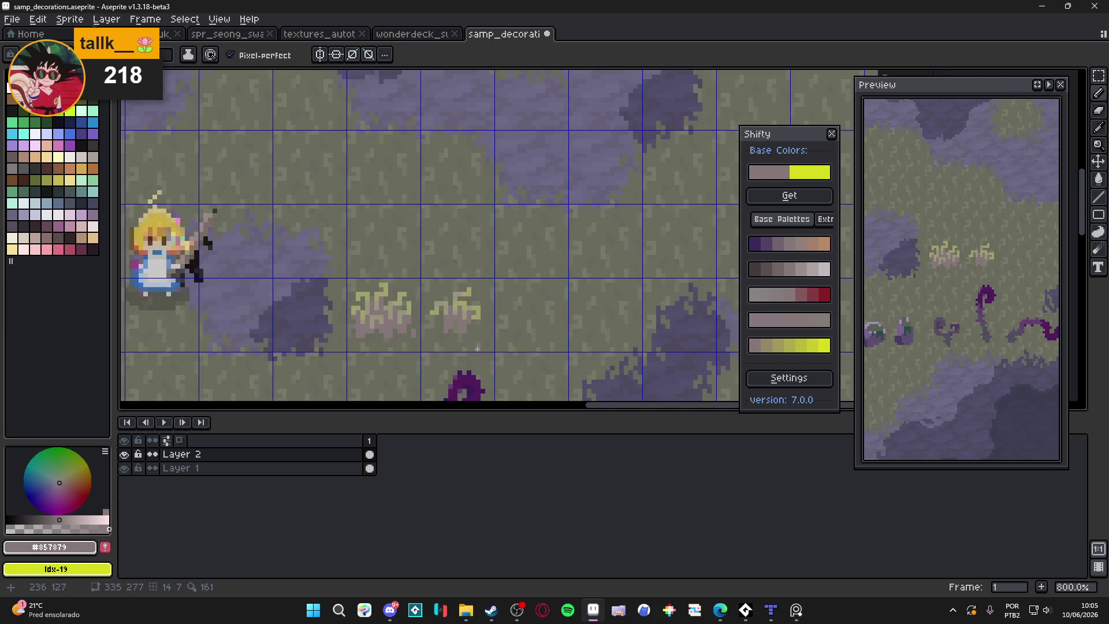
scroll(528, 272, down, 3)
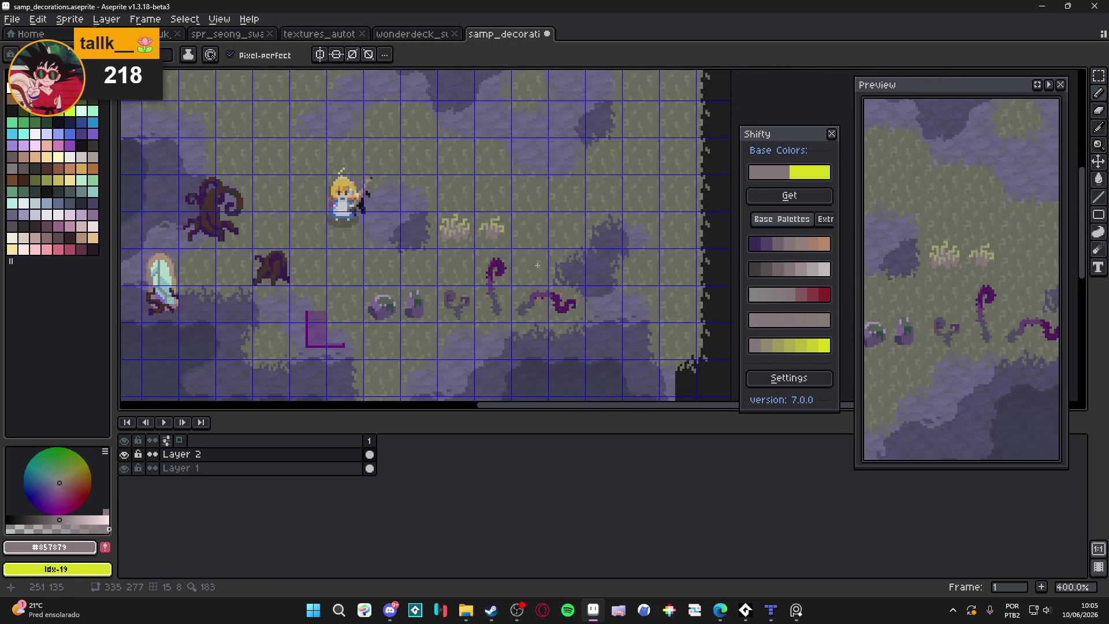
scroll(539, 294, down, 1)
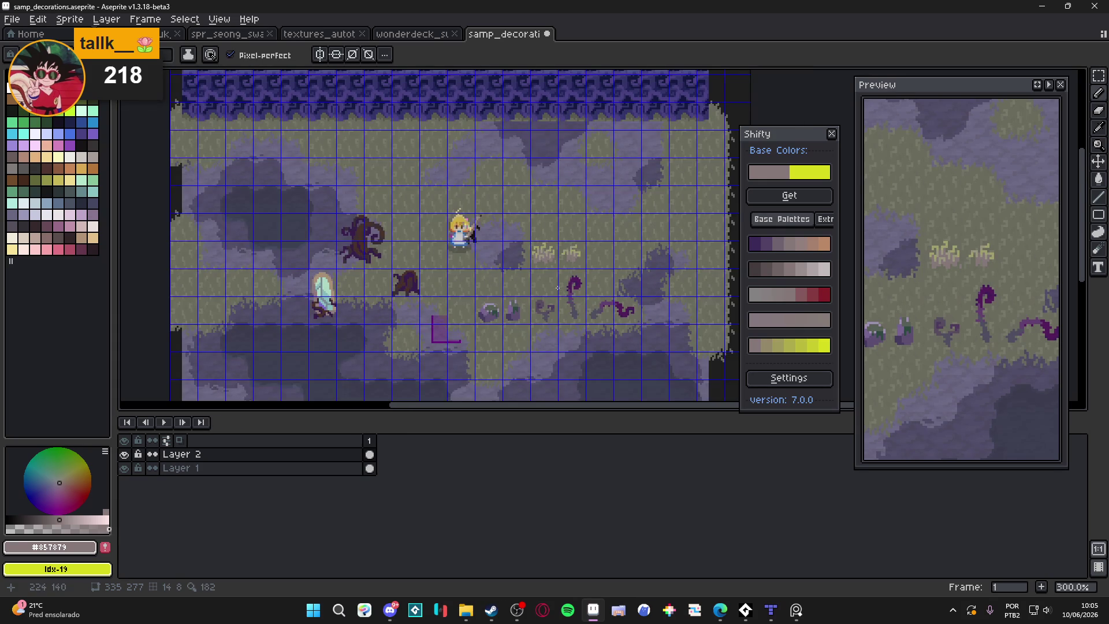
scroll(557, 287, down, 2)
scroll(503, 279, right, 2)
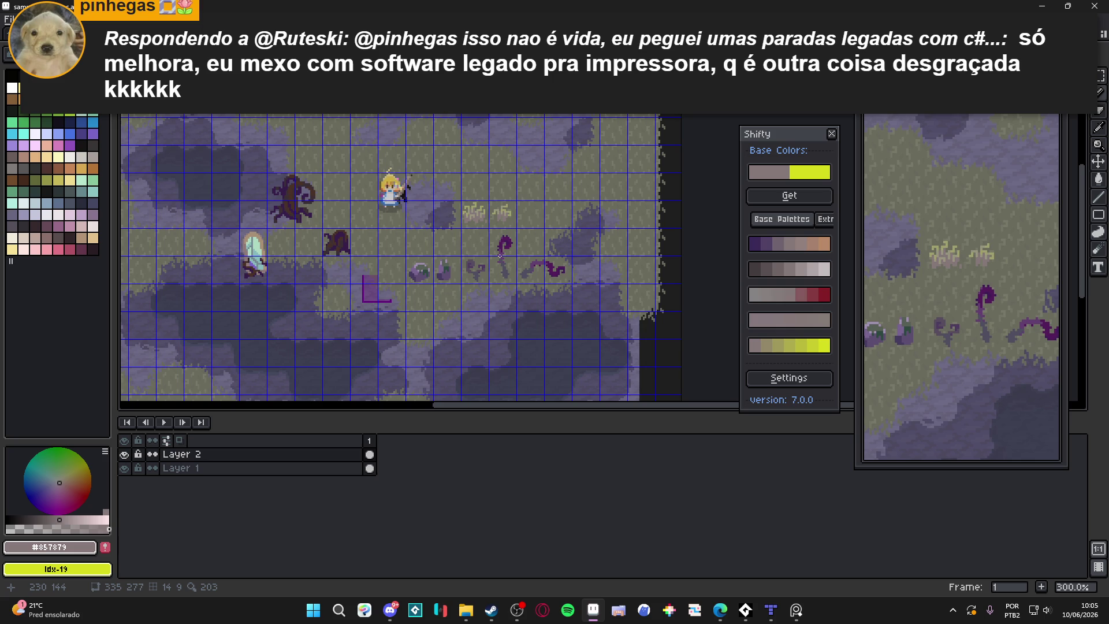
scroll(497, 228, up, 10)
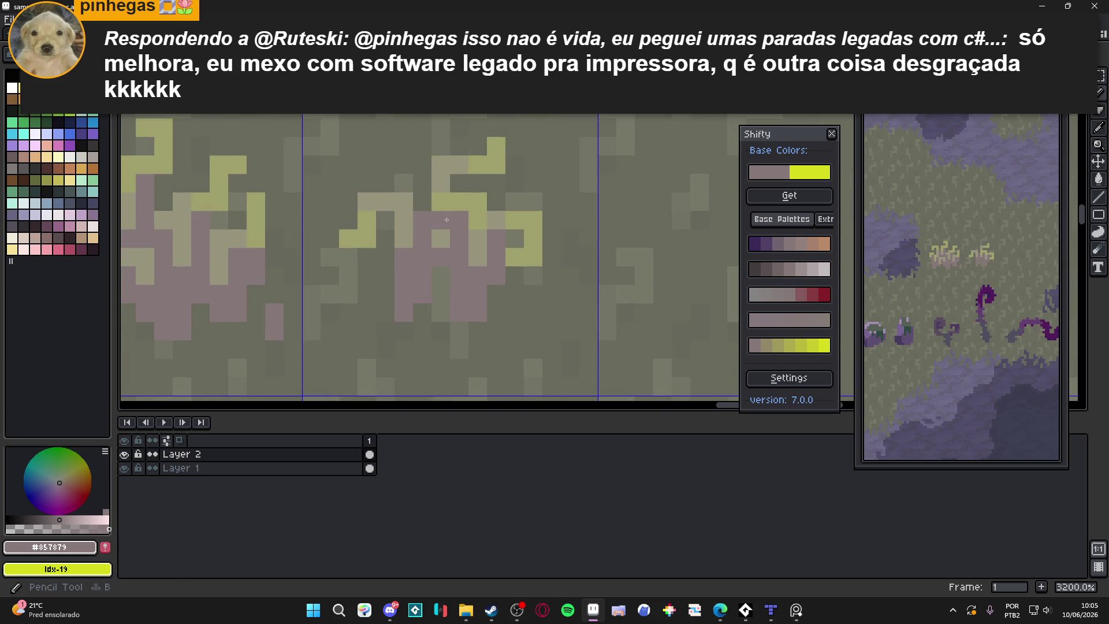
key(ctrl+s)
scroll(453, 231, down, 3)
scroll(456, 214, up, 1)
Sample pale grey-green #97957d and draw the first L-shaped strokes of a new tuft.
alt+click(458, 205)
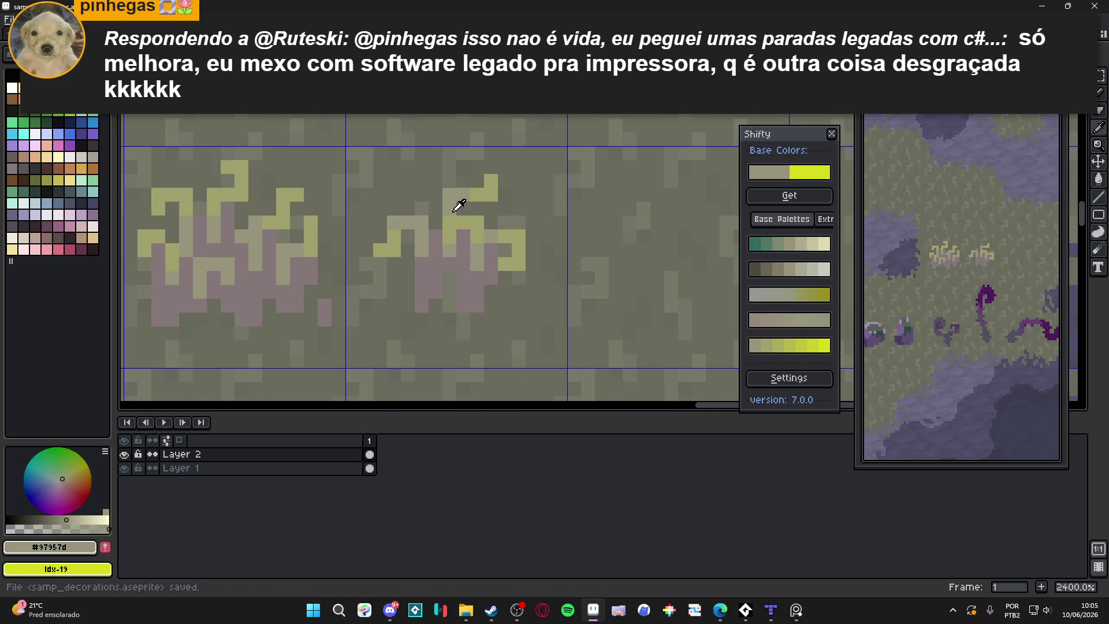
scroll(396, 221, up, 1)
scroll(489, 220, up, 1)
mouse_move(507, 184)
mouse_down()
mouse_move(507, 220)
mouse_move(539, 225)
mouse_move(545, 260)
mouse_move(489, 185)
mouse_move(471, 185)
mouse_move(471, 205)
mouse_up()
click(525, 257)
click(525, 276)
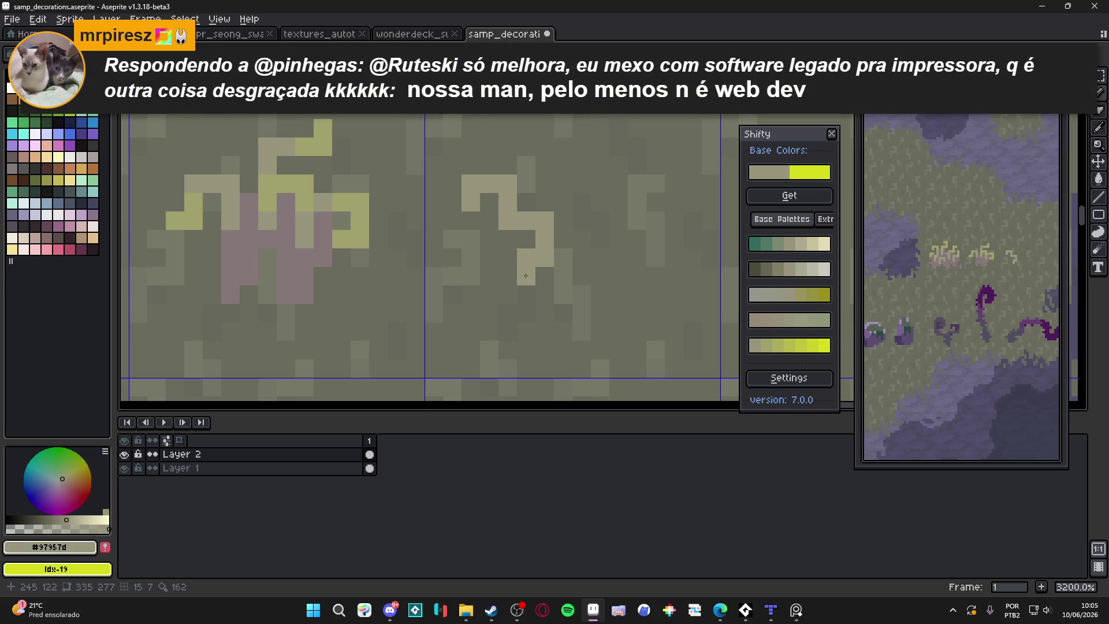
scroll(546, 286, down, 6)
scroll(550, 295, up, 5)
Build the new tuft's vertical blade, top hook and lower body.
drag(538, 238, 530, 289)
click(546, 229)
click(566, 227)
click(538, 227)
click(566, 241)
click(526, 294)
click(511, 309)
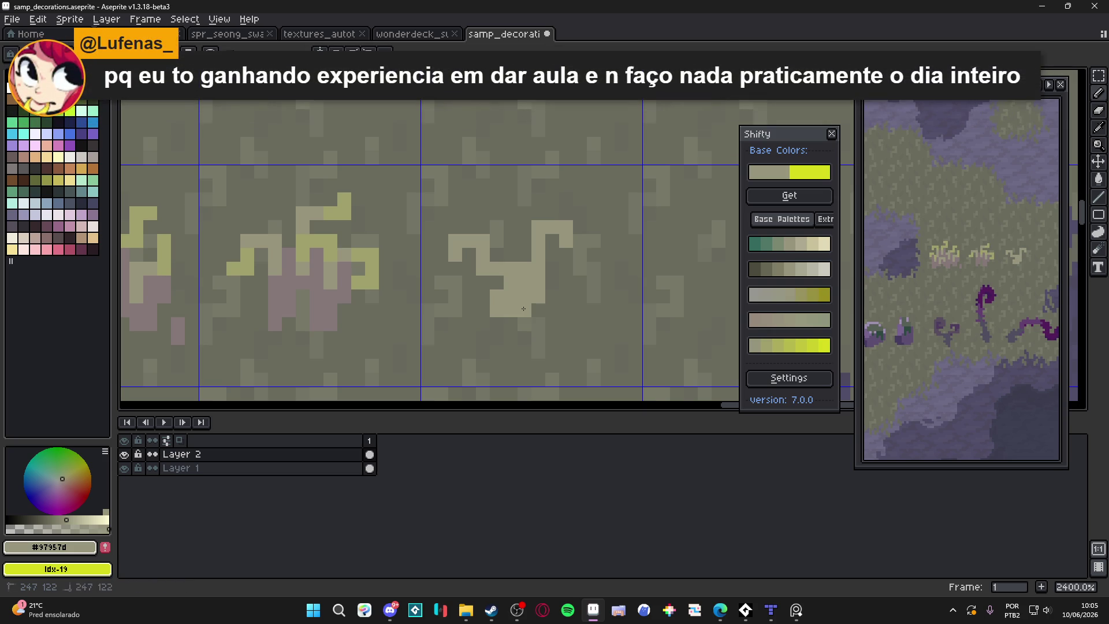
Erase a stray pixel, then add a tall blade and pale pixels on the tuft's right.
key(e)
click(525, 269)
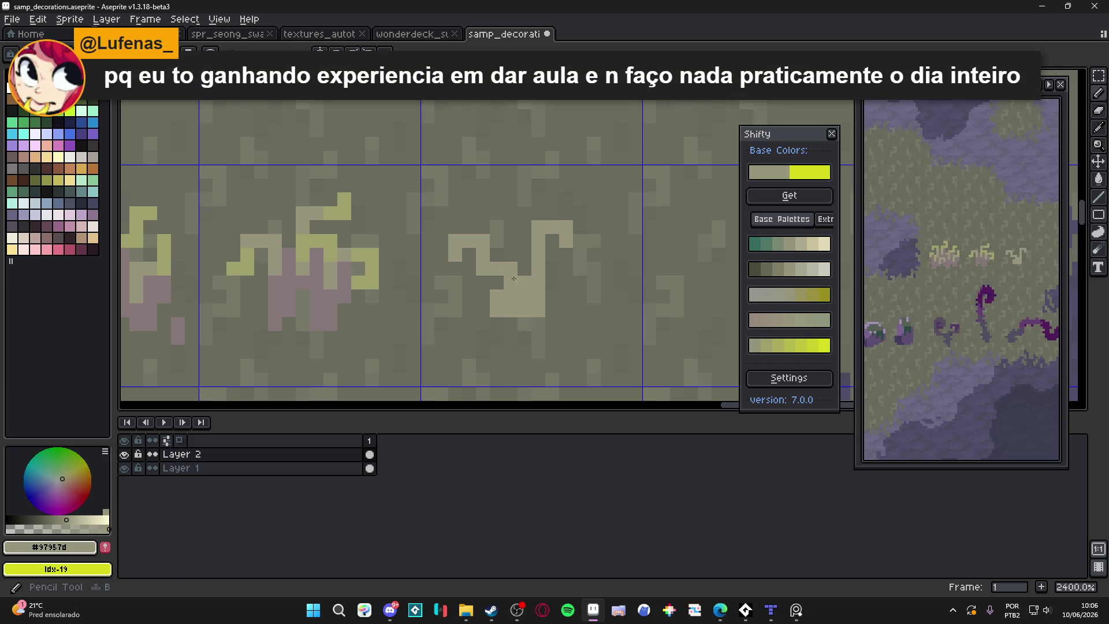
key(b)
mouse_move(510, 272)
mouse_down()
mouse_move(509, 214)
mouse_move(497, 214)
mouse_up()
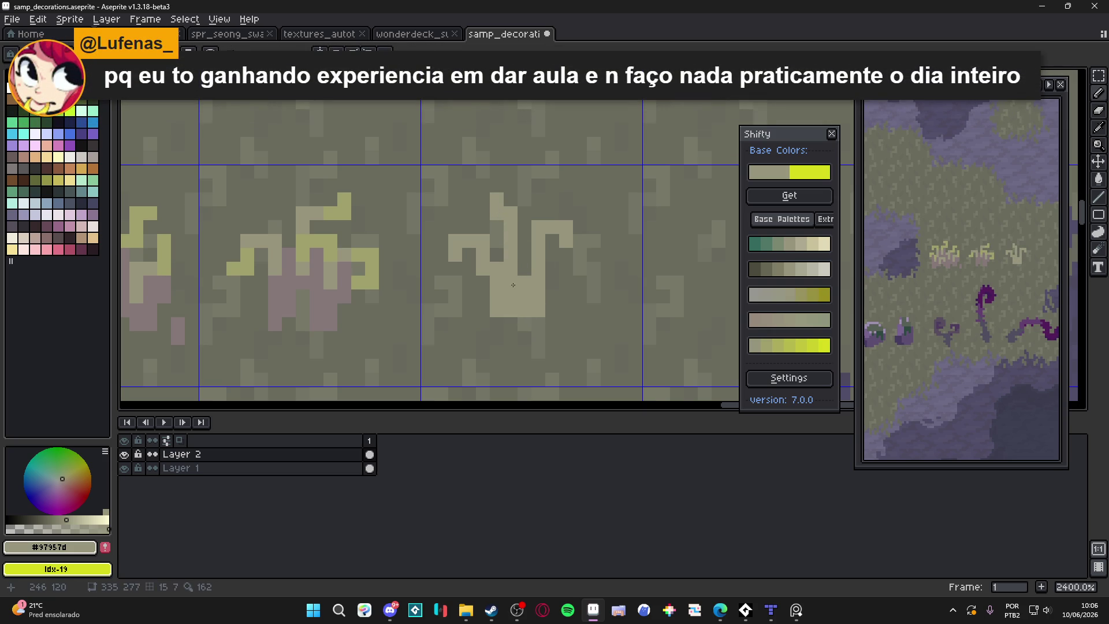
mouse_move(566, 296)
mouse_down()
mouse_move(566, 310)
mouse_move(594, 282)
mouse_up()
Add a pale pixel below the third tuft and zoom out to compare it with the scene.
scroll(572, 305, down, 3)
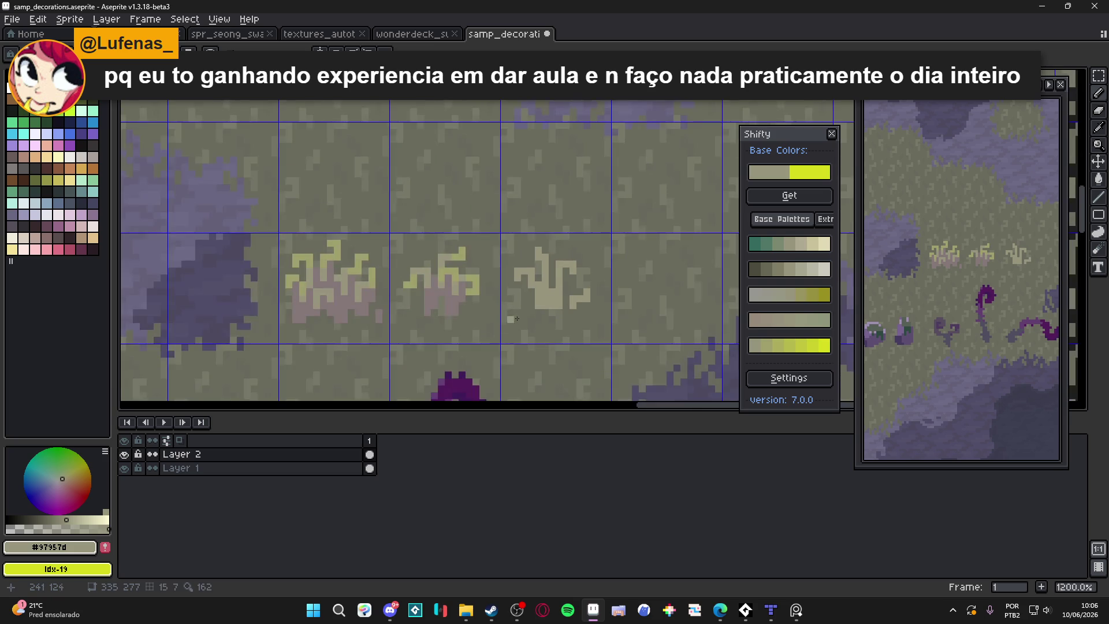
click(532, 314)
scroll(536, 313, up, 3)
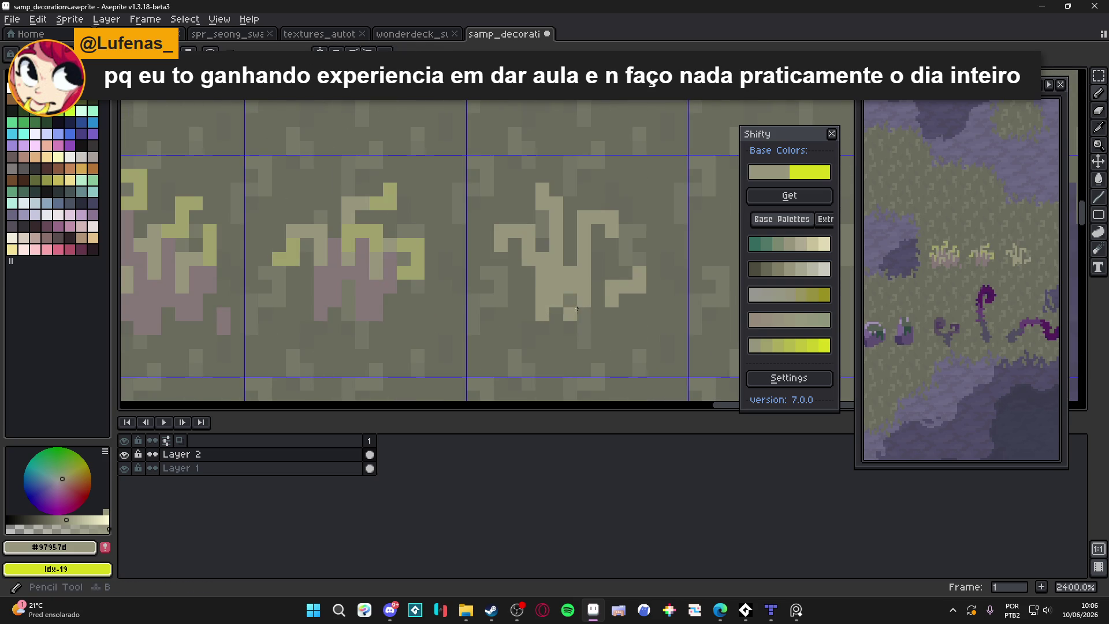
scroll(557, 310, down, 2)
scroll(556, 310, down, 5)
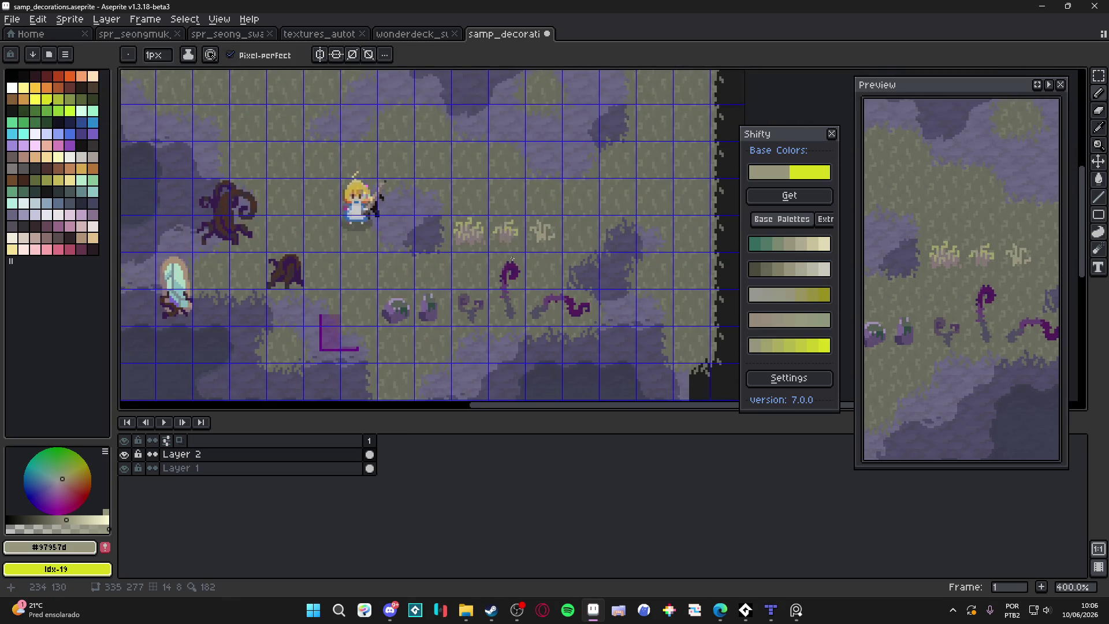
scroll(534, 314, down, 1)
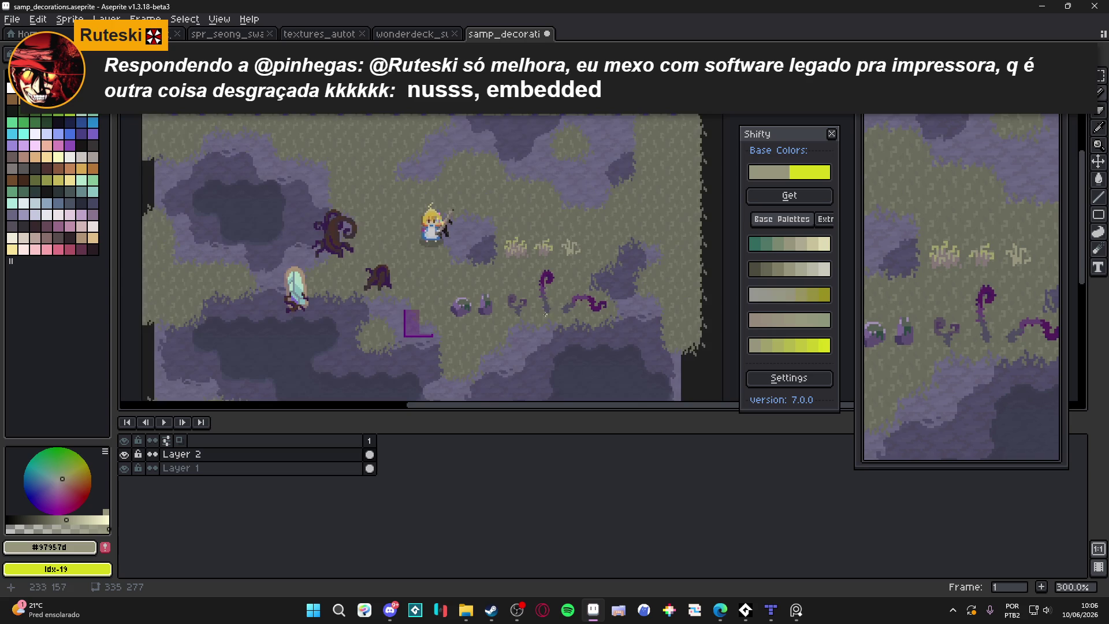
drag(517, 301, 515, 295)
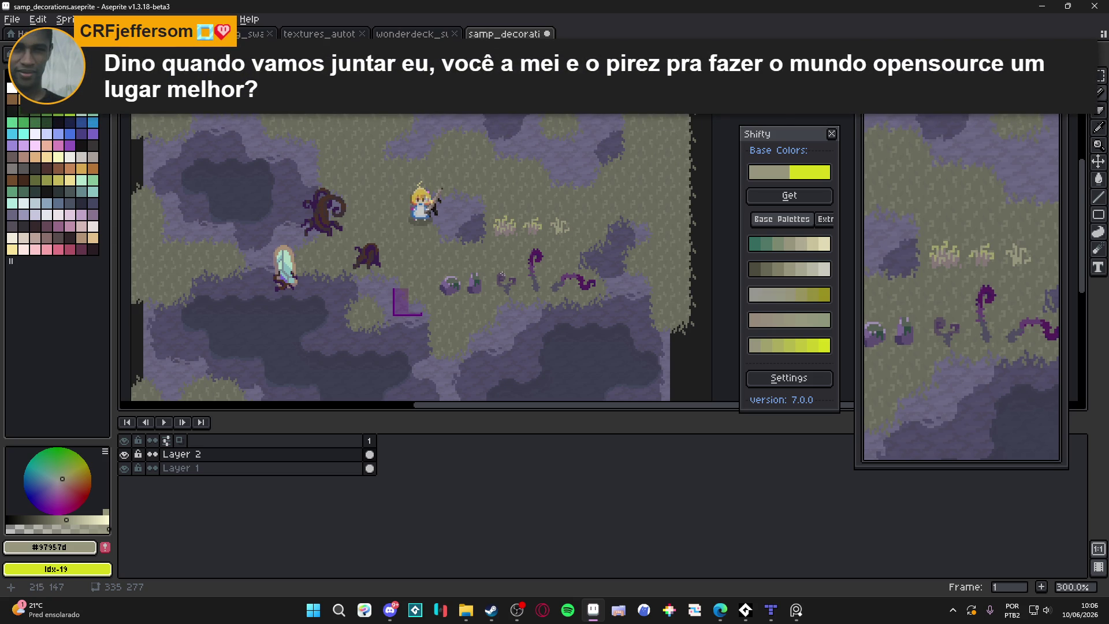
scroll(502, 274, up, 6)
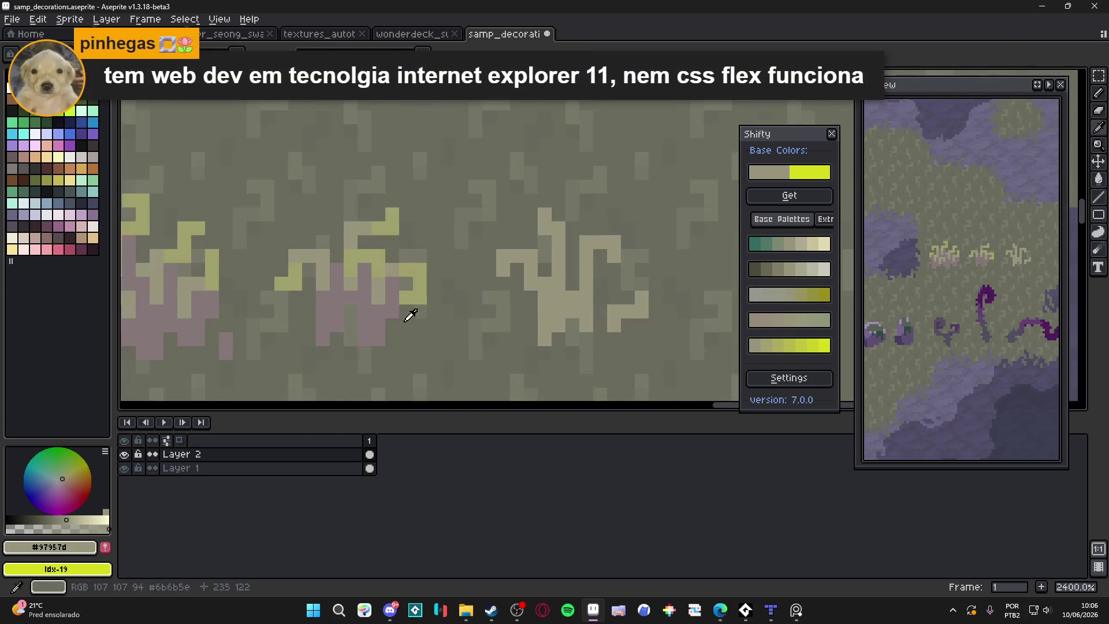
Sample mauve #857879 and paint the third tuft's base pixels.
alt+click(410, 315)
click(558, 312)
click(558, 325)
click(552, 297)
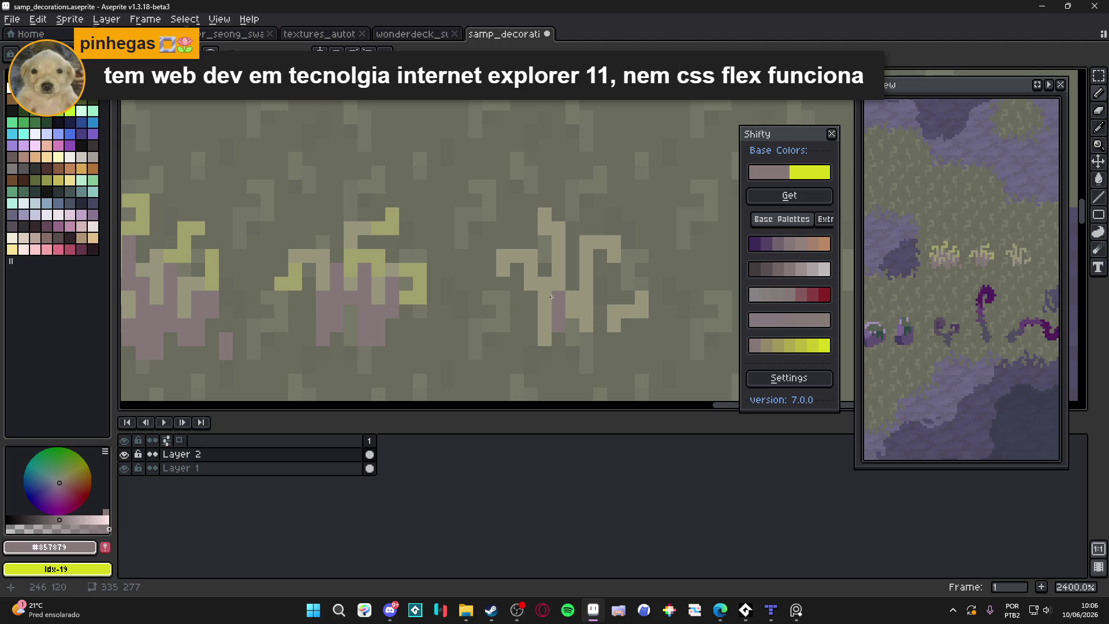
click(572, 298)
click(585, 298)
click(586, 312)
click(586, 326)
Fill the remaining mauve base pixels, then add an olive-yellow #a1a06d tip pixel.
click(586, 285)
click(544, 283)
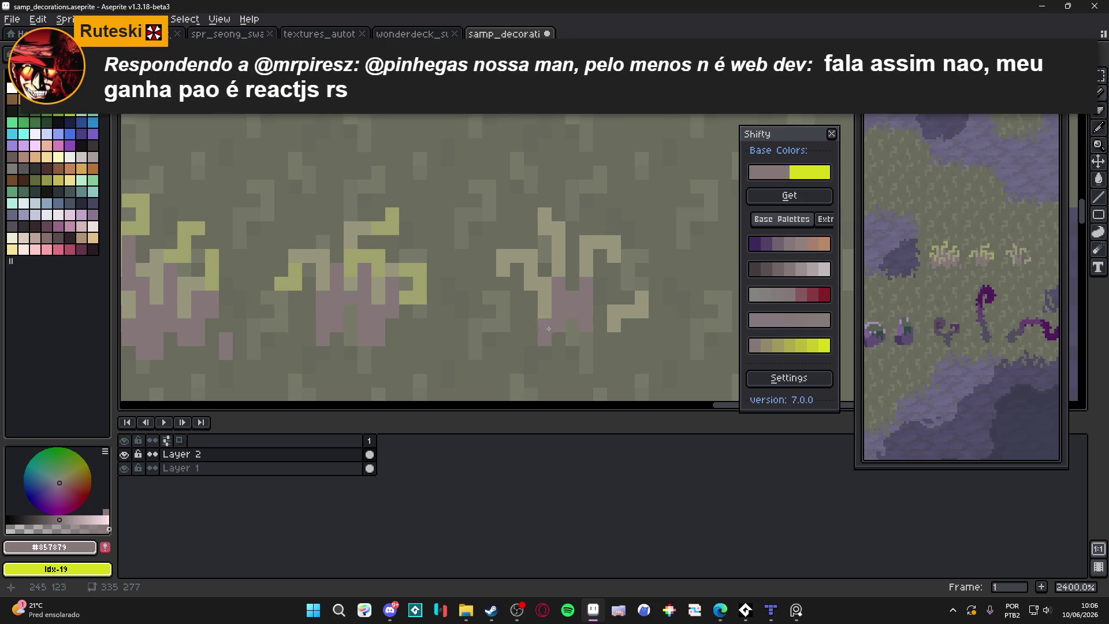
click(545, 312)
click(600, 322)
click(613, 312)
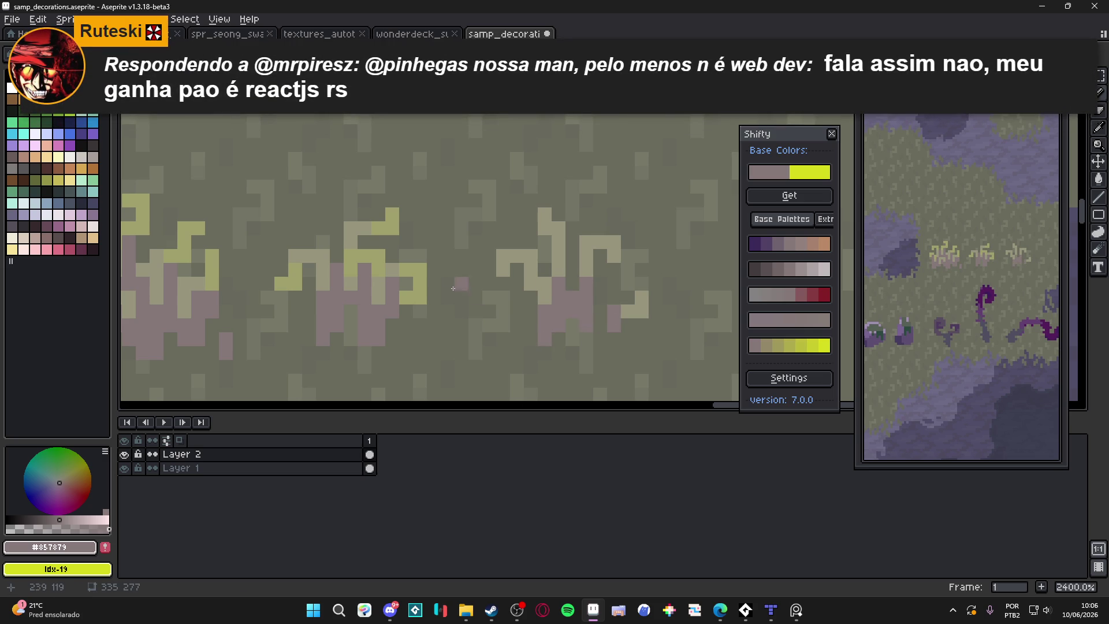
alt+click(450, 268)
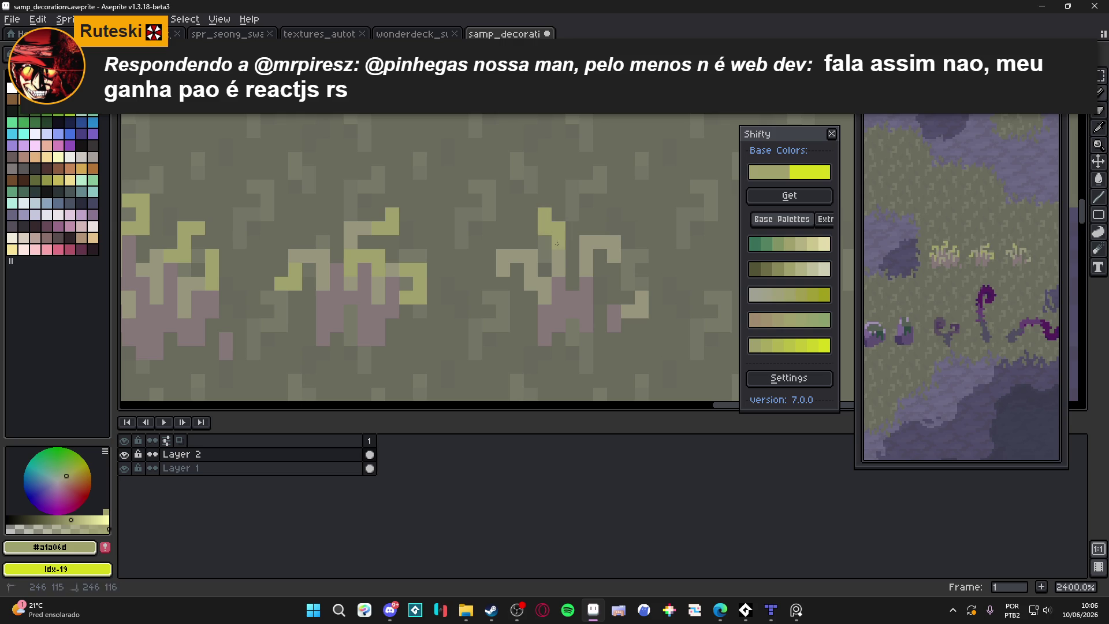
click(589, 247)
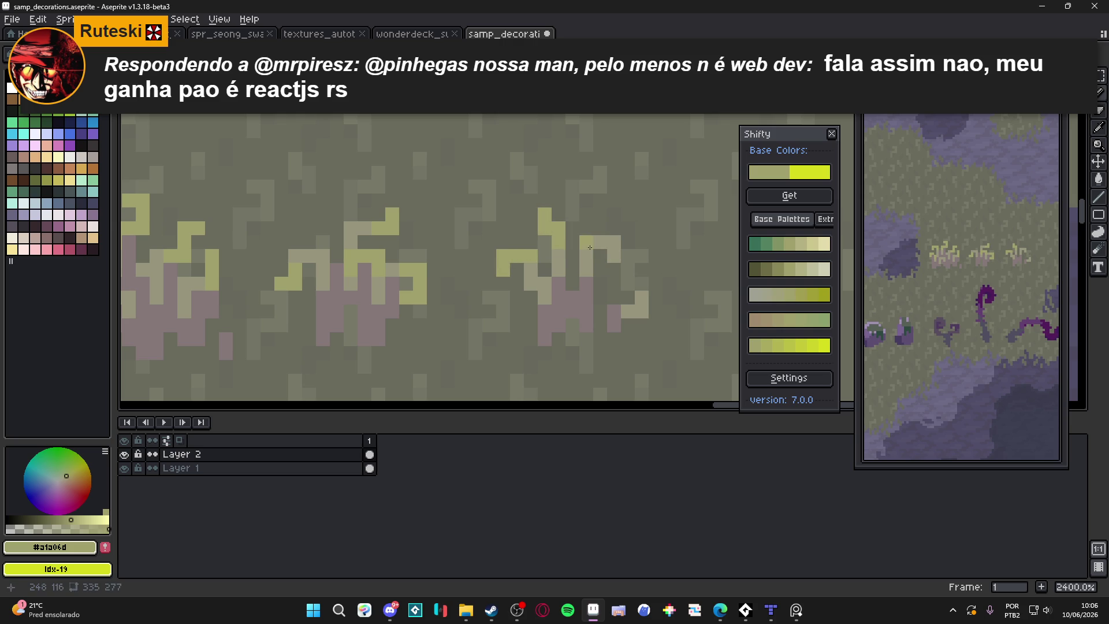
Zoom out and pan around the decorated swamp scene, including the purple border along its top.
scroll(613, 289, down, 6)
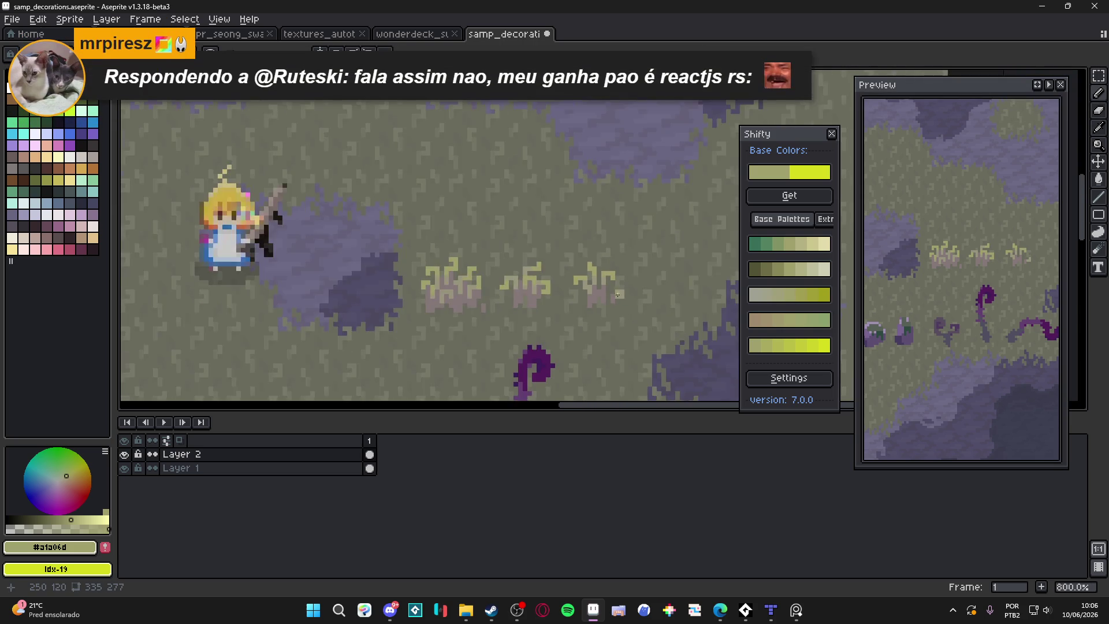
scroll(615, 331, down, 3)
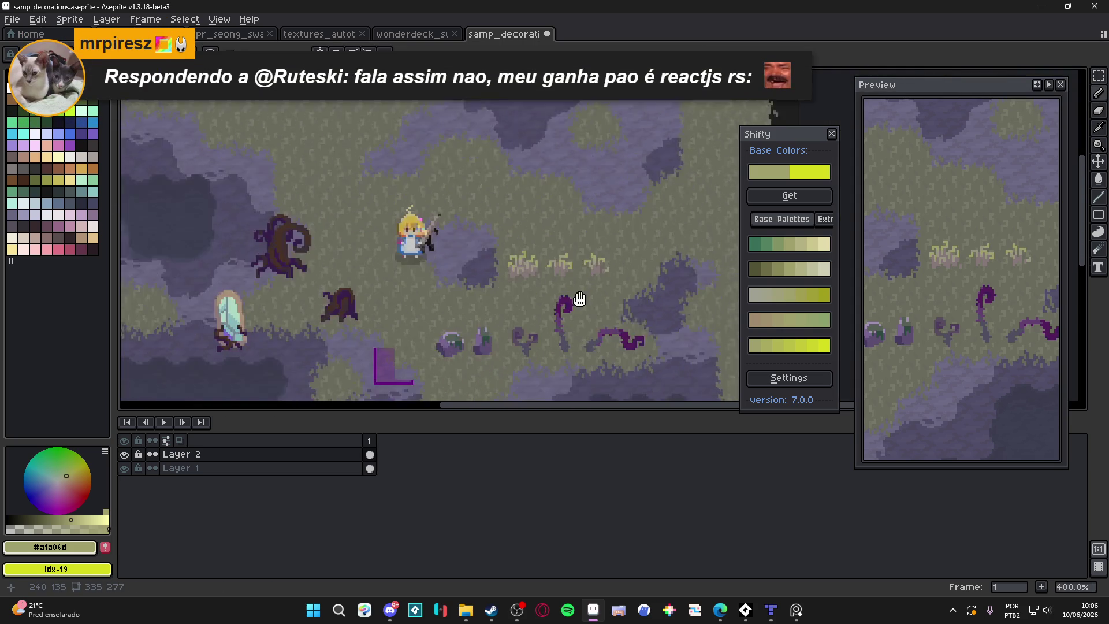
mouse_move(544, 295)
mouse_down()
mouse_move(547, 251)
mouse_move(517, 310)
mouse_up()
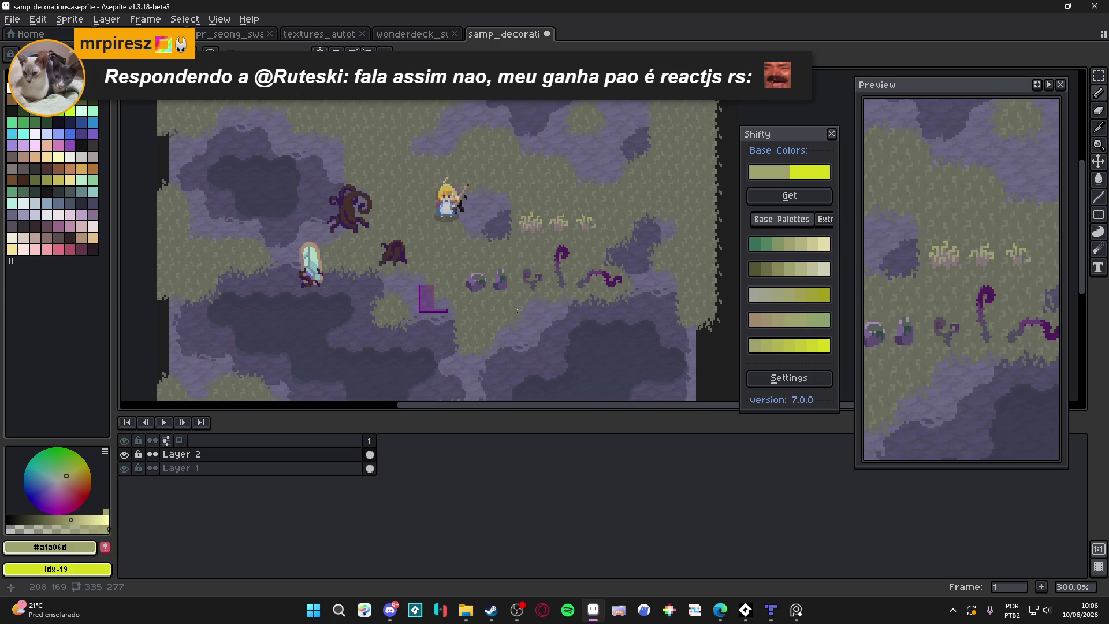
mouse_move(413, 307)
mouse_down()
mouse_move(421, 277)
mouse_move(441, 322)
mouse_up()
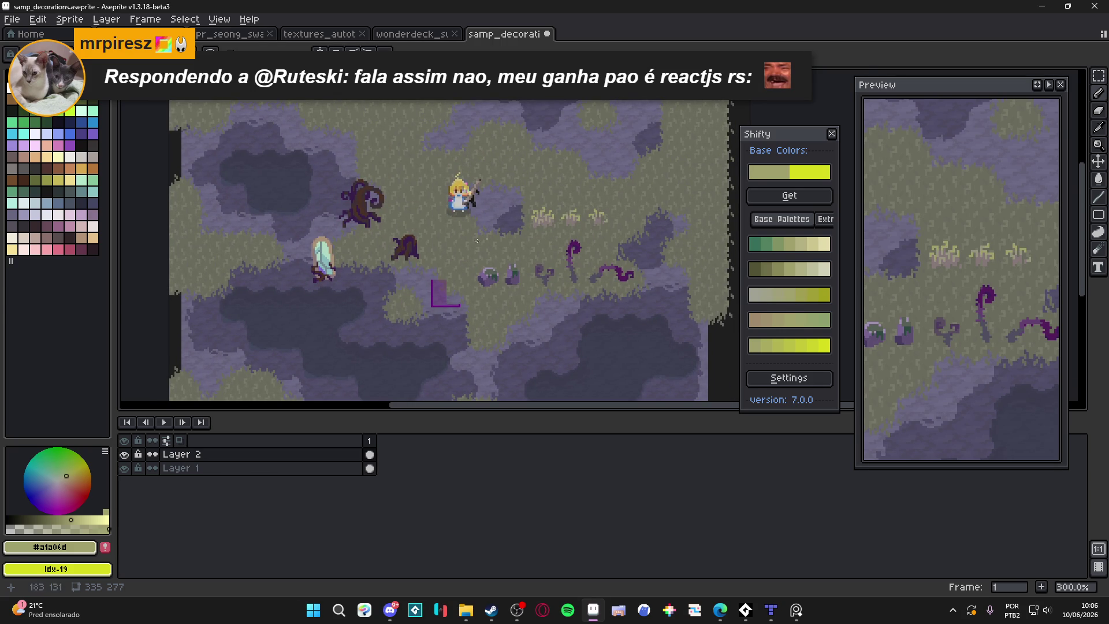
mouse_move(336, 262)
mouse_down()
mouse_move(299, 283)
mouse_move(344, 232)
mouse_up()
drag(446, 240, 455, 264)
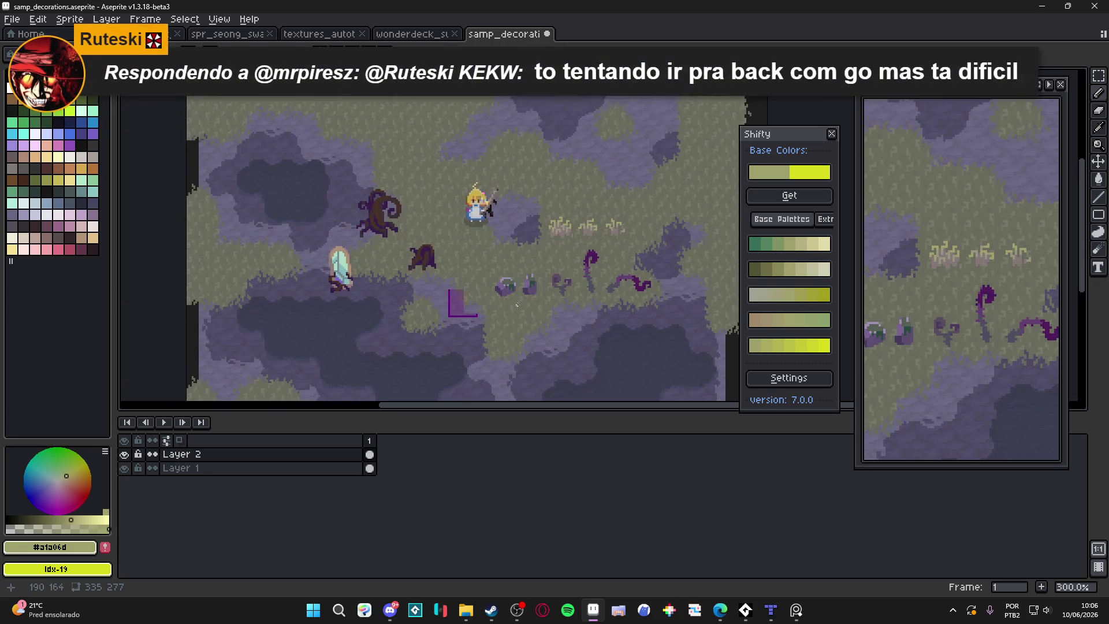
scroll(556, 320, down, 1)
drag(554, 316, 547, 295)
Centre the view on the placed decorations and turn the pixel grid back on.
scroll(547, 294, up, 1)
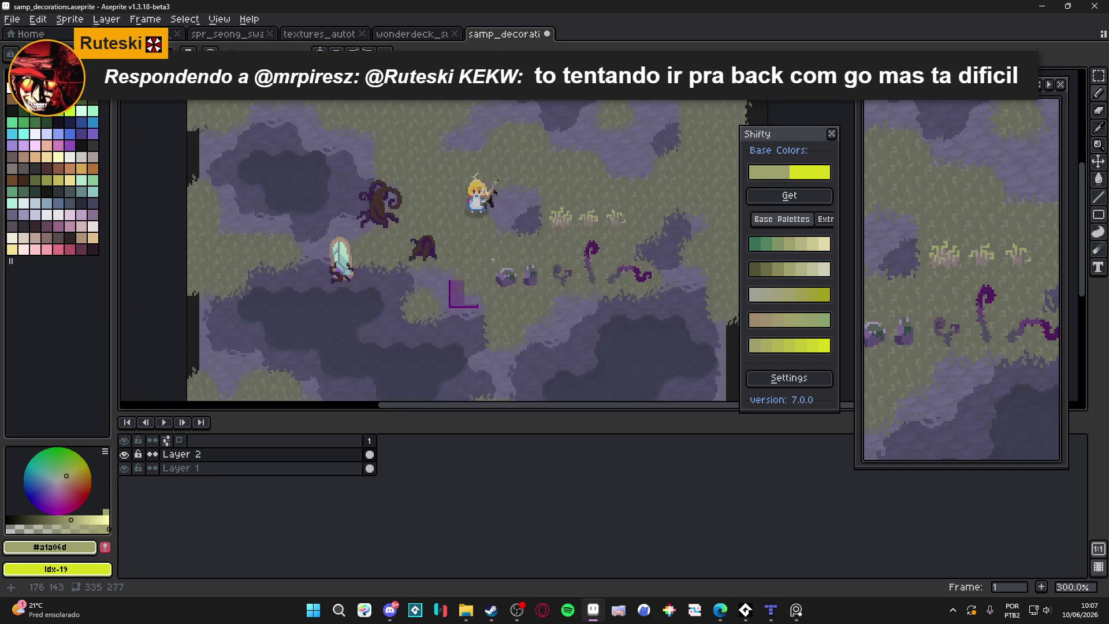
scroll(516, 199, down, 1)
mouse_move(517, 199)
mouse_down()
mouse_move(508, 189)
mouse_move(477, 226)
mouse_up()
scroll(508, 189, up, 1)
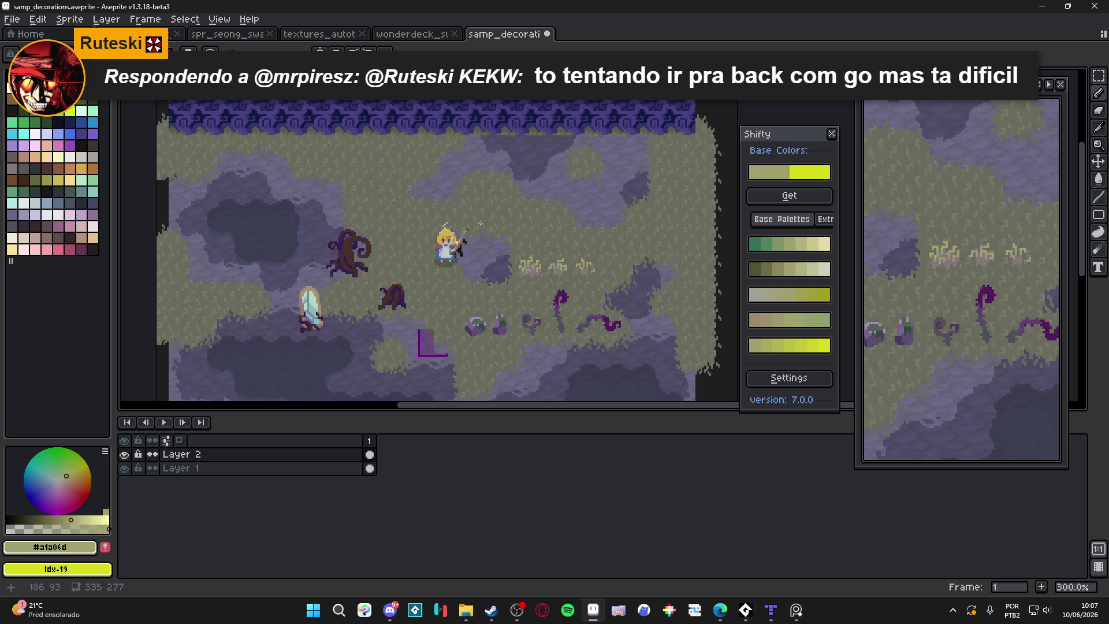
drag(450, 297, 478, 248)
scroll(478, 248, up, 1)
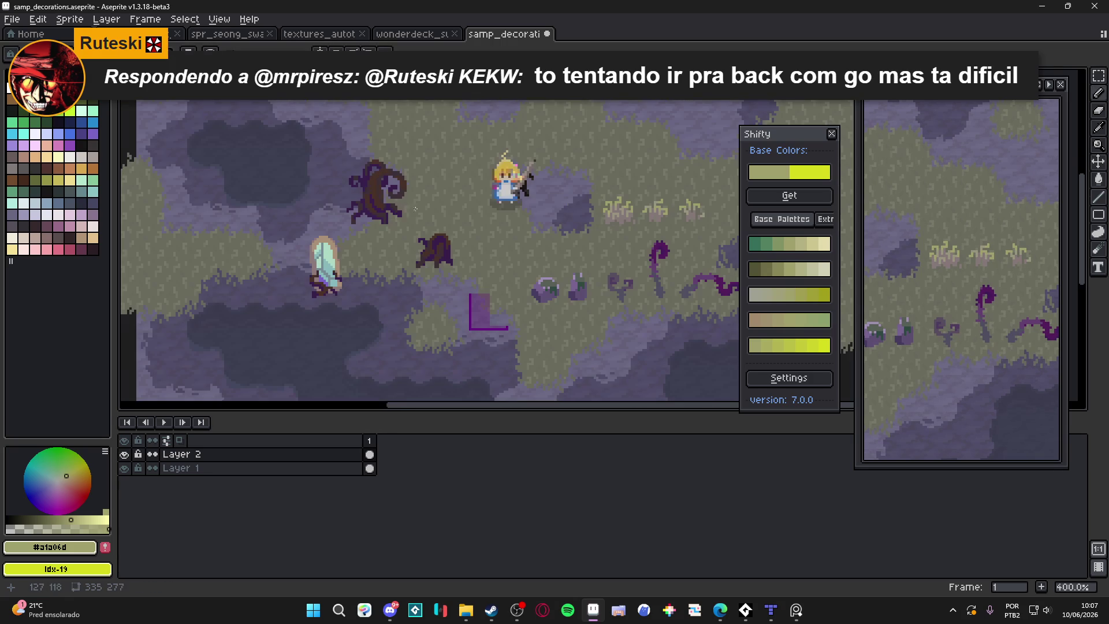
key(ctrl+apostrophe)
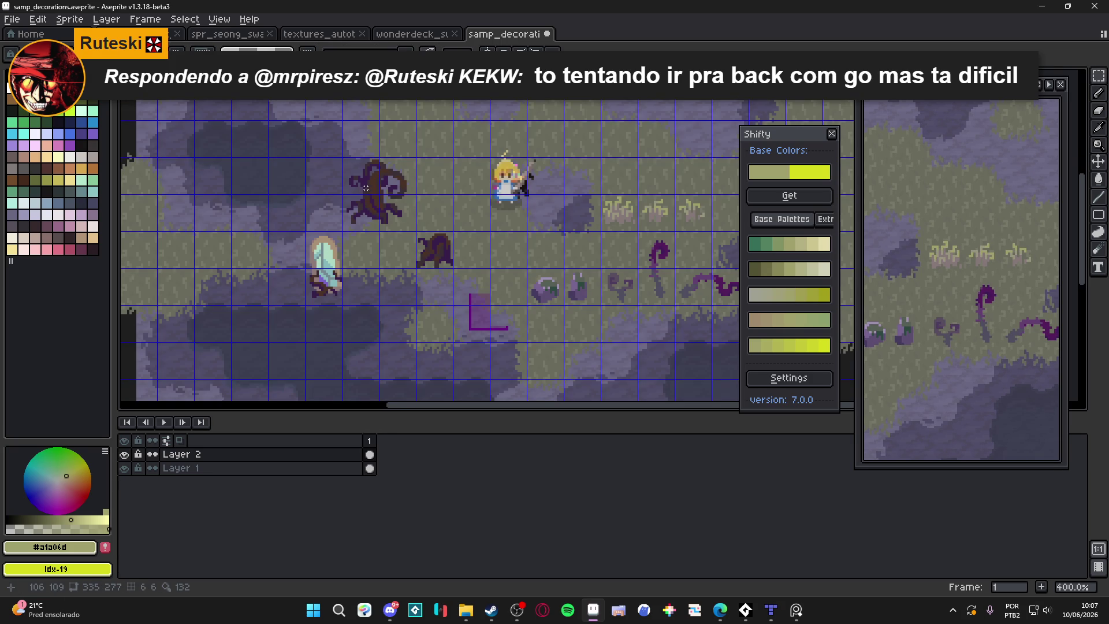
Update the Wonderdeck pixel project with the currently open files, confirming the overwrite.
click(417, 36)
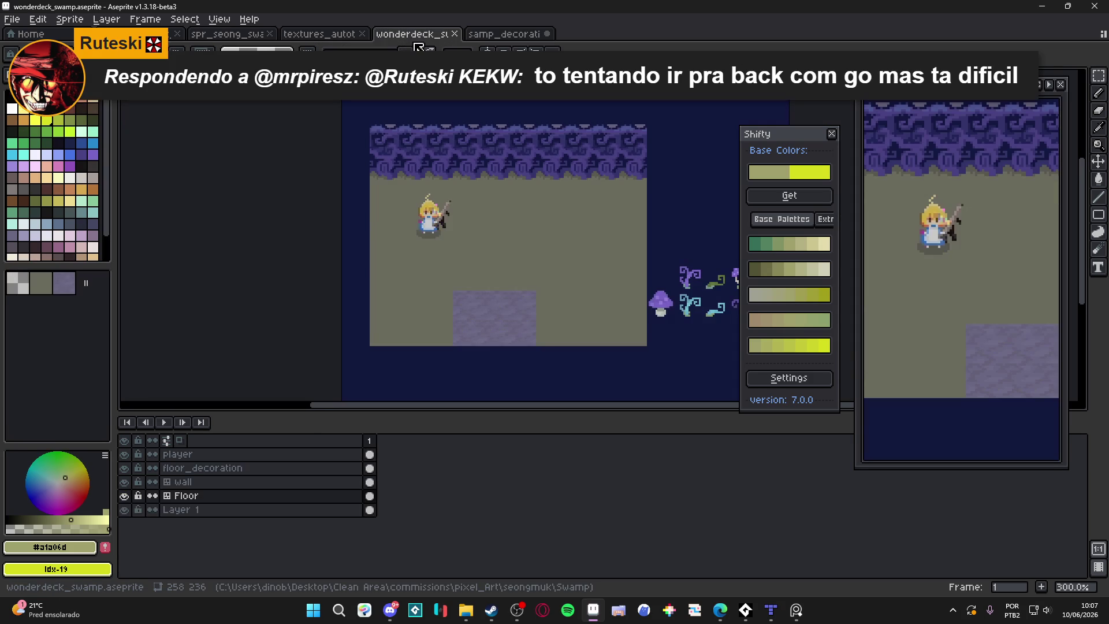
click(488, 36)
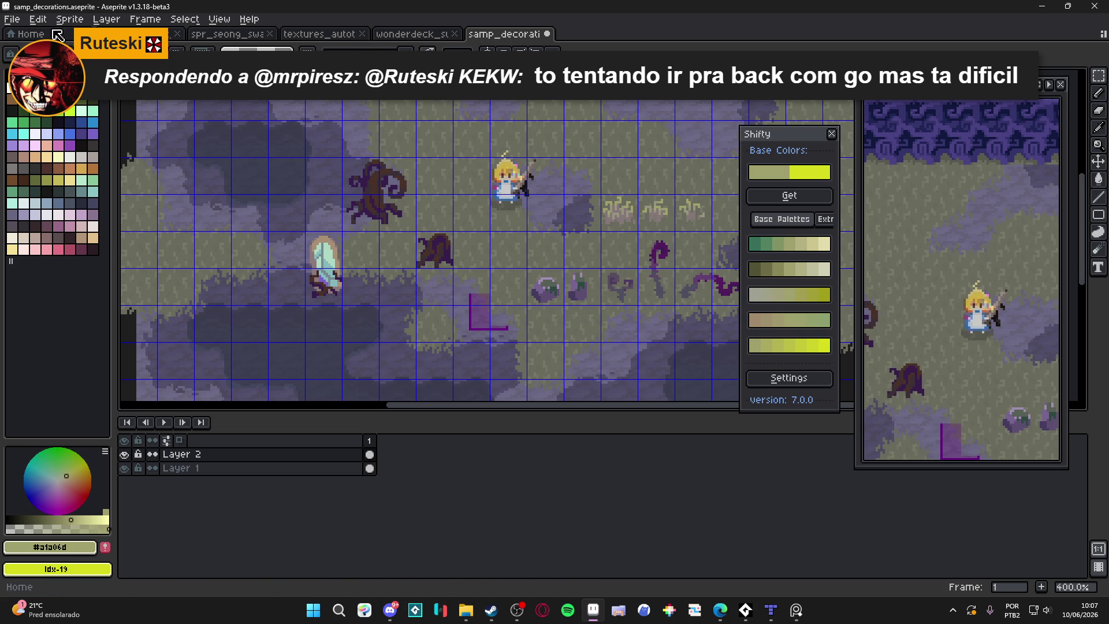
click(12, 19)
click(26, 61)
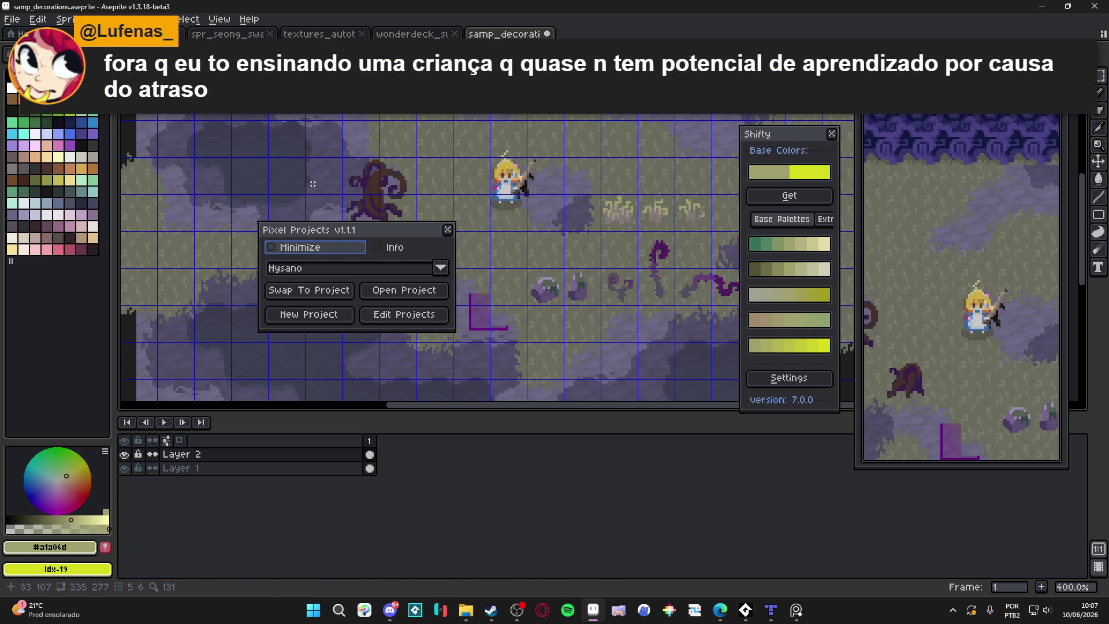
click(327, 273)
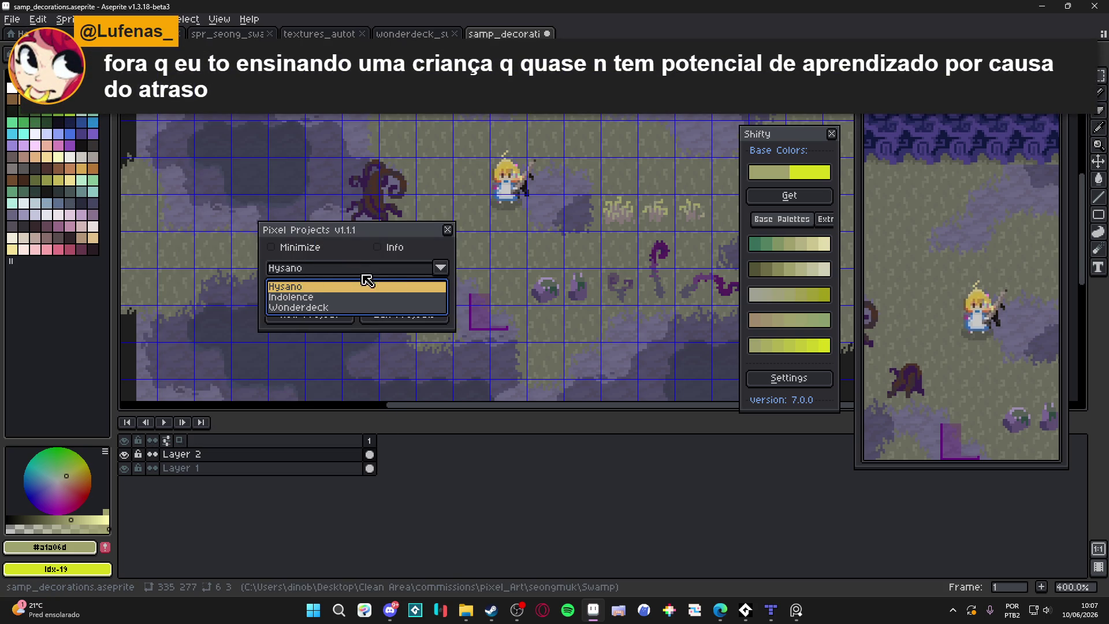
click(320, 308)
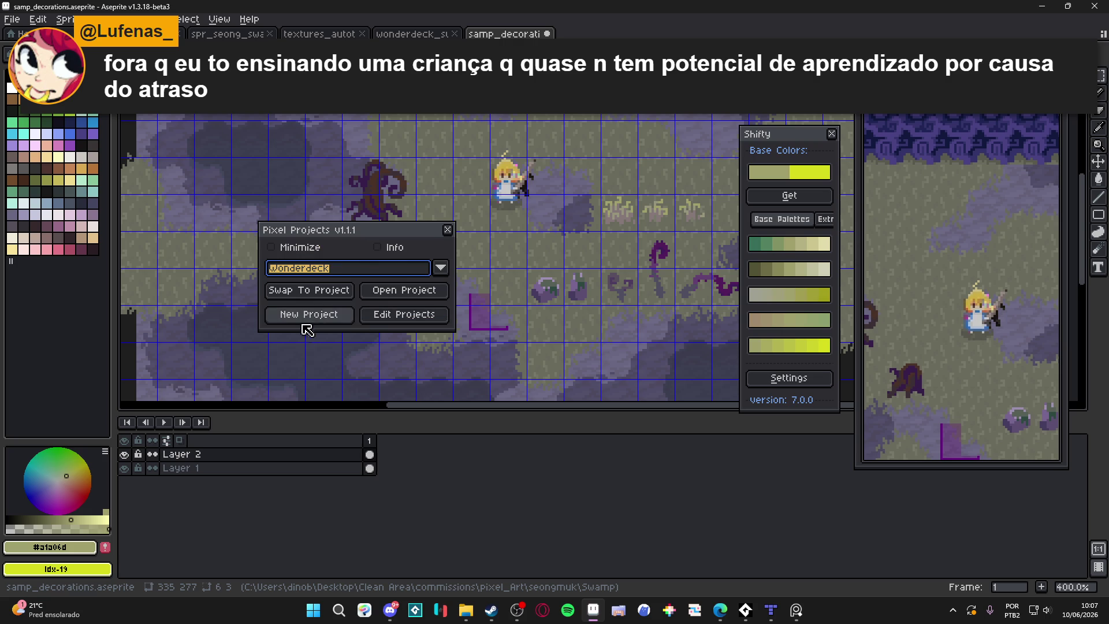
click(399, 316)
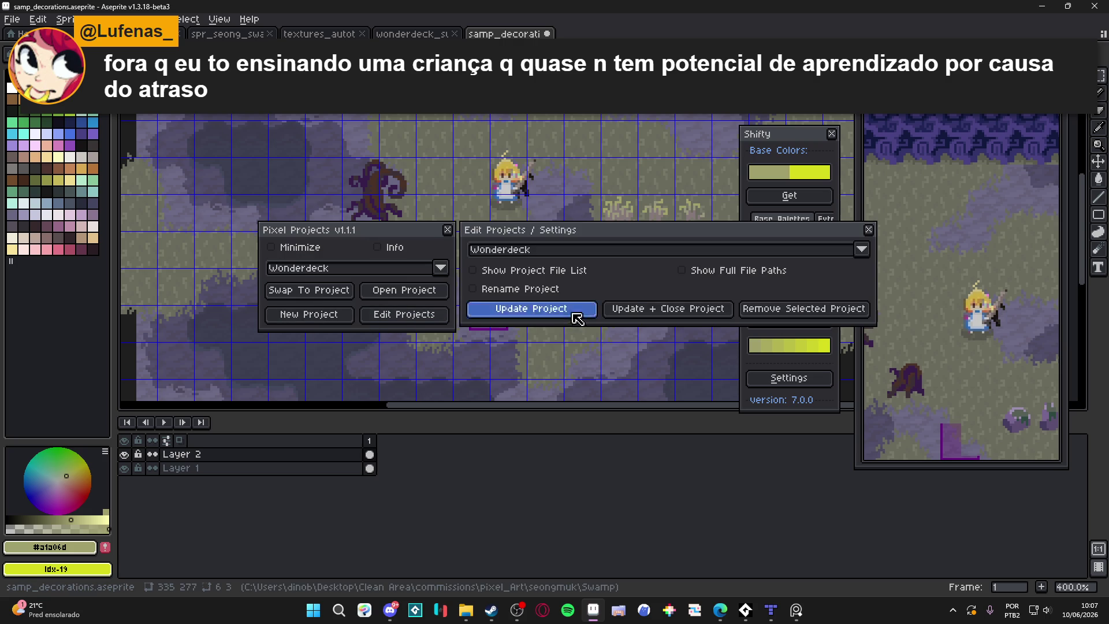
click(527, 309)
click(527, 333)
Turn on Show Project File List in the Wonderdeck project settings.
click(392, 316)
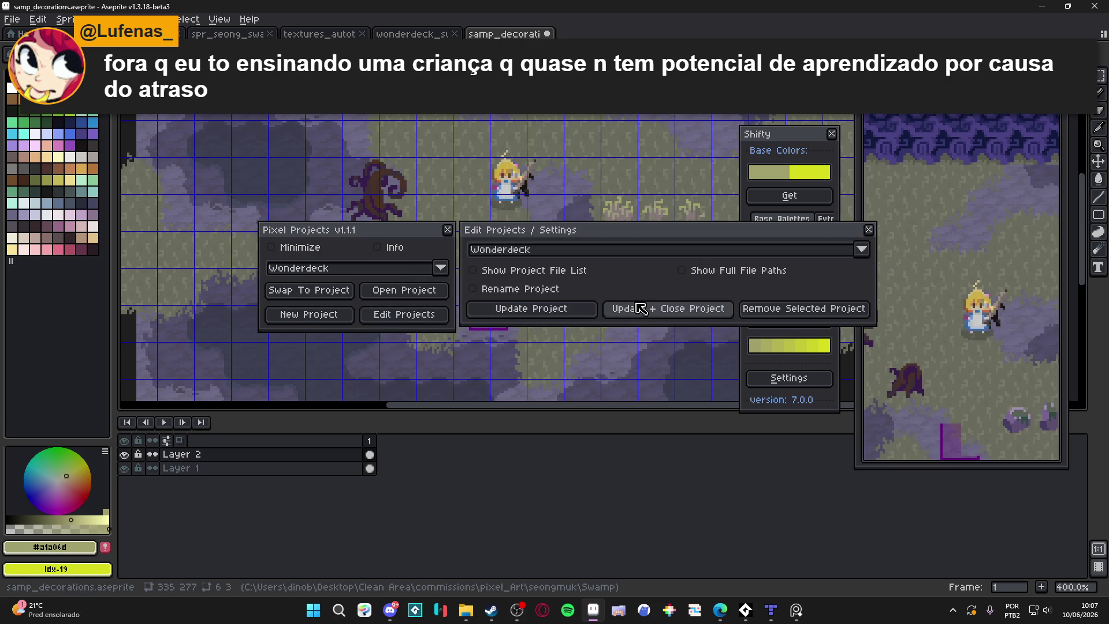
click(511, 270)
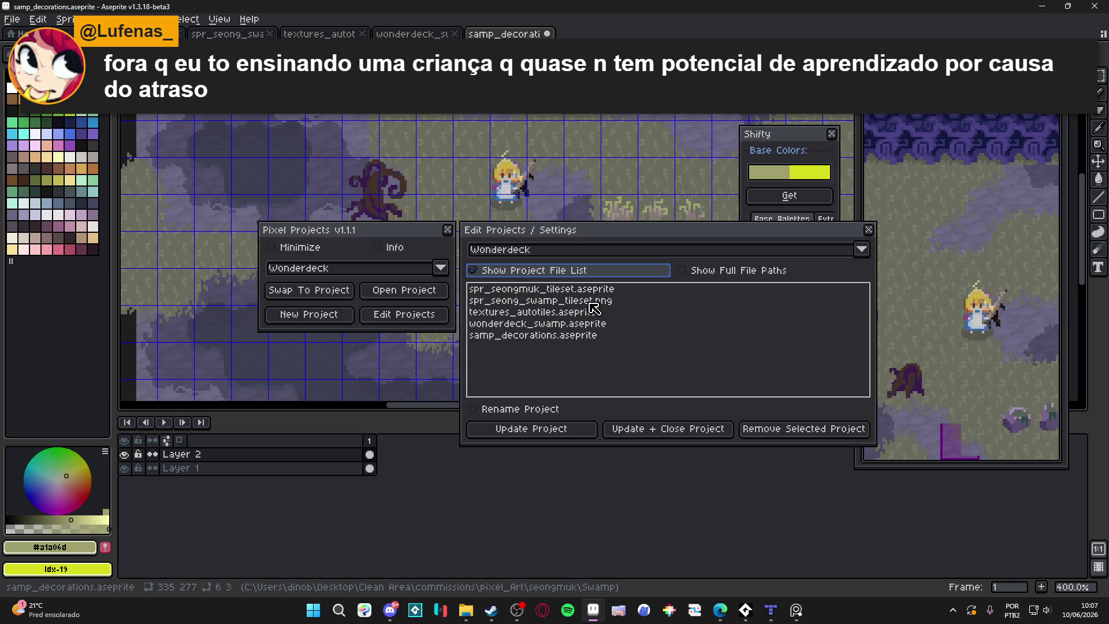
click(868, 230)
Choose the Hysano project and swap to it.
click(381, 268)
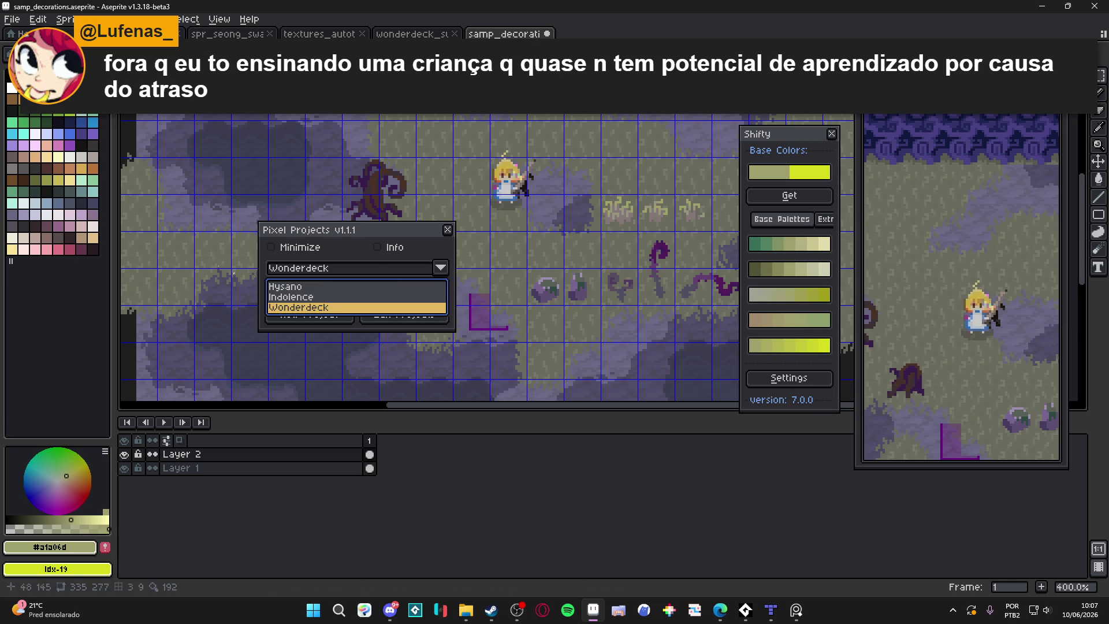
click(301, 287)
click(312, 290)
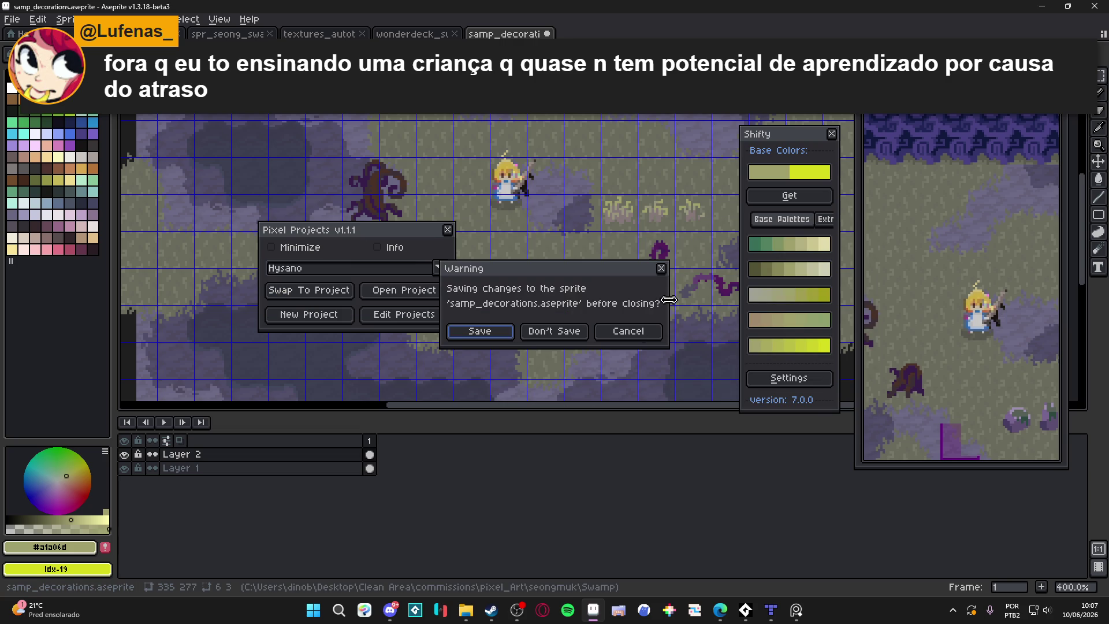
Save samp_decorations.aseprite to complete the swap, then swap back to the Wonderdeck project.
click(484, 335)
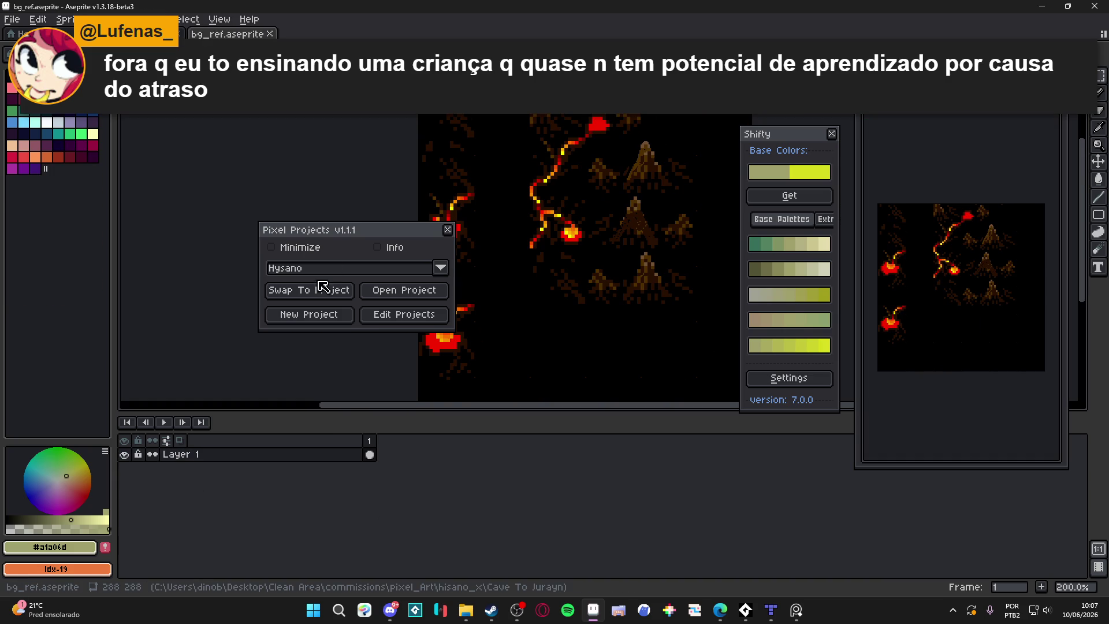
click(321, 269)
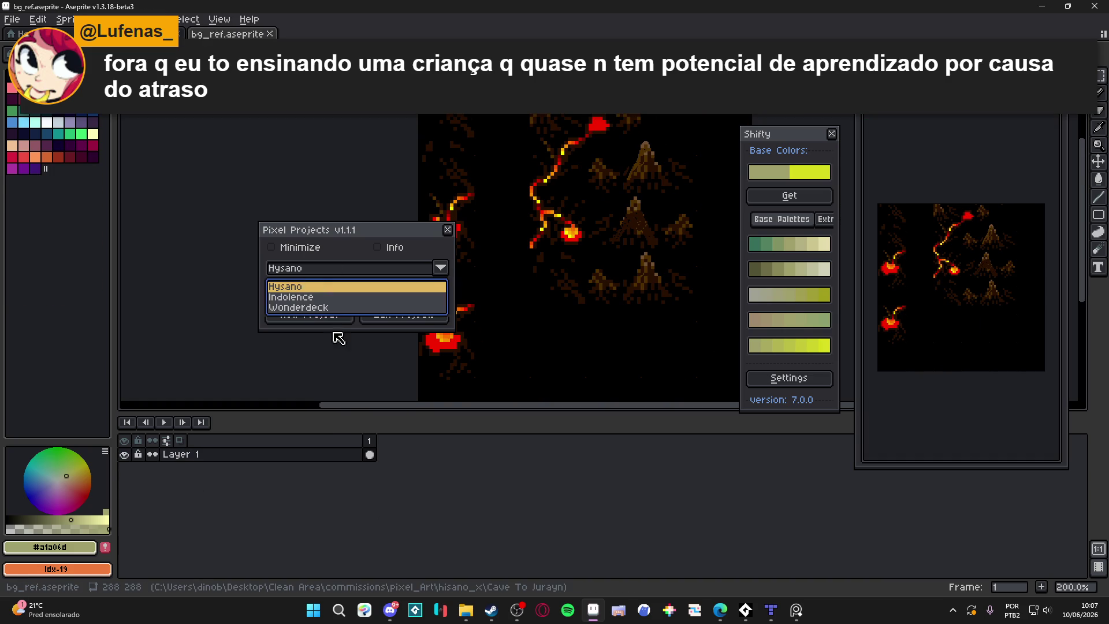
click(311, 308)
click(327, 291)
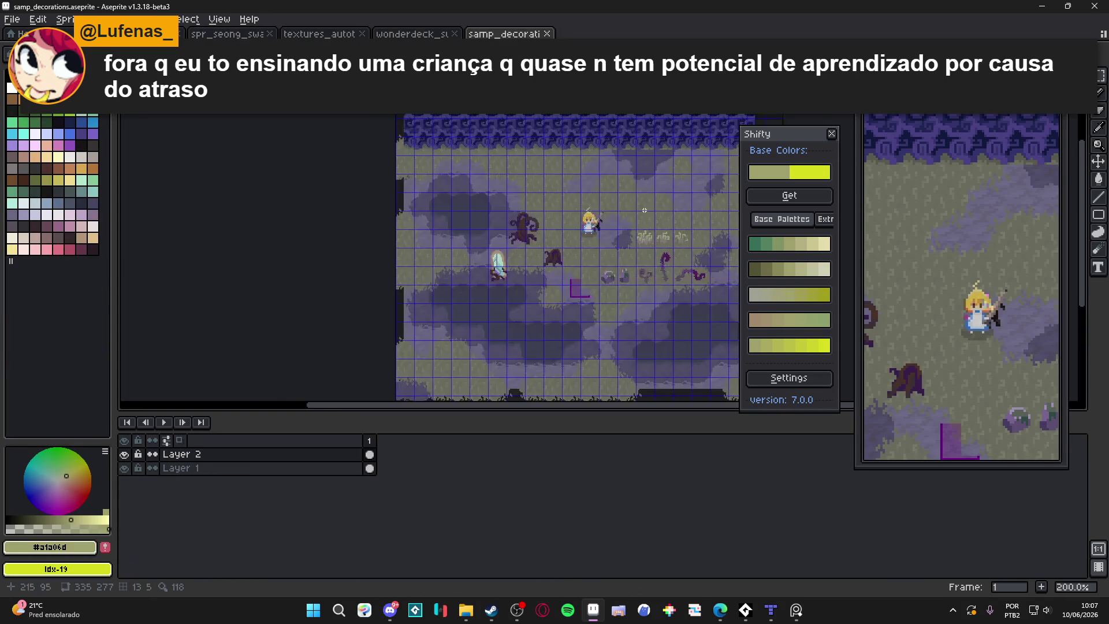
Close the Pixel Projects manager and move to the textures_autotiles tab.
click(398, 34)
key(ctrl+Tab)
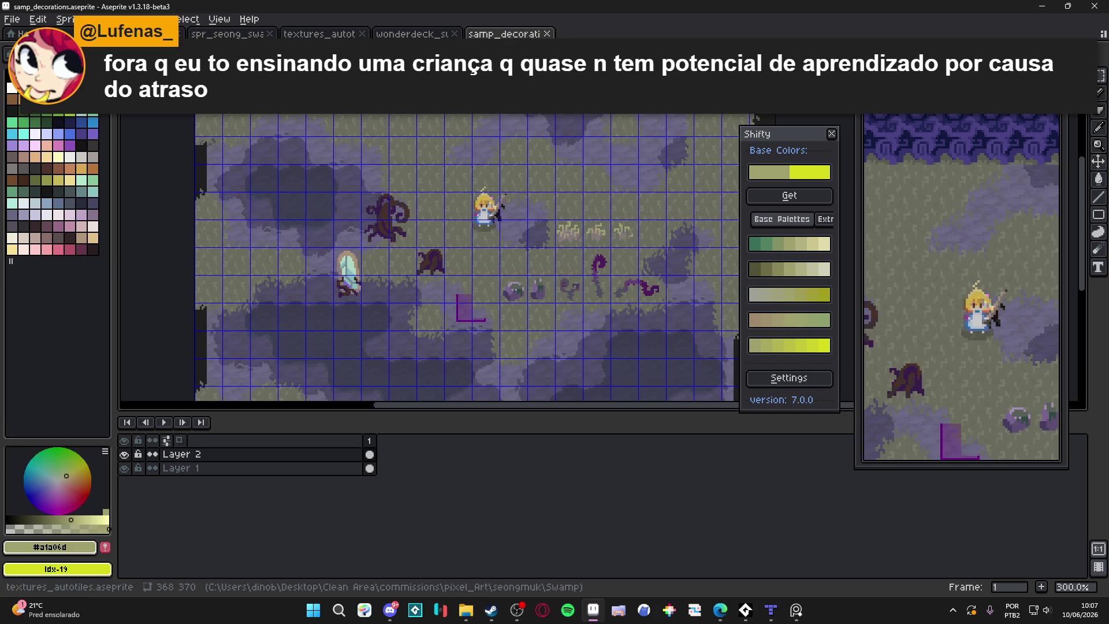
key(ctrl+shift+Tab)
key(ctrl+shift+Tab)
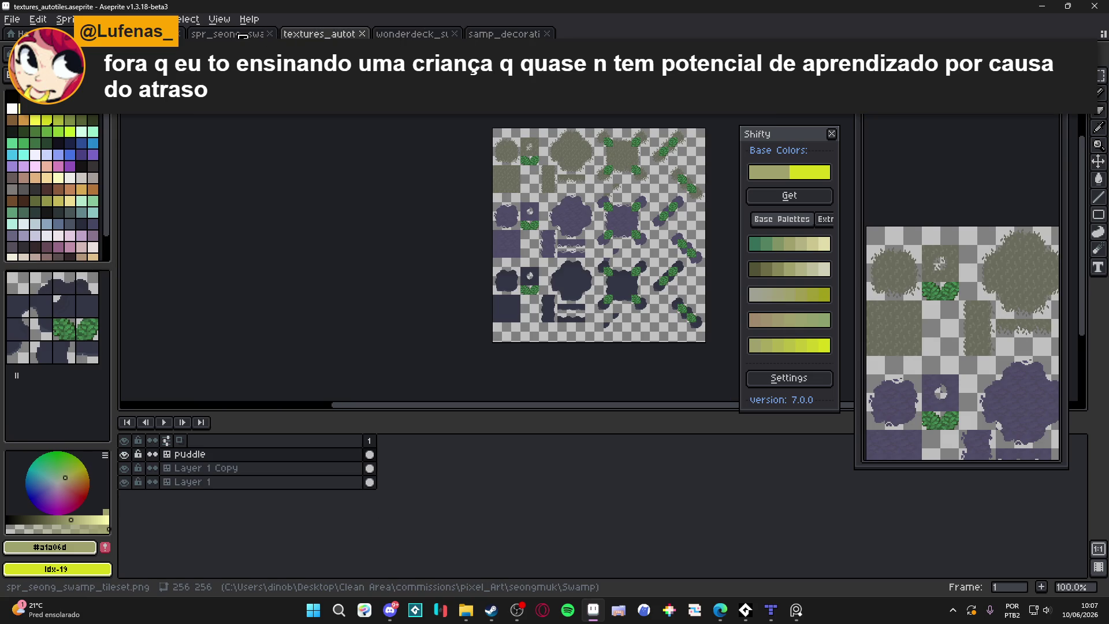
Open the swamp tileset image and dock it in a side-by-side view.
click(243, 36)
scroll(541, 180, up, 3)
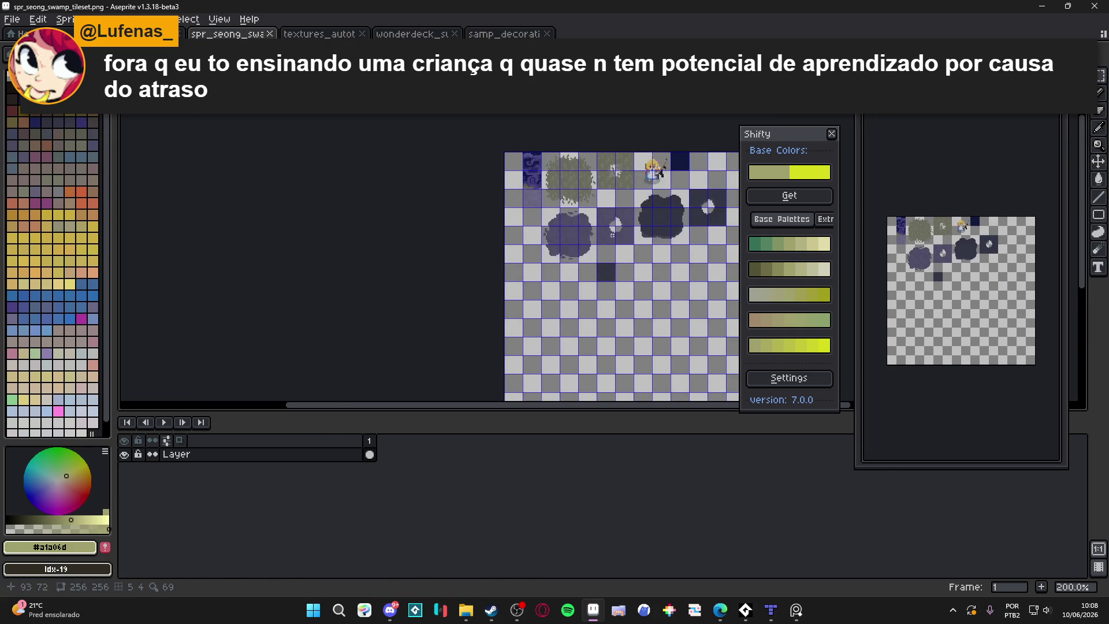
drag(541, 180, 382, 194)
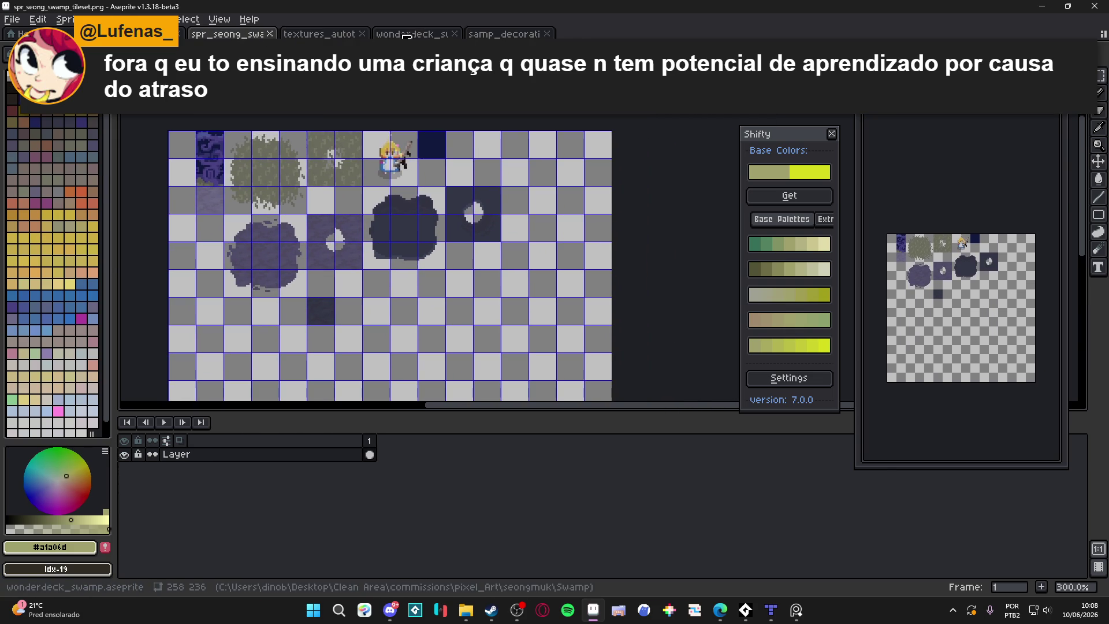
mouse_move(243, 36)
mouse_down()
mouse_move(160, 167)
mouse_move(173, 231)
mouse_up()
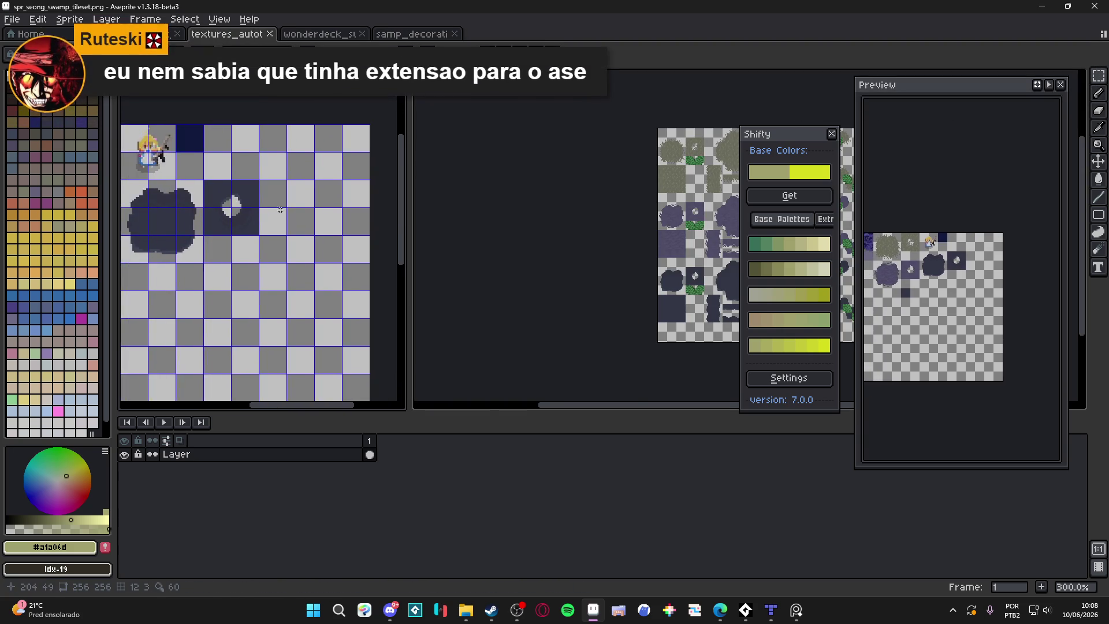
drag(234, 195, 243, 167)
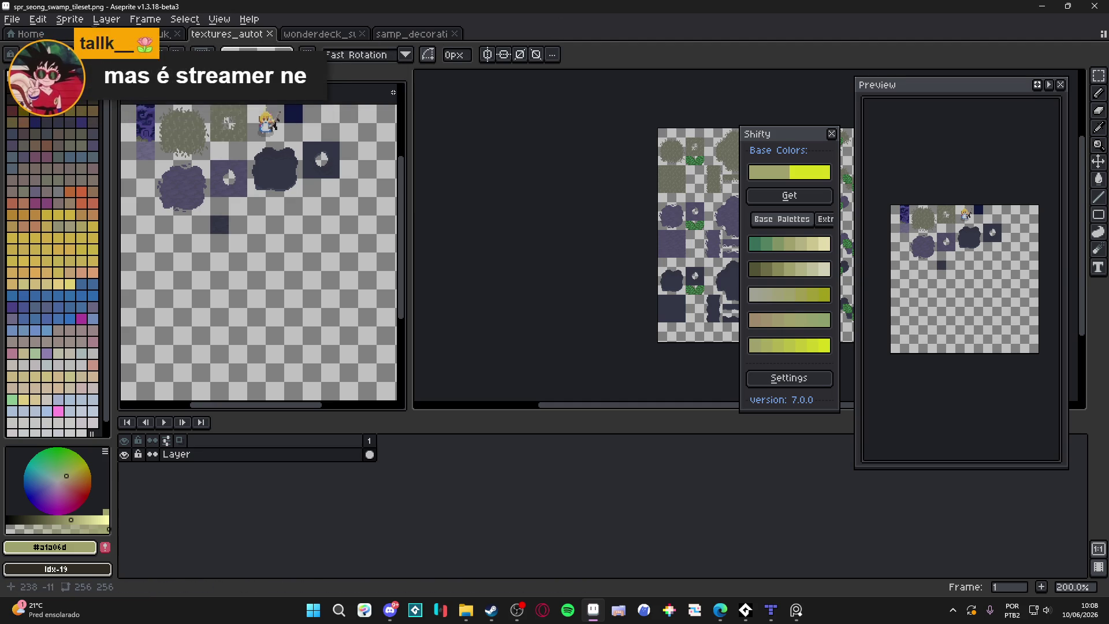
mouse_move(267, 124)
mouse_down()
mouse_move(321, 178)
mouse_move(344, 183)
mouse_move(315, 176)
mouse_up()
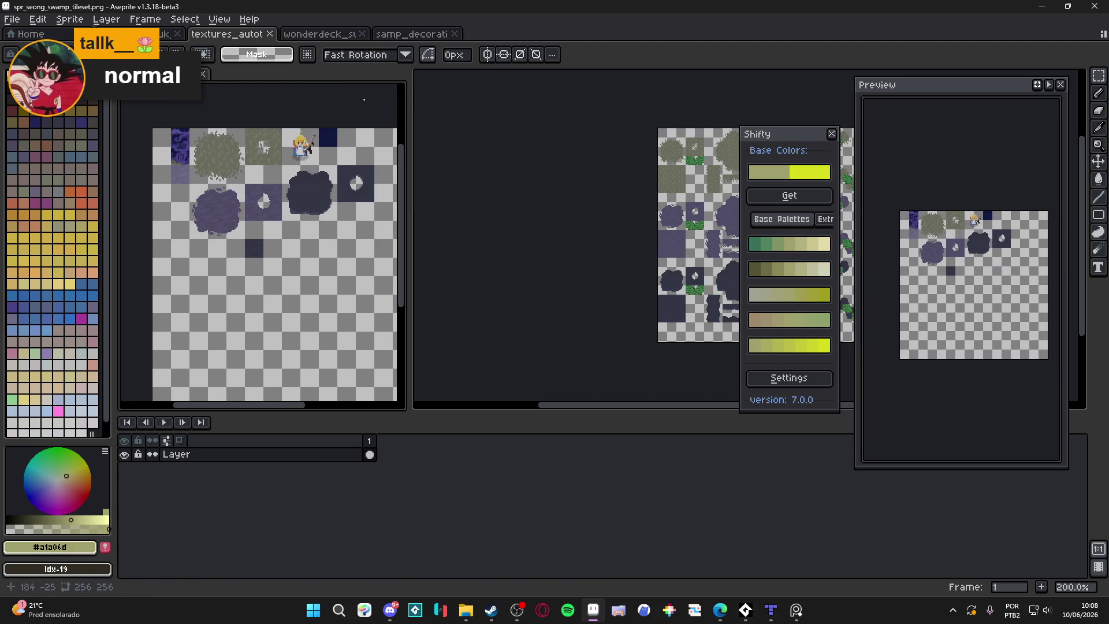
Marquee-select and copy the large dark tree in the decorations mockup for the tileset.
click(411, 33)
scroll(620, 233, down, 2)
scroll(621, 233, right, 3)
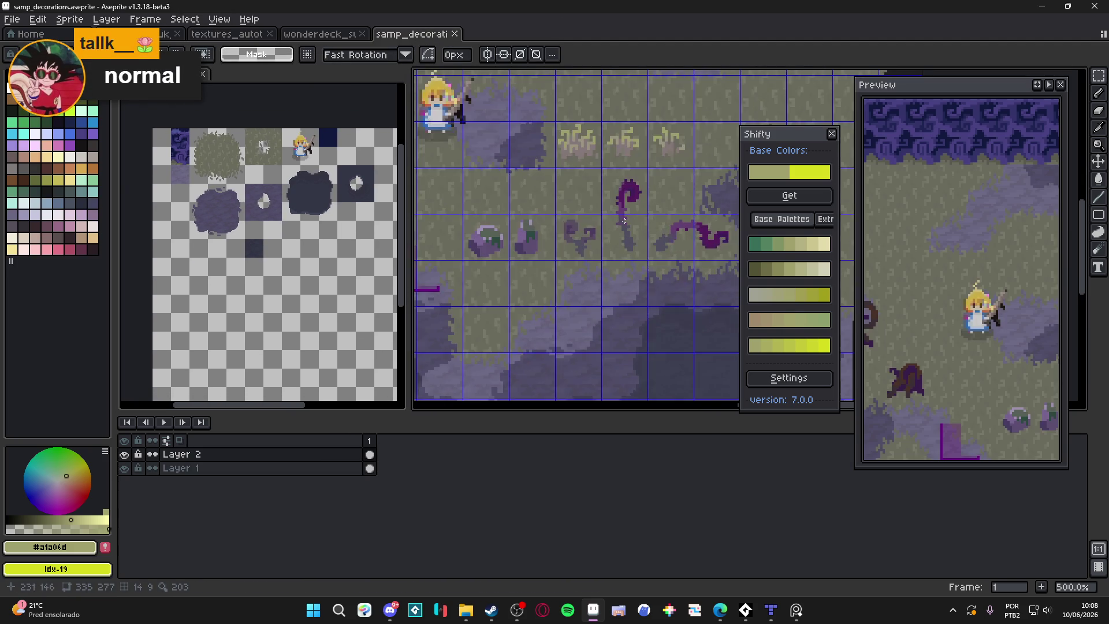
scroll(607, 237, left, 5)
scroll(601, 241, up, 2)
scroll(597, 243, left, 2)
scroll(597, 243, up, 1)
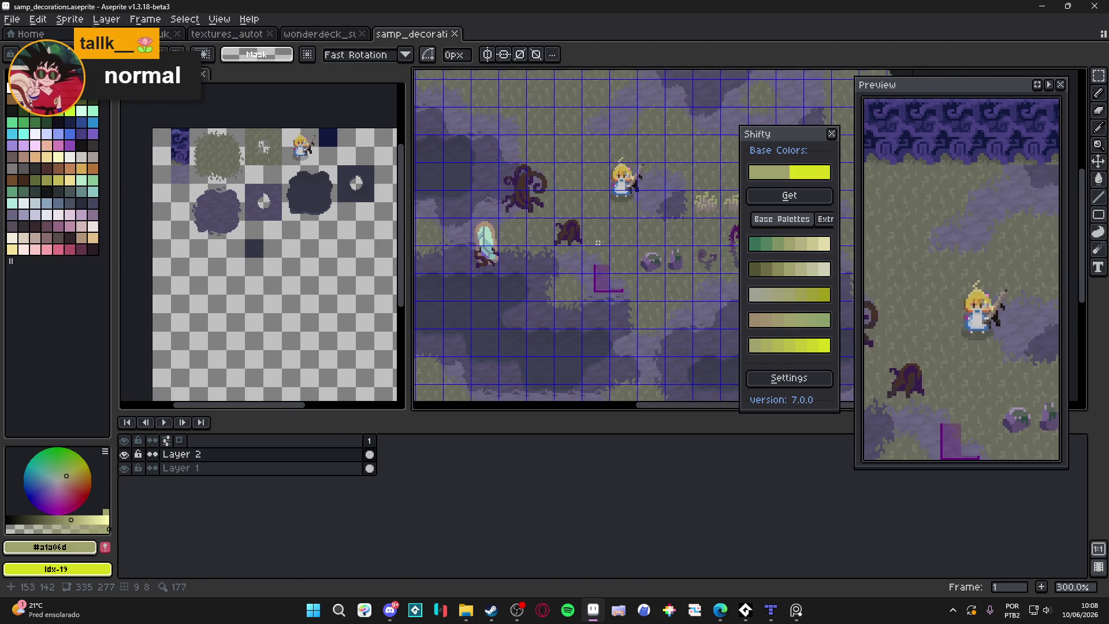
scroll(589, 243, left, 1)
scroll(546, 194, up, 1)
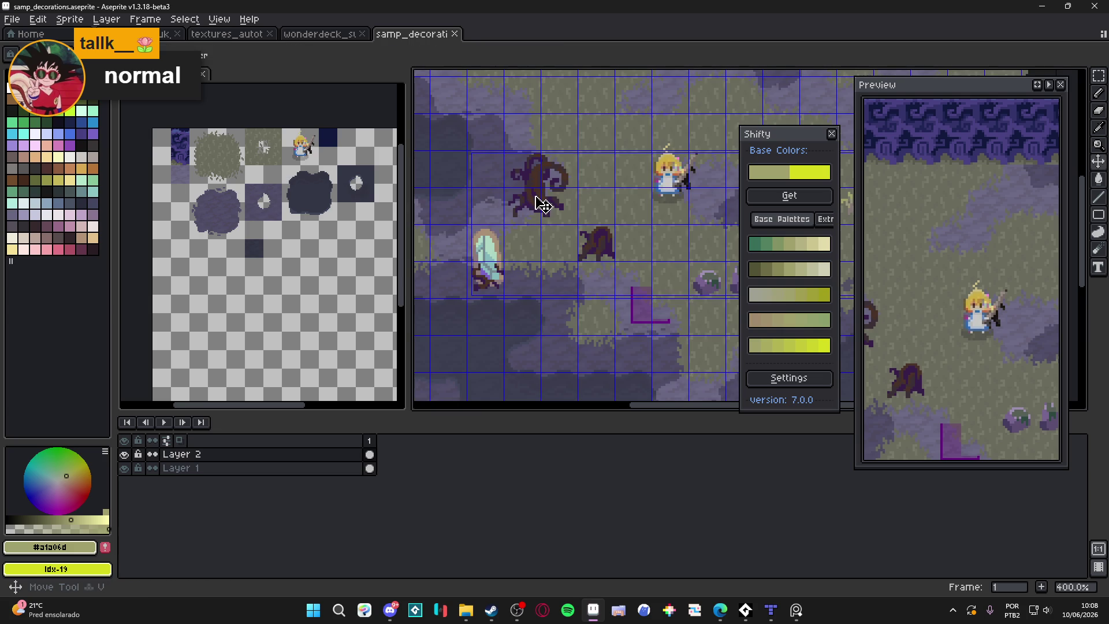
key(m)
key(ctrl+d)
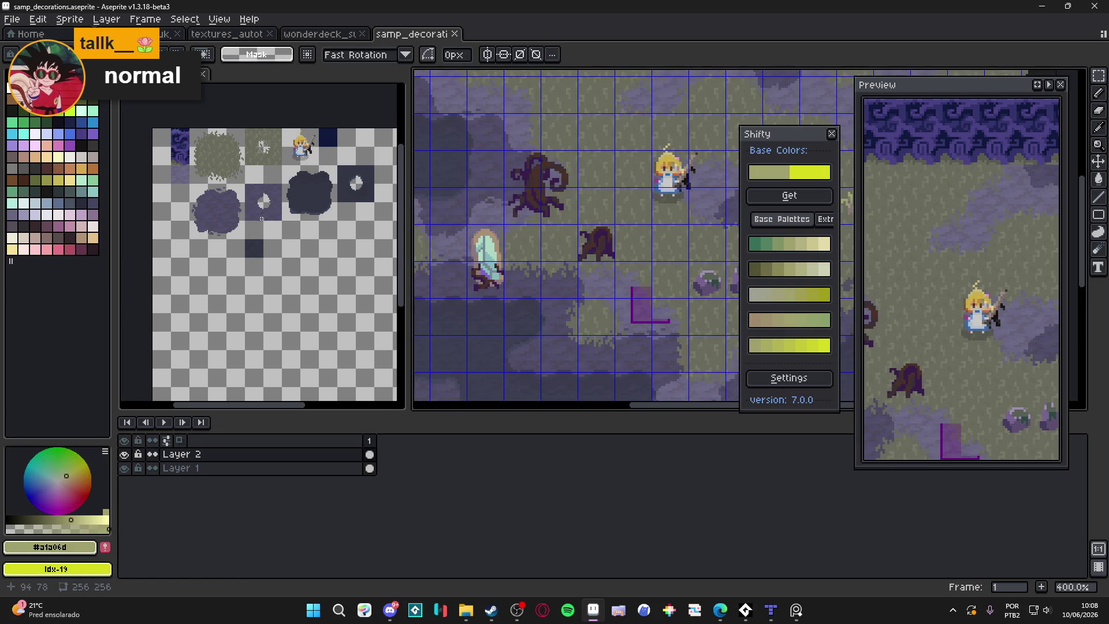
scroll(260, 173, up, 2)
click(260, 170)
Paste the large dark tree into an empty cell of the swamp tileset.
key(ctrl+v)
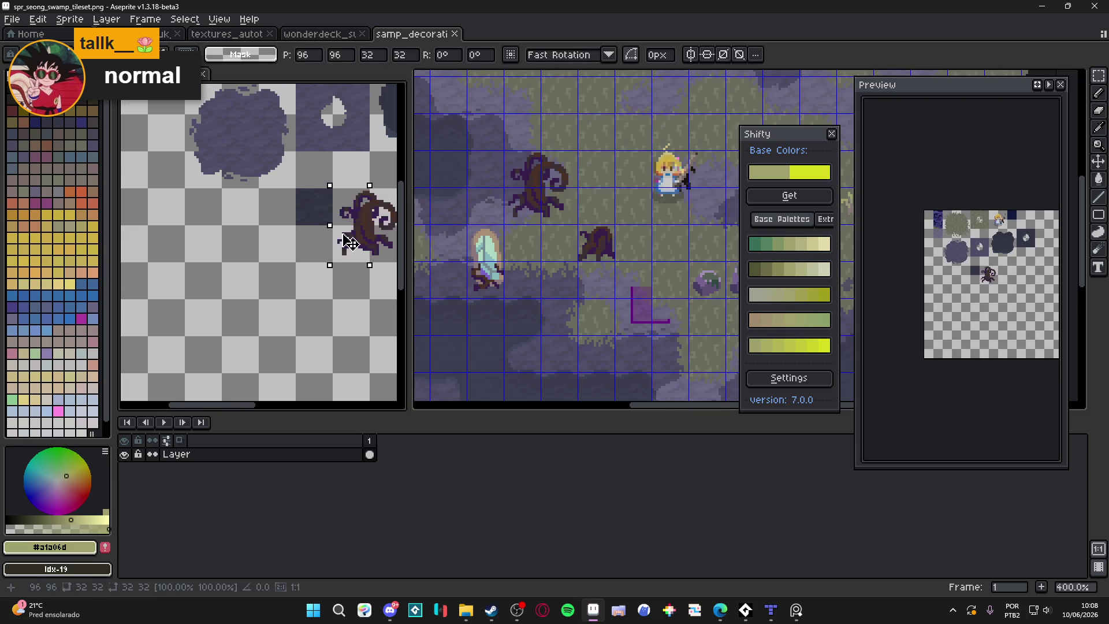
mouse_move(364, 231)
mouse_down()
mouse_move(213, 240)
mouse_move(231, 242)
mouse_up()
scroll(213, 240, up, 1)
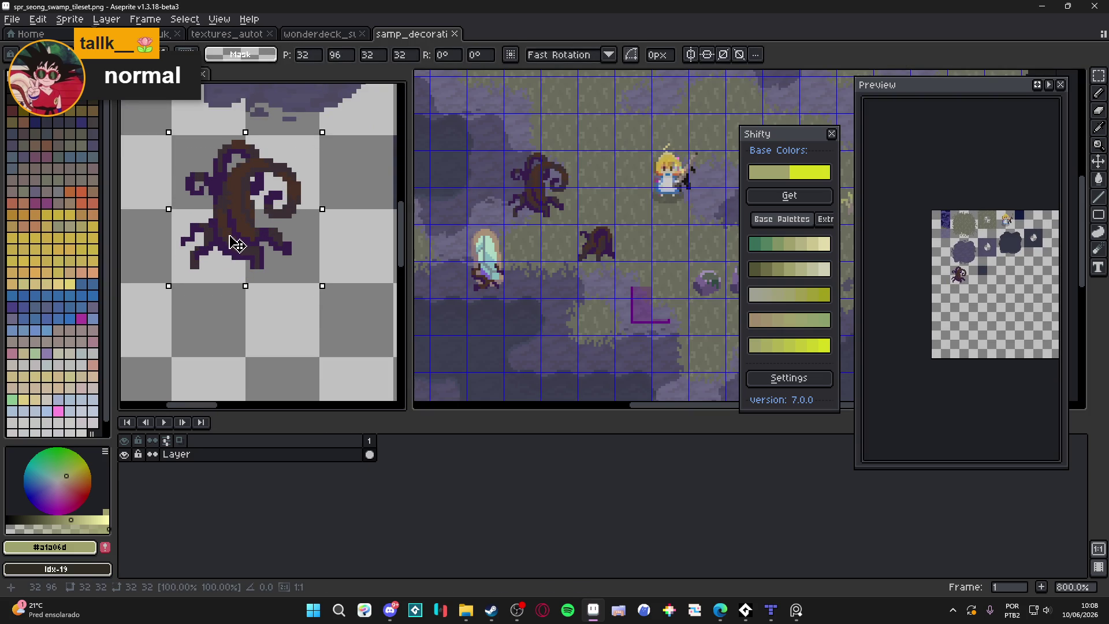
scroll(242, 252, down, 2)
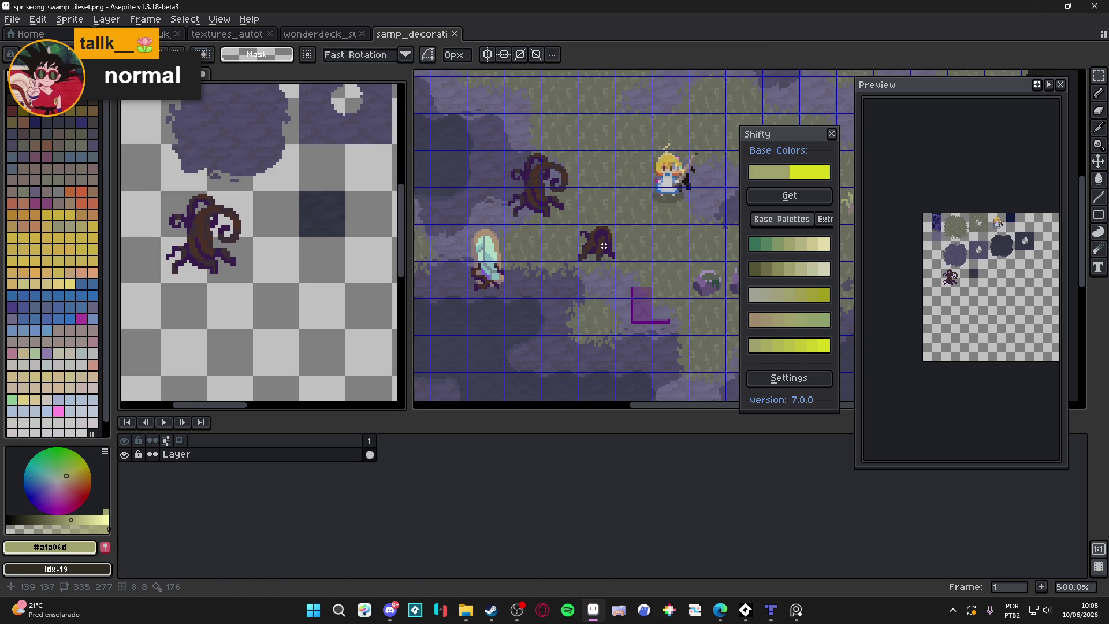
click(595, 242)
Paste the small dark tree into the tileset next to the big tree.
click(201, 247)
key(ctrl+v)
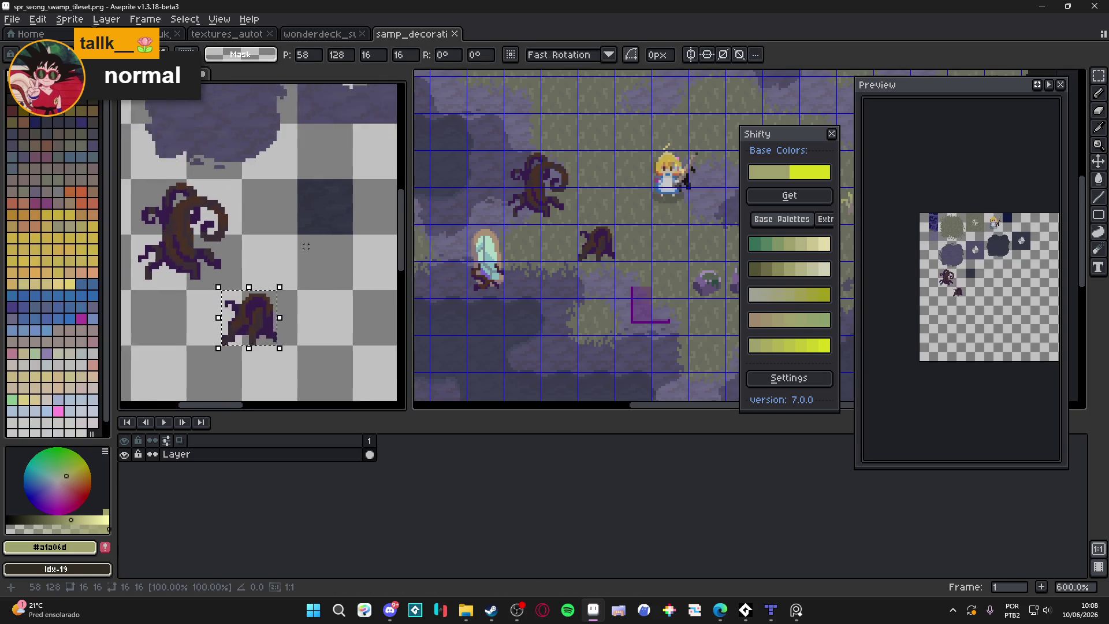
scroll(254, 364, up, 1)
drag(254, 364, 282, 285)
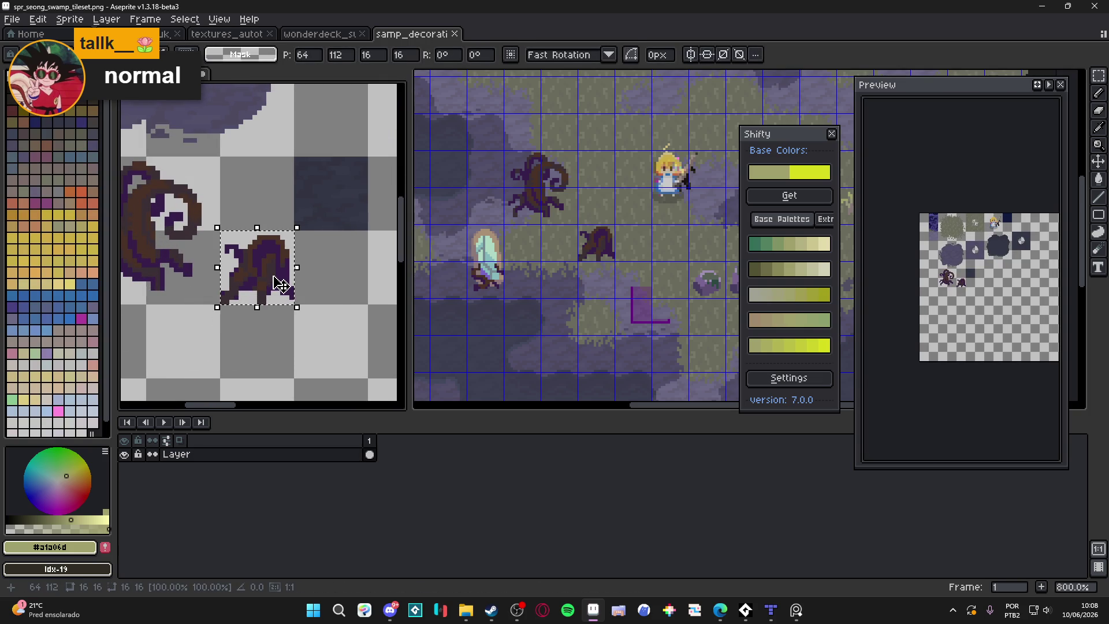
scroll(266, 283, down, 2)
scroll(277, 265, up, 1)
key(Return)
Paste the pale crystal into the tileset beside the small tree.
click(481, 249)
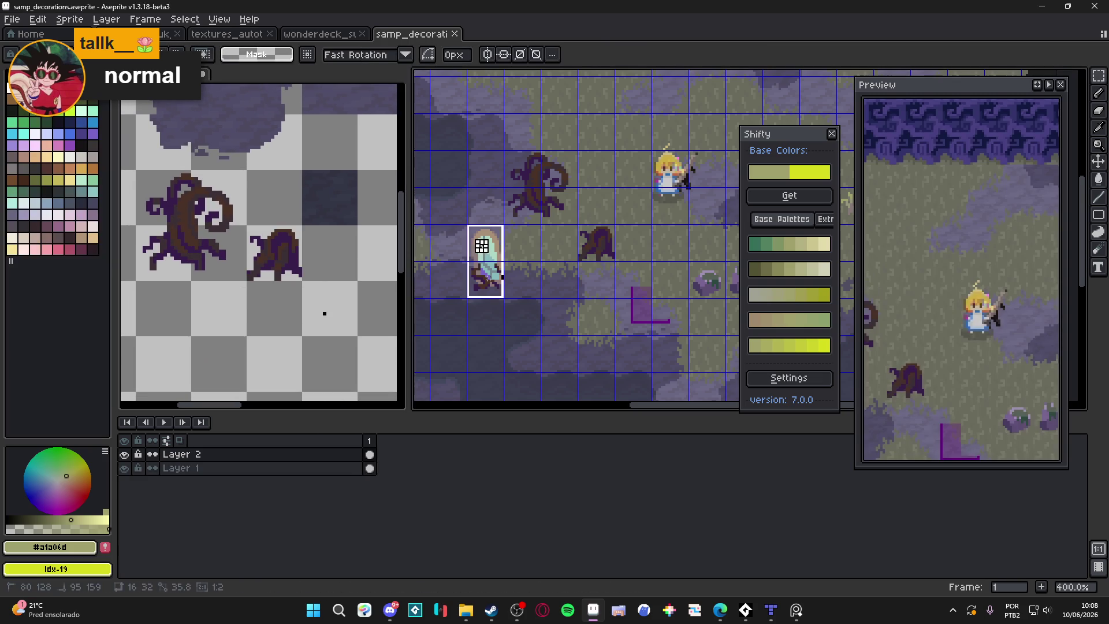
scroll(263, 277, up, 3)
key(ctrl+v)
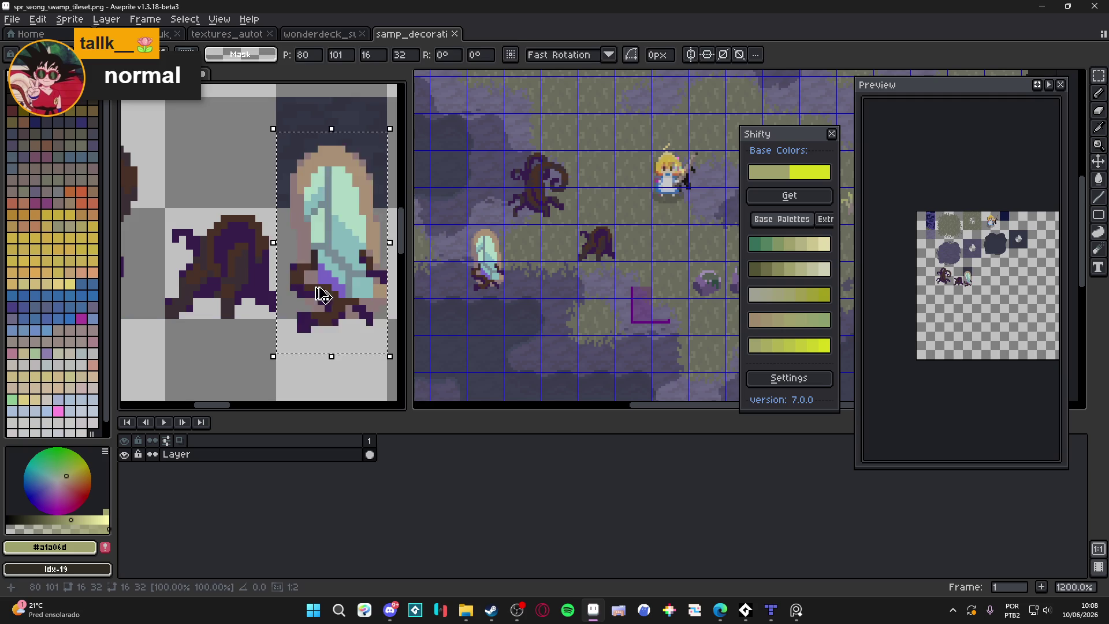
mouse_move(317, 292)
mouse_down()
mouse_move(263, 201)
mouse_move(259, 300)
mouse_move(261, 287)
mouse_up()
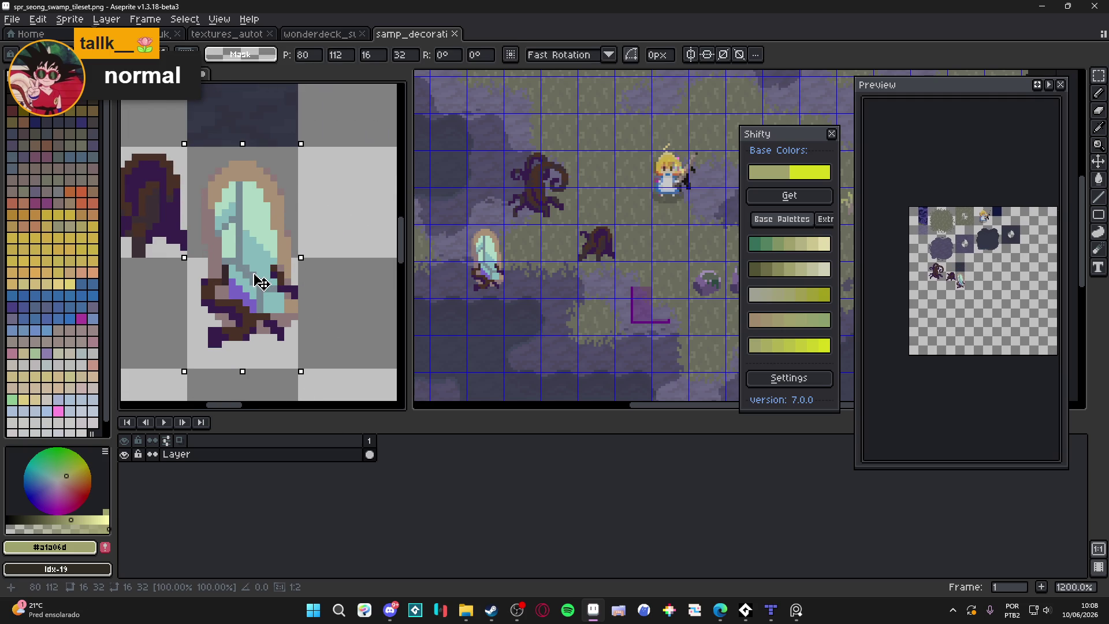
key(Return)
scroll(607, 247, down, 1)
scroll(639, 252, up, 1)
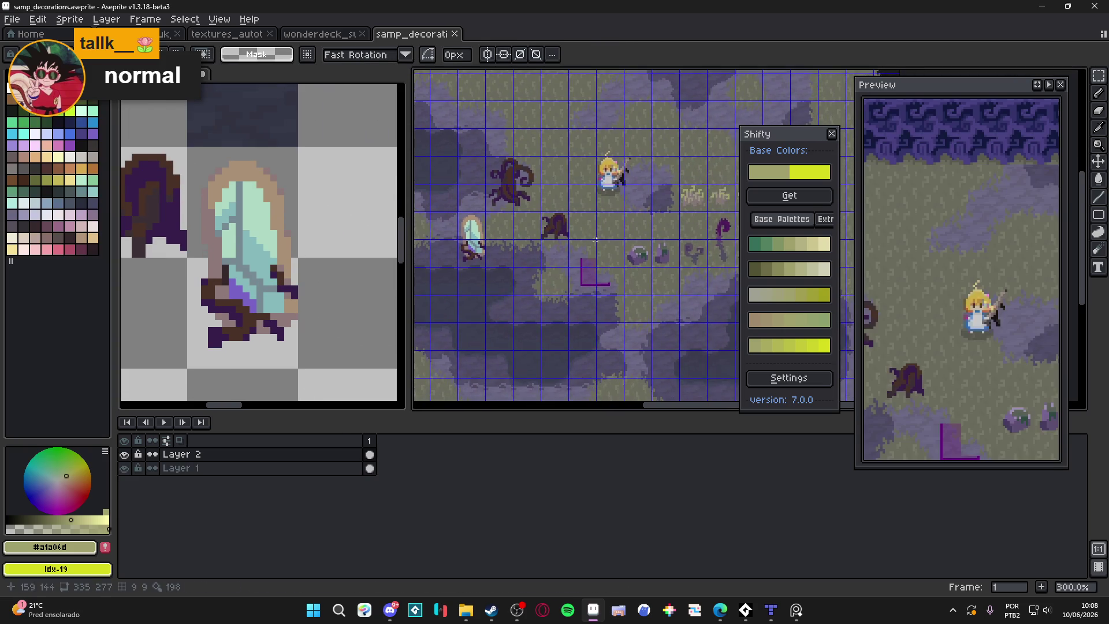
Copy the two purple rocks from the mockup into cells below the big tree.
drag(638, 252, 669, 267)
key(ctrl+c)
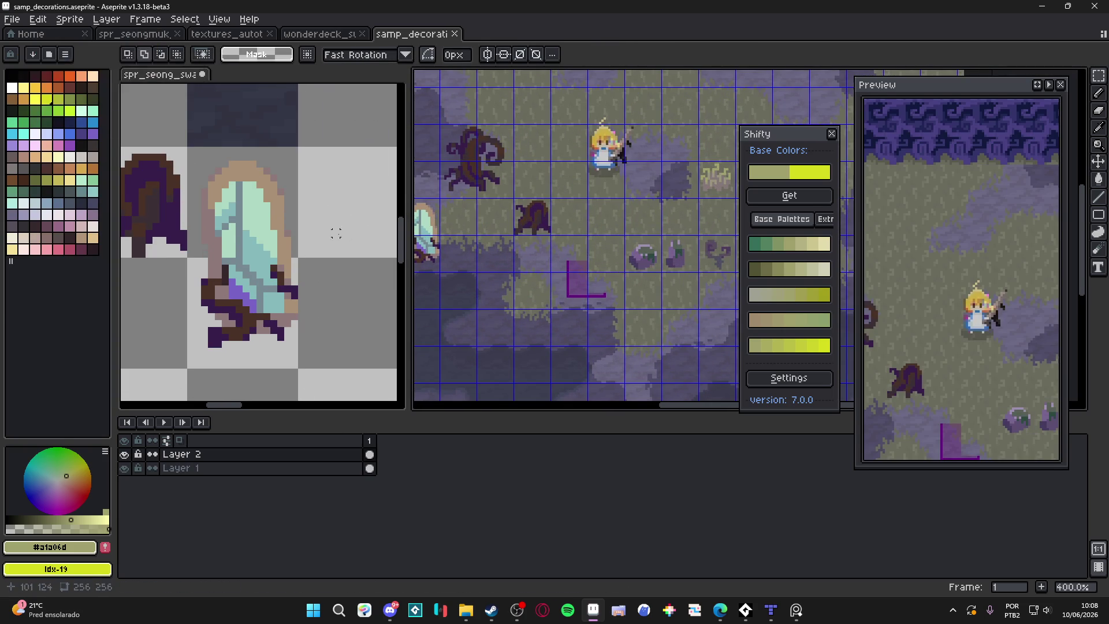
click(276, 351)
key(ctrl+v)
mouse_move(275, 351)
mouse_down()
mouse_move(248, 235)
mouse_move(297, 282)
mouse_up()
key(ctrl+d)
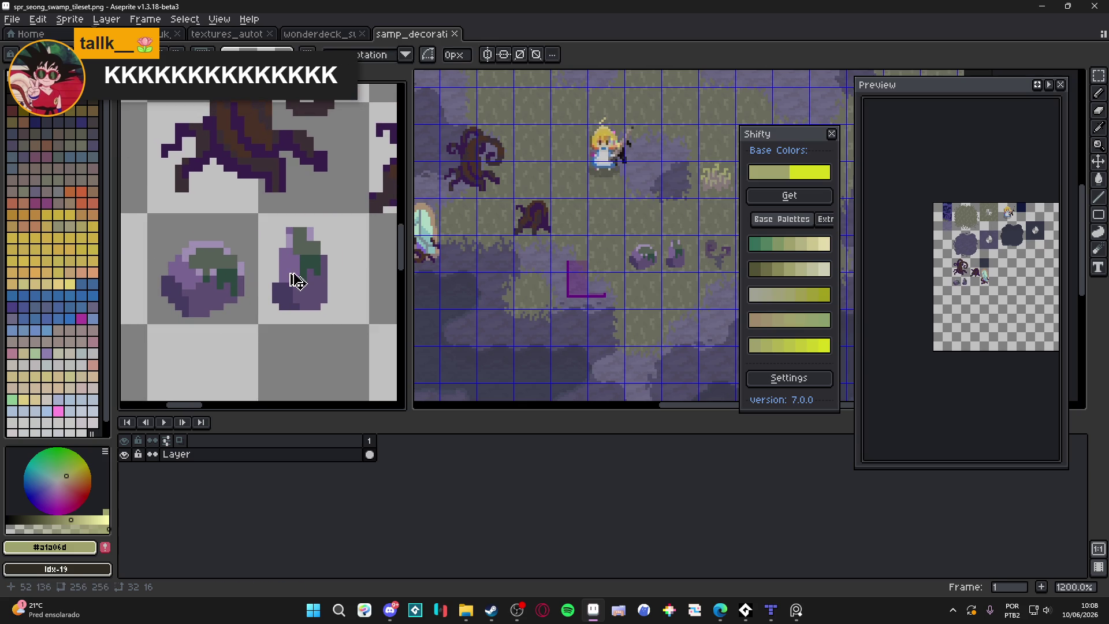
scroll(292, 277, down, 4)
mouse_move(313, 212)
mouse_down()
mouse_move(301, 238)
mouse_move(260, 235)
mouse_up()
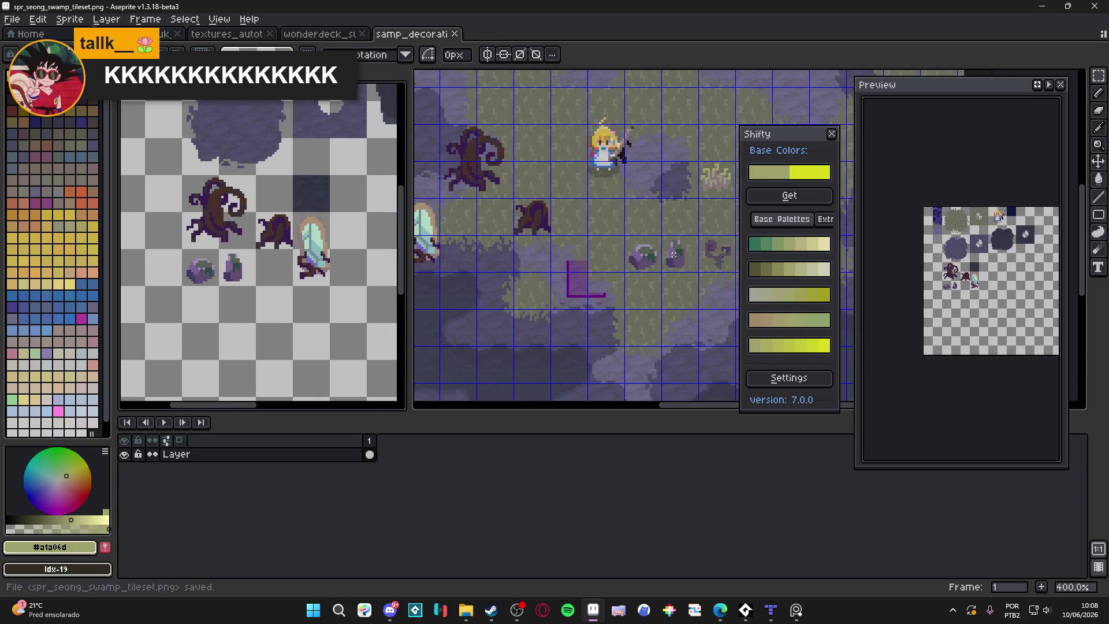
mouse_move(733, 257)
mouse_down()
mouse_move(564, 257)
mouse_move(529, 243)
mouse_move(641, 203)
mouse_up()
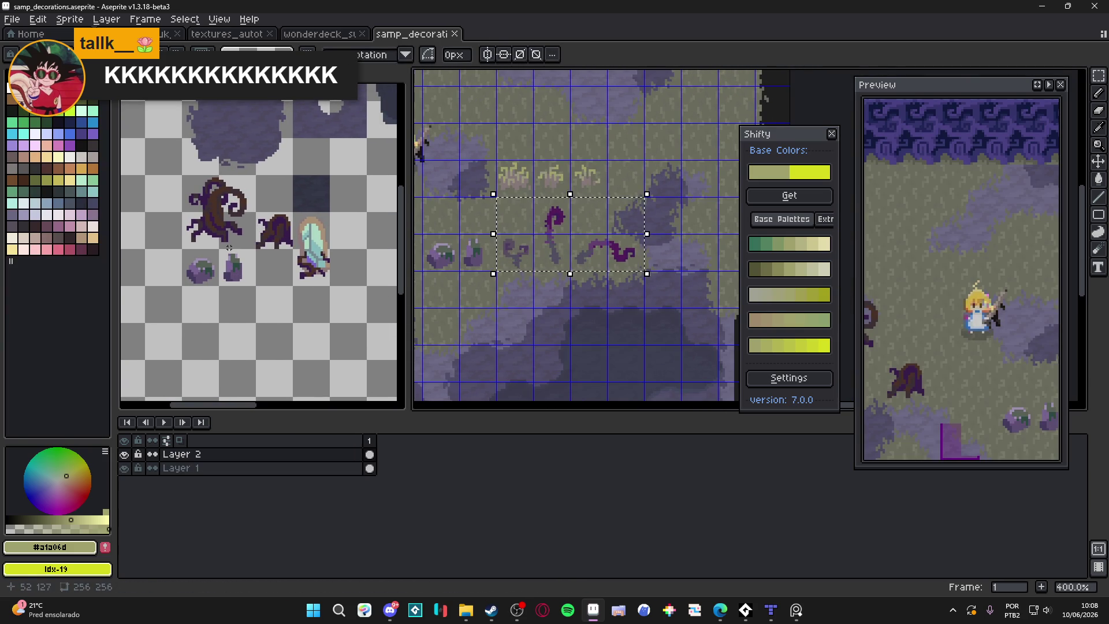
Paste the three purple tentacles into empty tileset cells beside the trees.
click(292, 240)
scroll(293, 241, up, 1)
drag(293, 241, 224, 337)
key(ctrl+v)
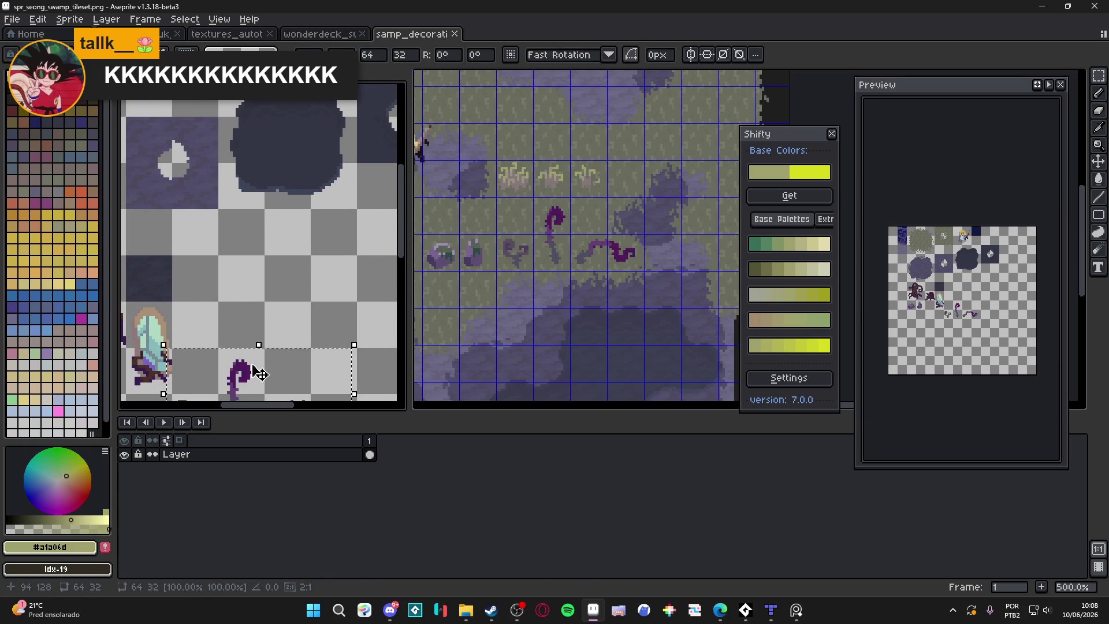
drag(257, 376, 276, 237)
scroll(248, 243, up, 4)
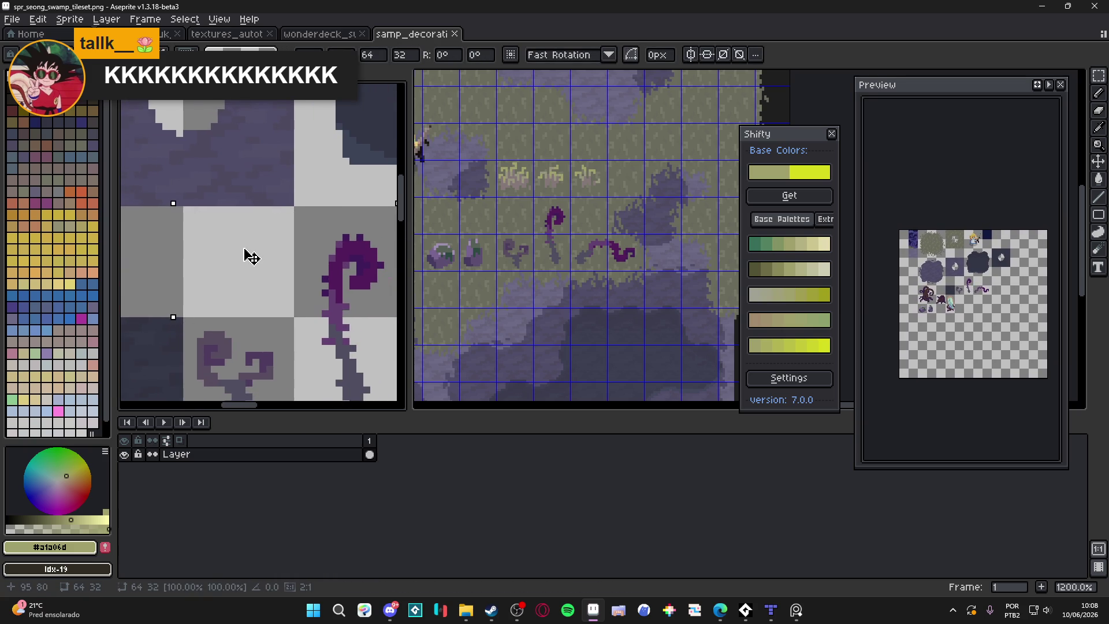
scroll(256, 257, down, 5)
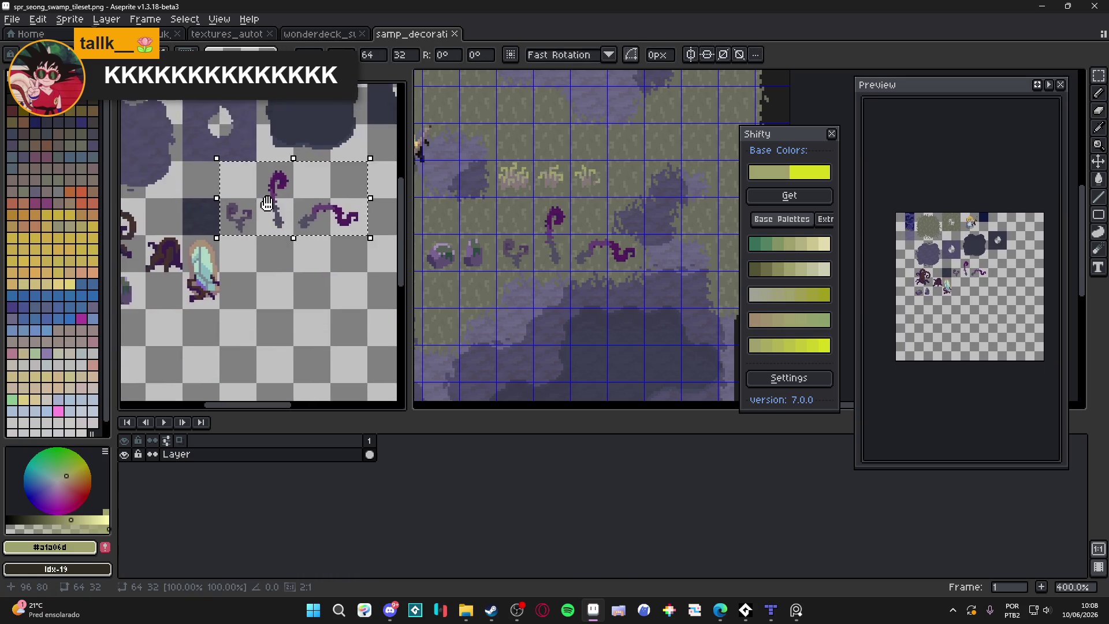
key(Return)
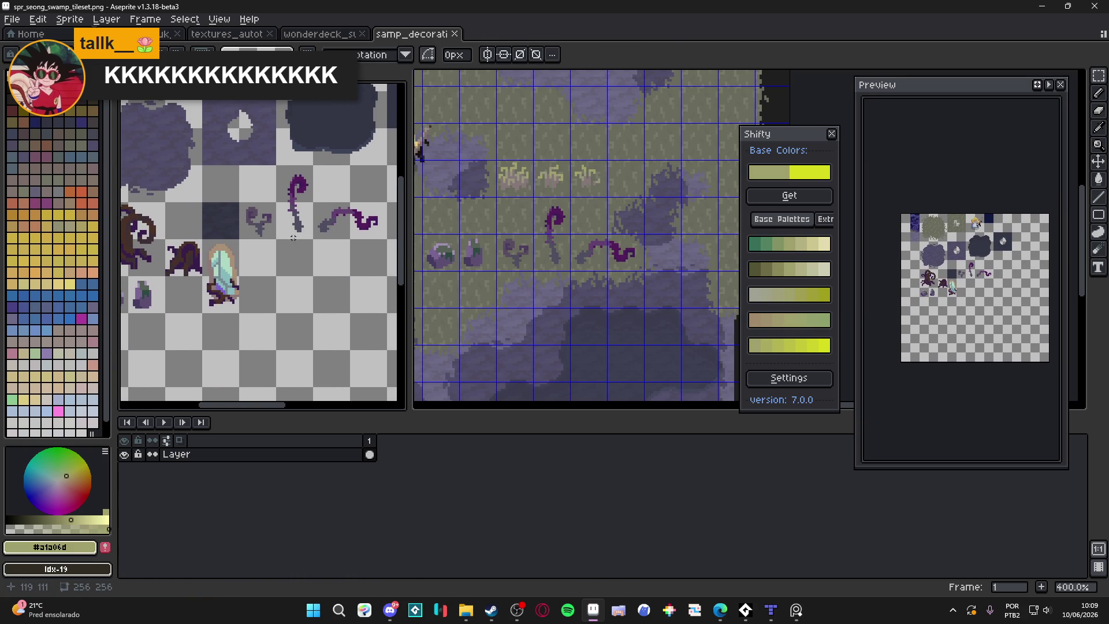
Switch to Tiled showing seon_map.tmx with the updated tileset_swamp.
scroll(285, 239, down, 1)
scroll(284, 240, up, 1)
scroll(284, 239, down, 1)
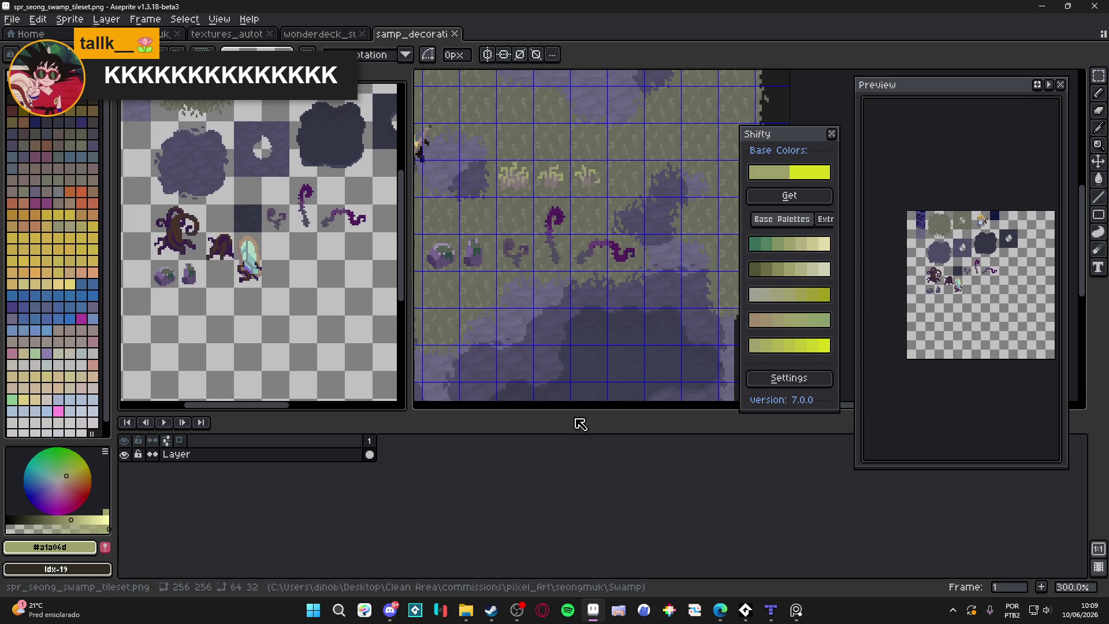
click(769, 616)
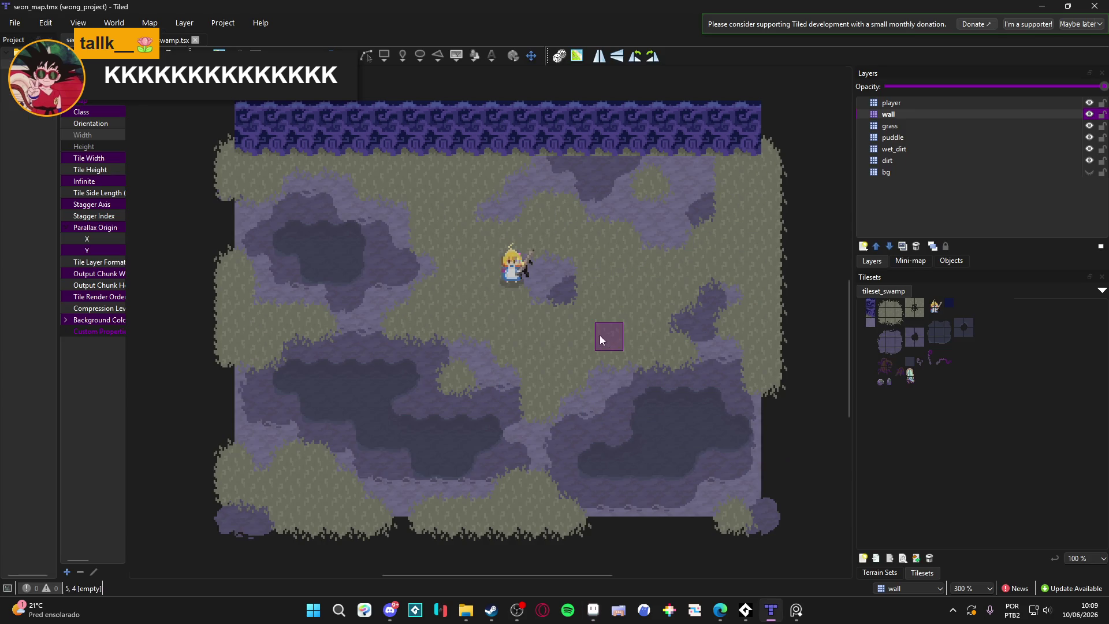
Add a tile layer named 'decorations' and place the dark tree at the map's left edge.
click(884, 364)
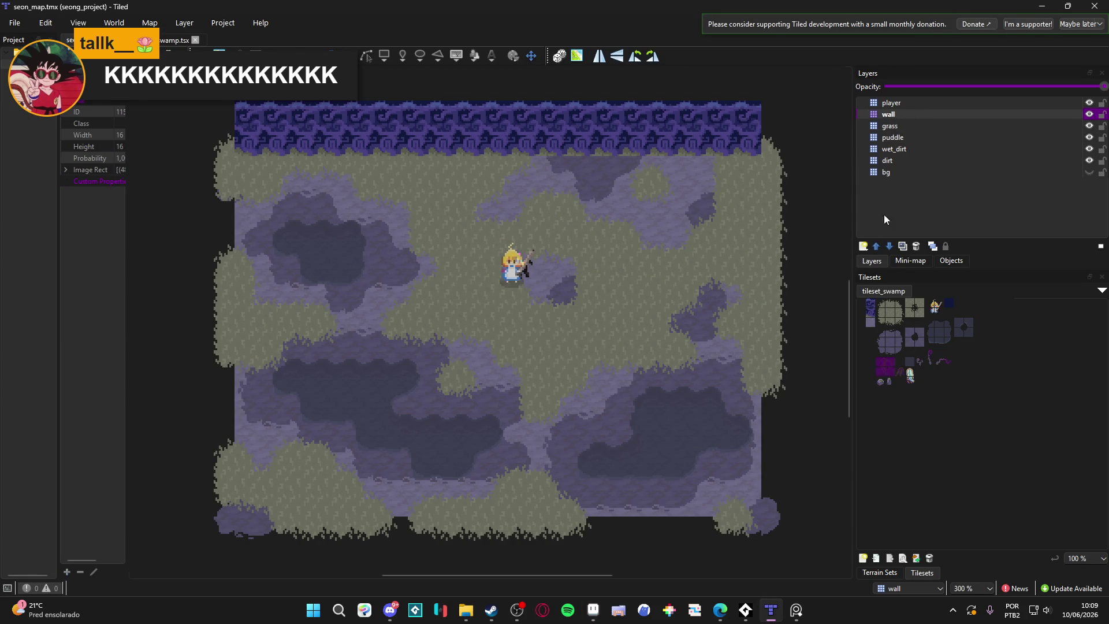
click(863, 246)
click(889, 260)
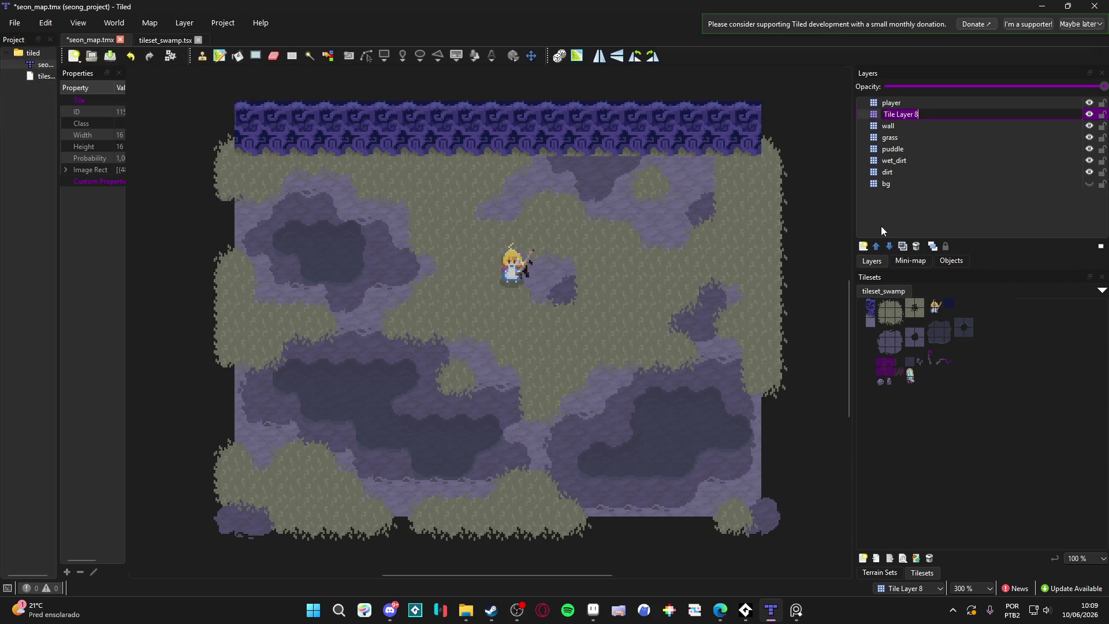
text(decorations)
key(Return)
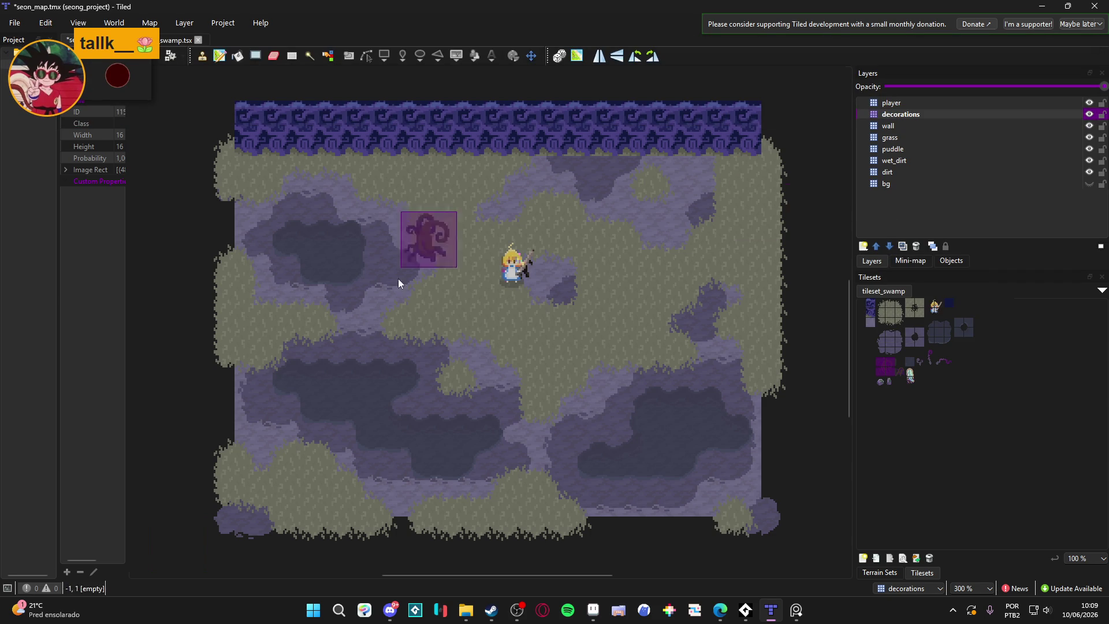
click(276, 332)
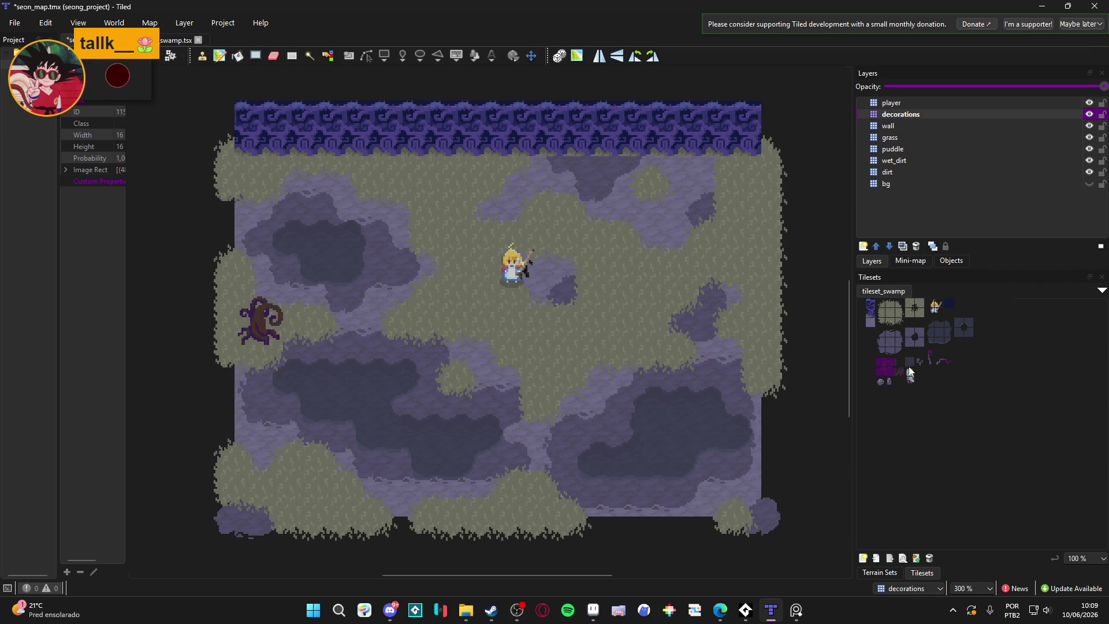
Stamp several purple tentacle tiles around the bottom centre of the swamp map.
drag(932, 363, 933, 364)
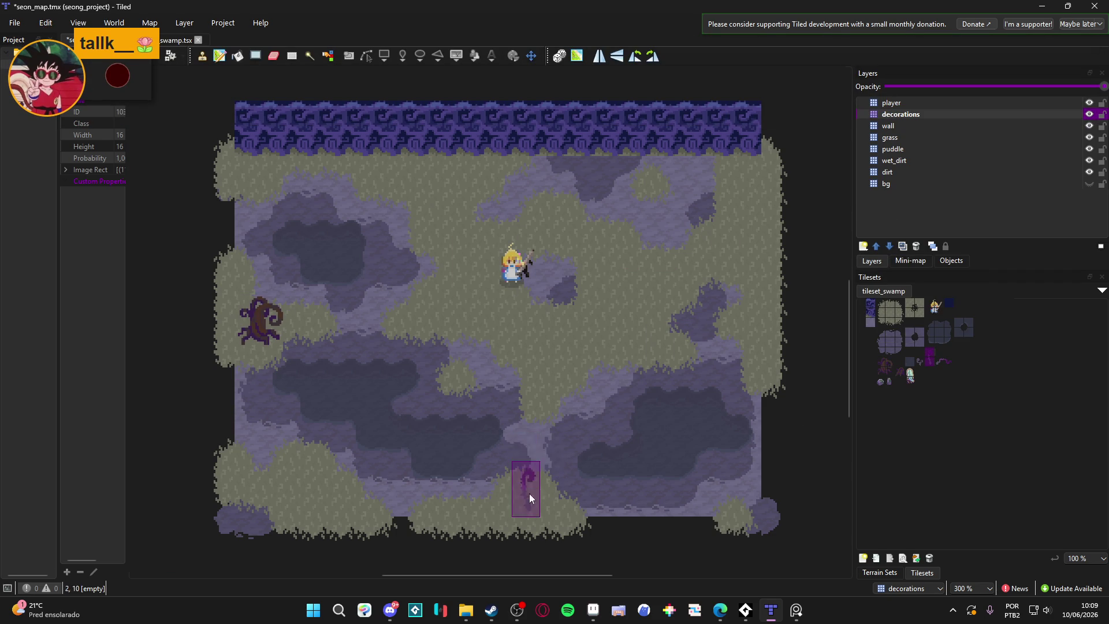
click(528, 455)
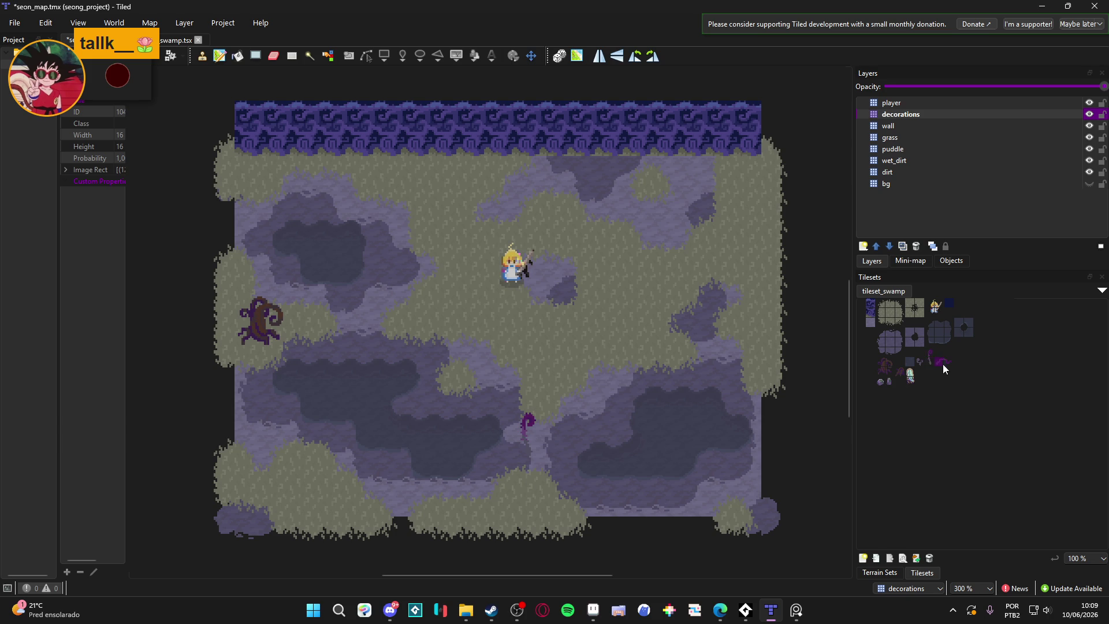
click(951, 362)
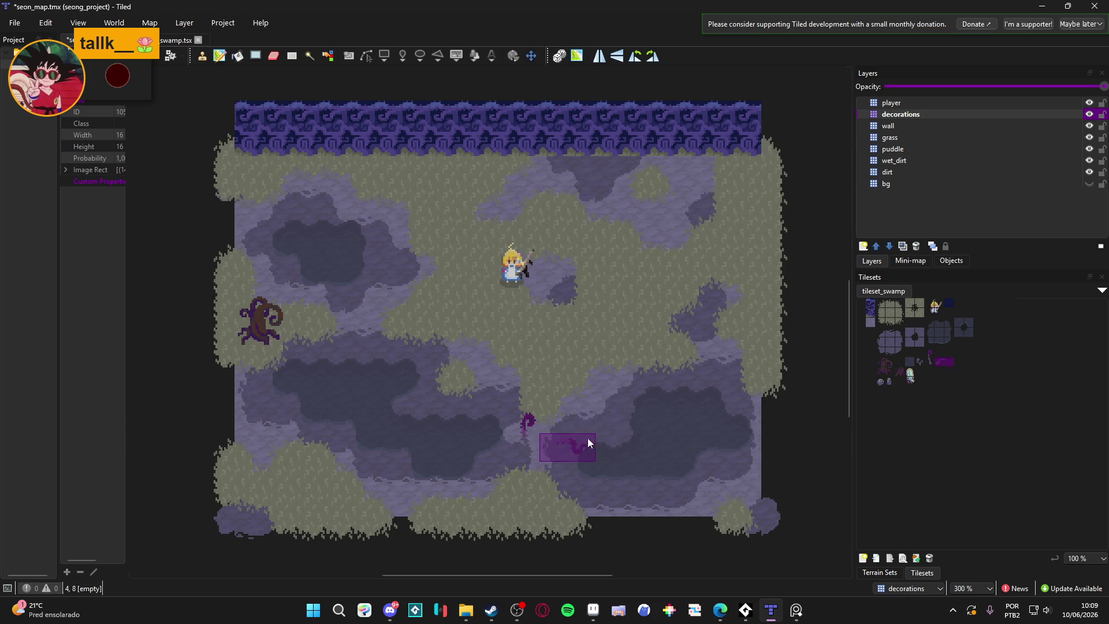
click(584, 441)
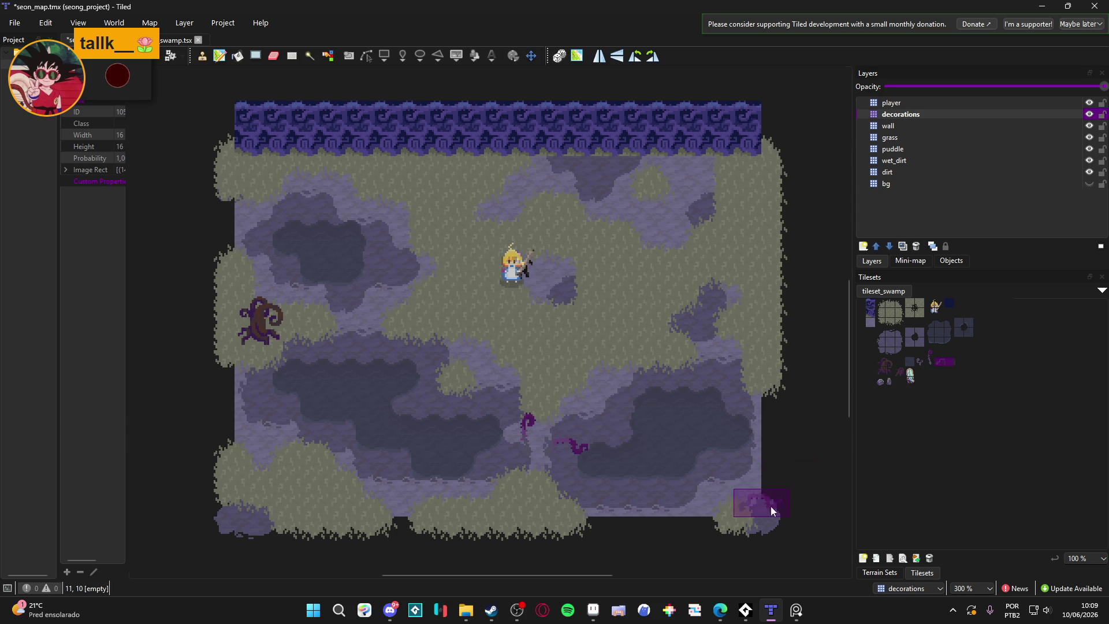
click(921, 361)
click(491, 470)
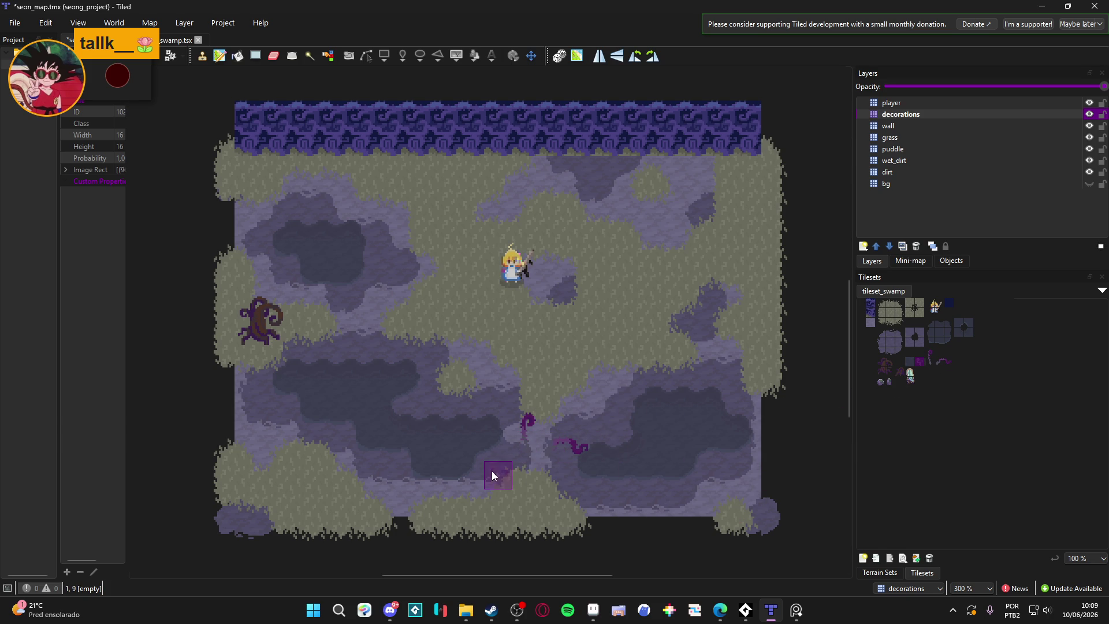
click(525, 419)
click(469, 305)
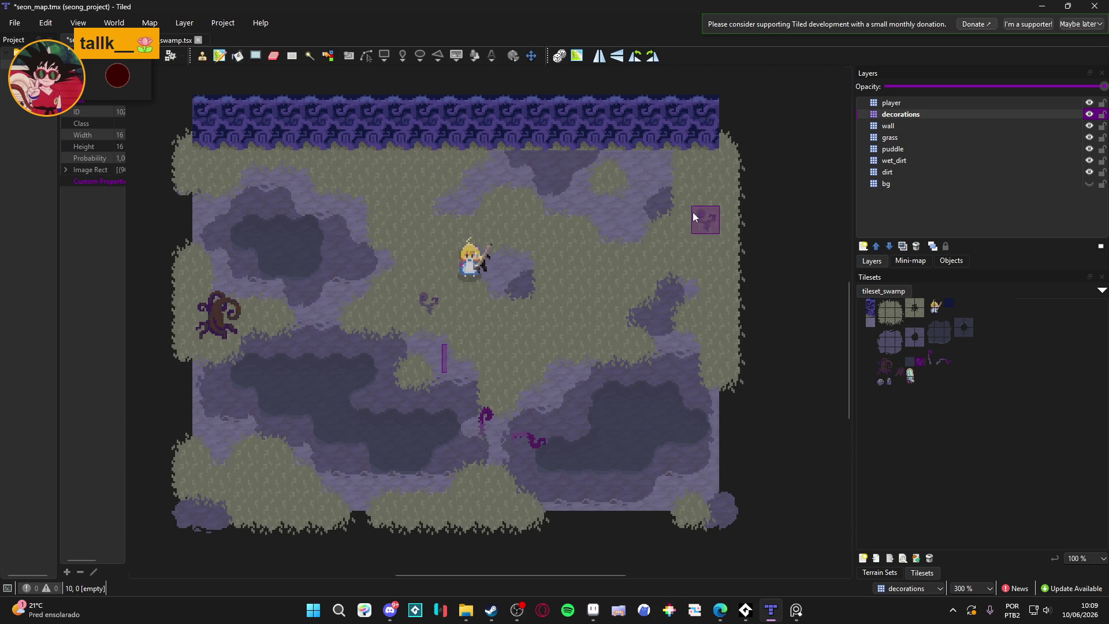
Scatter more tentacles near the right edge, along the top and in the lower-left.
scroll(761, 230, left, 1)
click(719, 231)
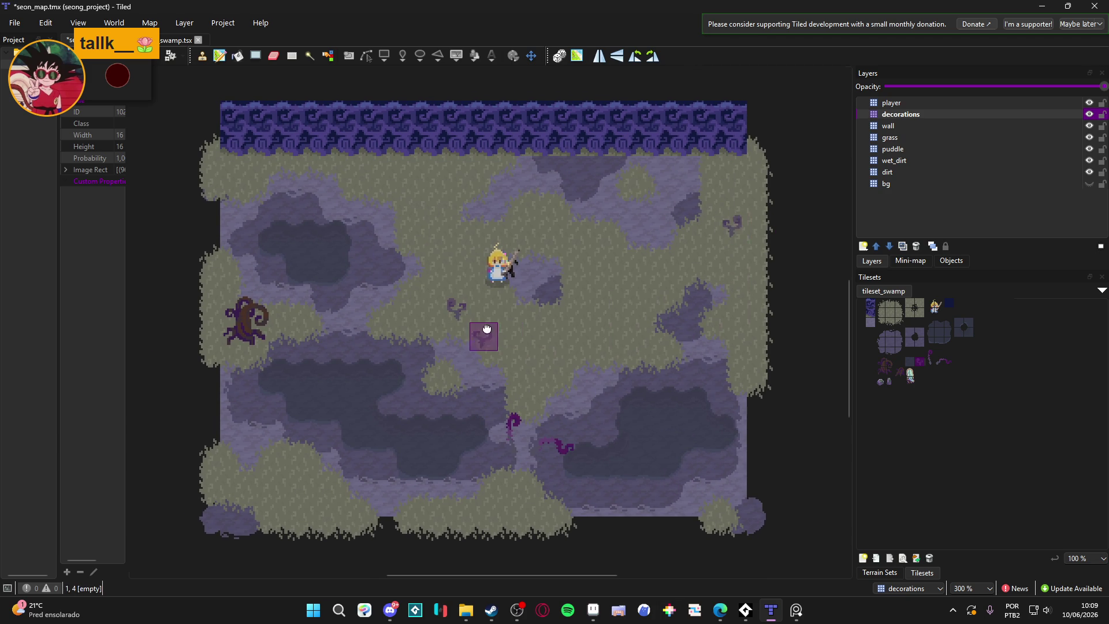
click(400, 188)
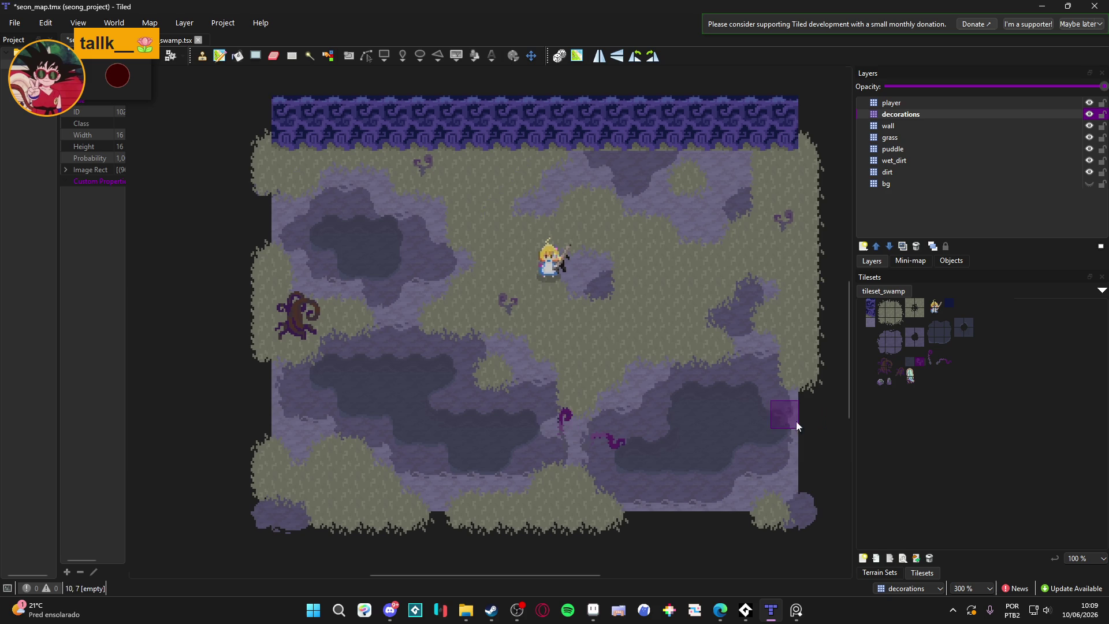
click(930, 350)
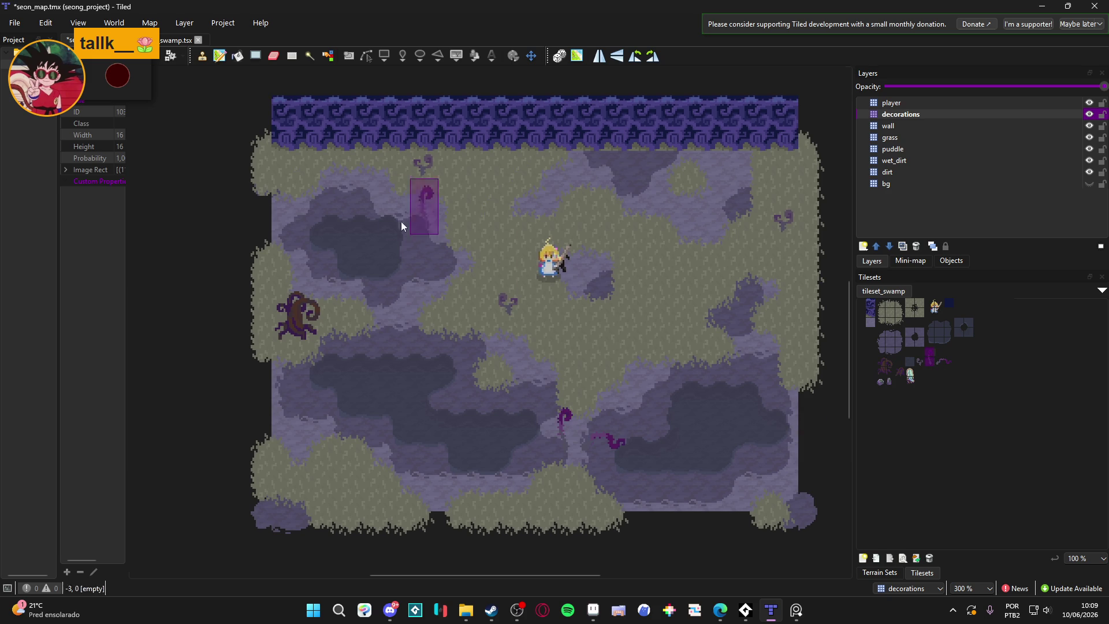
click(427, 165)
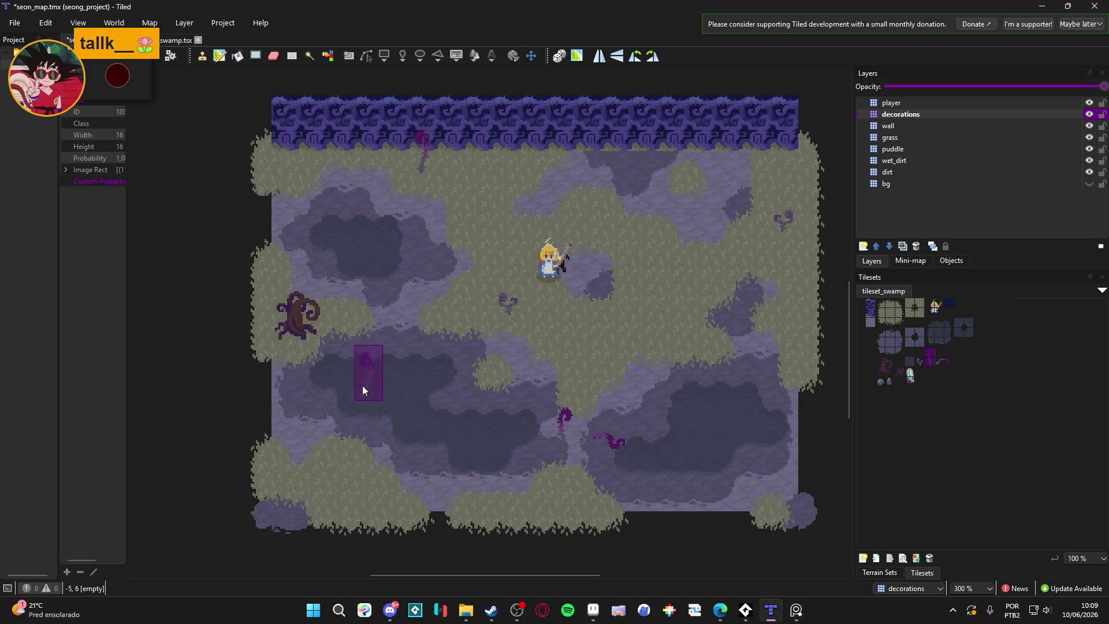
click(947, 361)
click(351, 469)
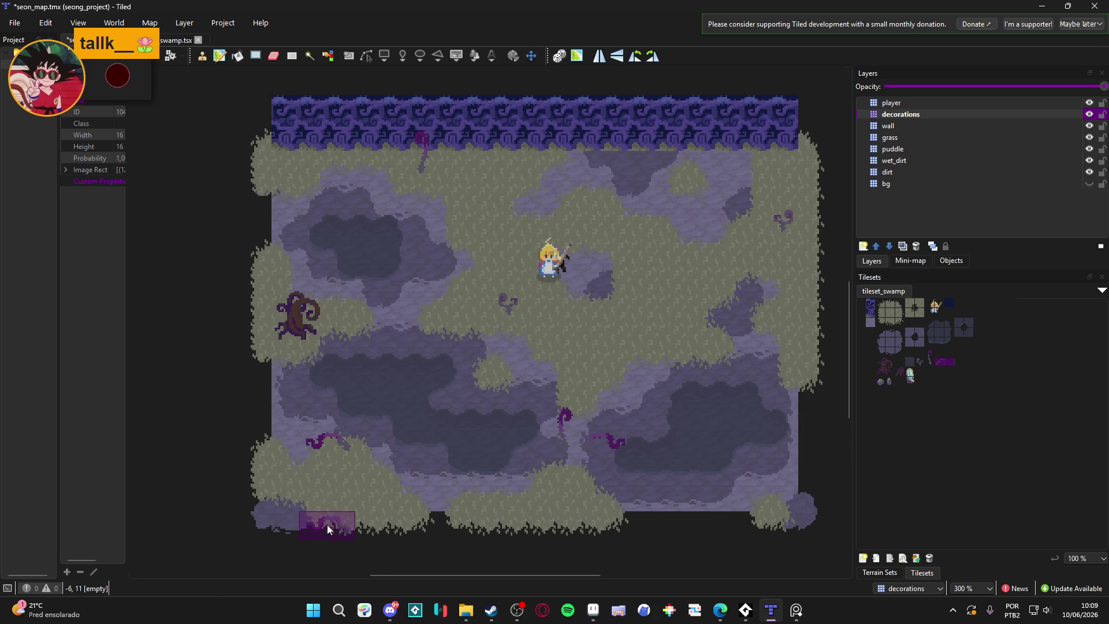
click(297, 407)
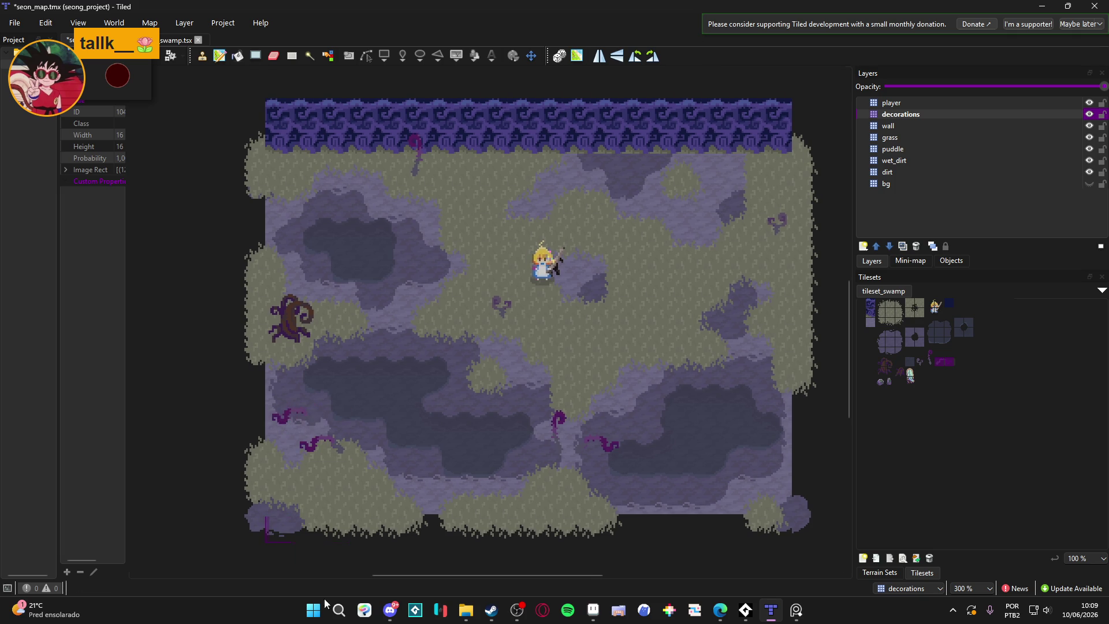
scroll(462, 537, right, 1)
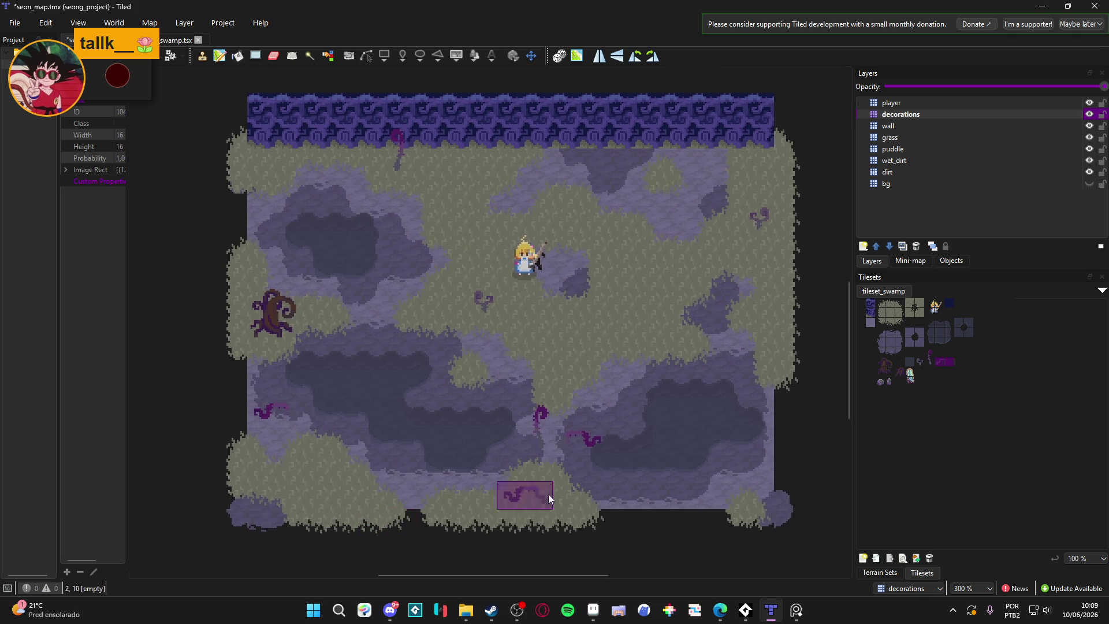
Place the tall crystal in the lower-left grass and purple rocks around the map.
drag(910, 375, 916, 395)
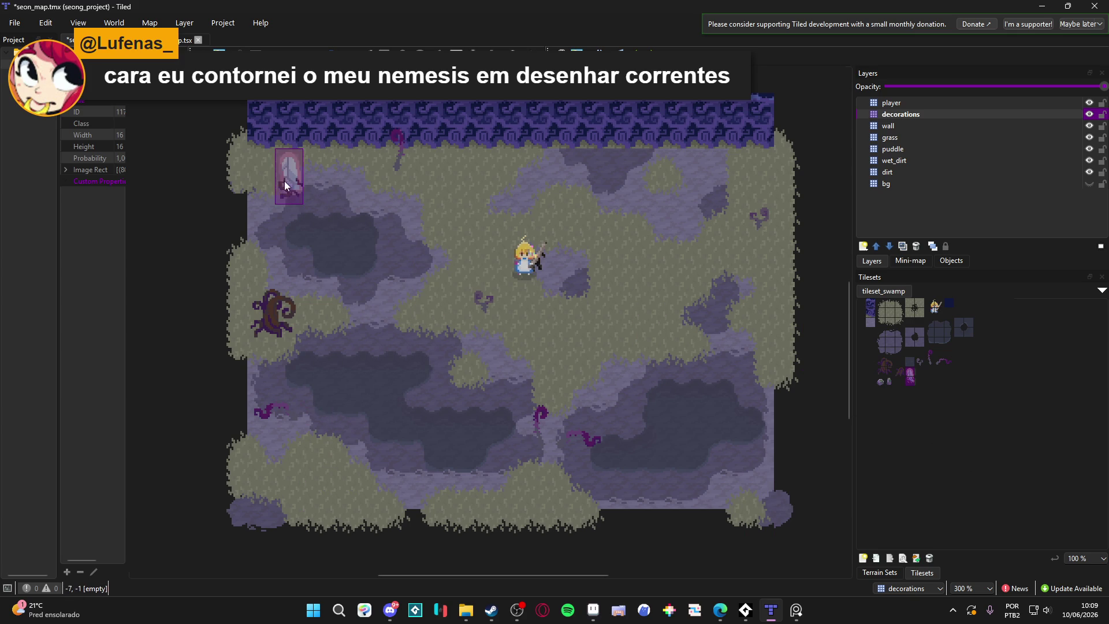
click(324, 493)
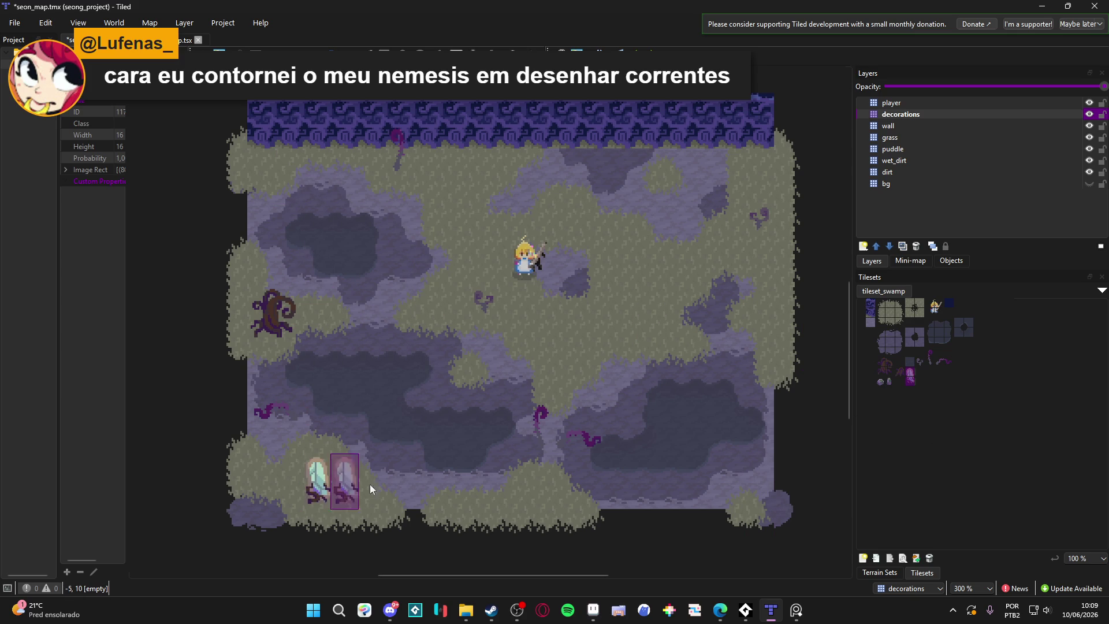
scroll(485, 453, right, 2)
click(881, 381)
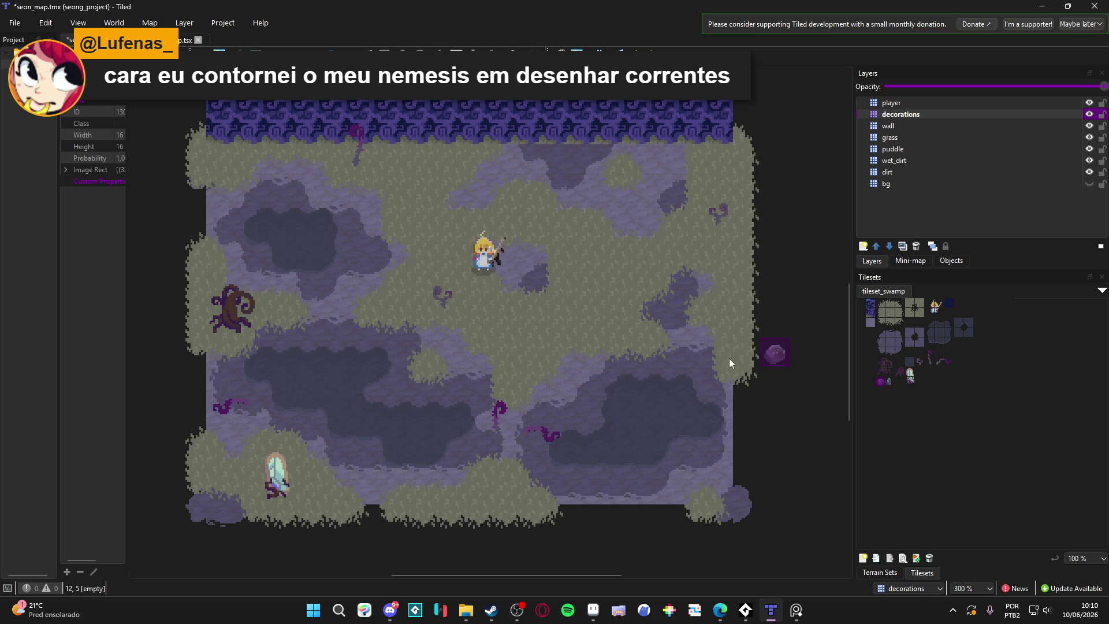
click(665, 406)
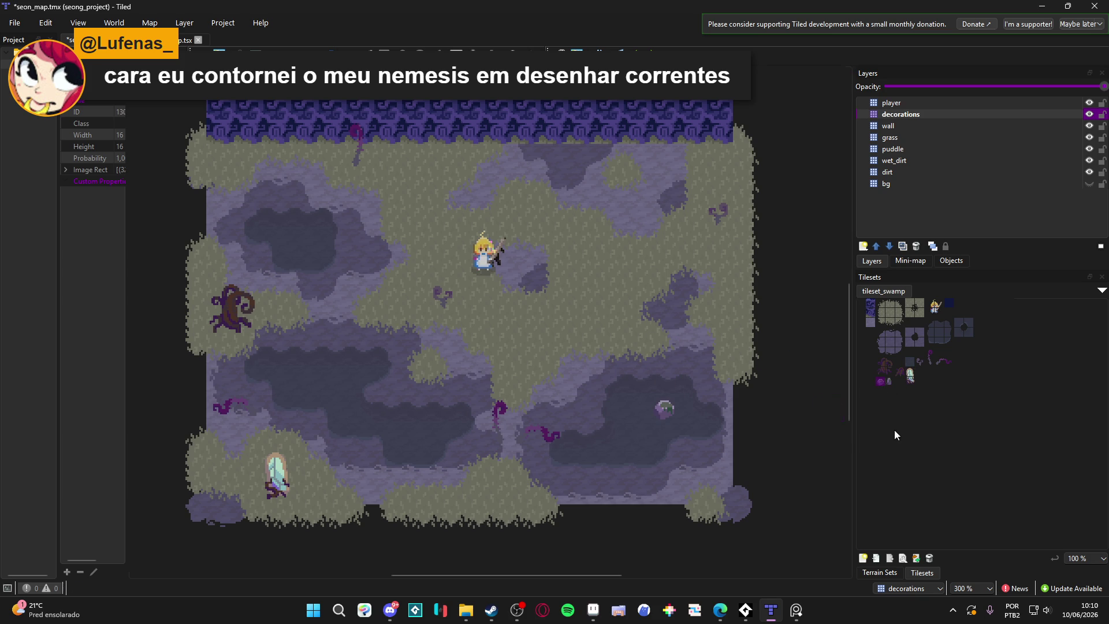
click(892, 382)
click(337, 362)
scroll(494, 509, up, 1)
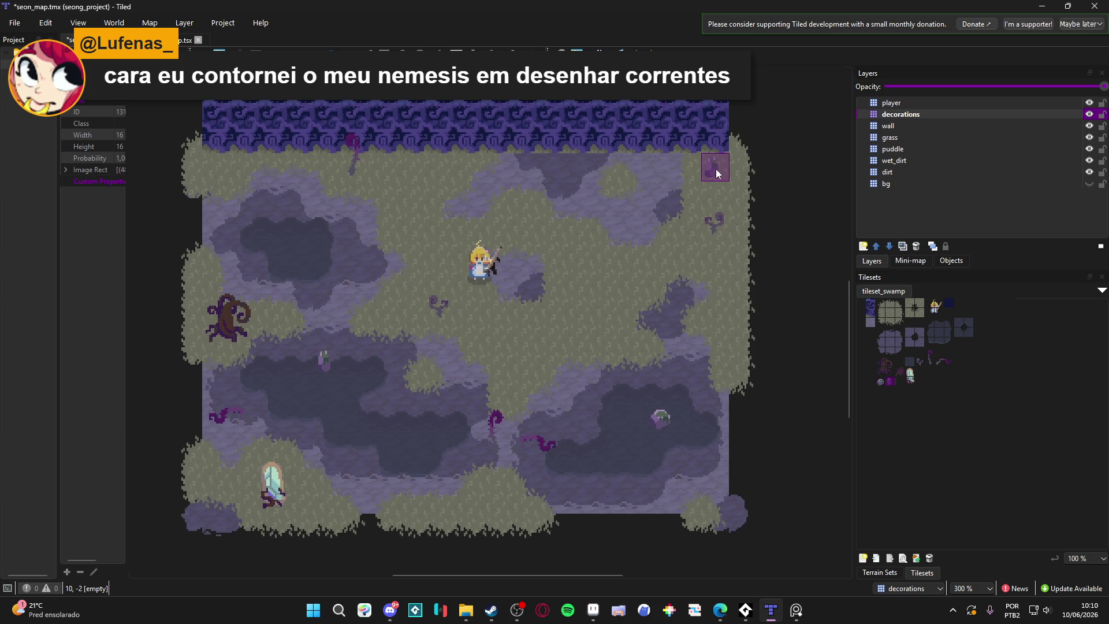
click(628, 221)
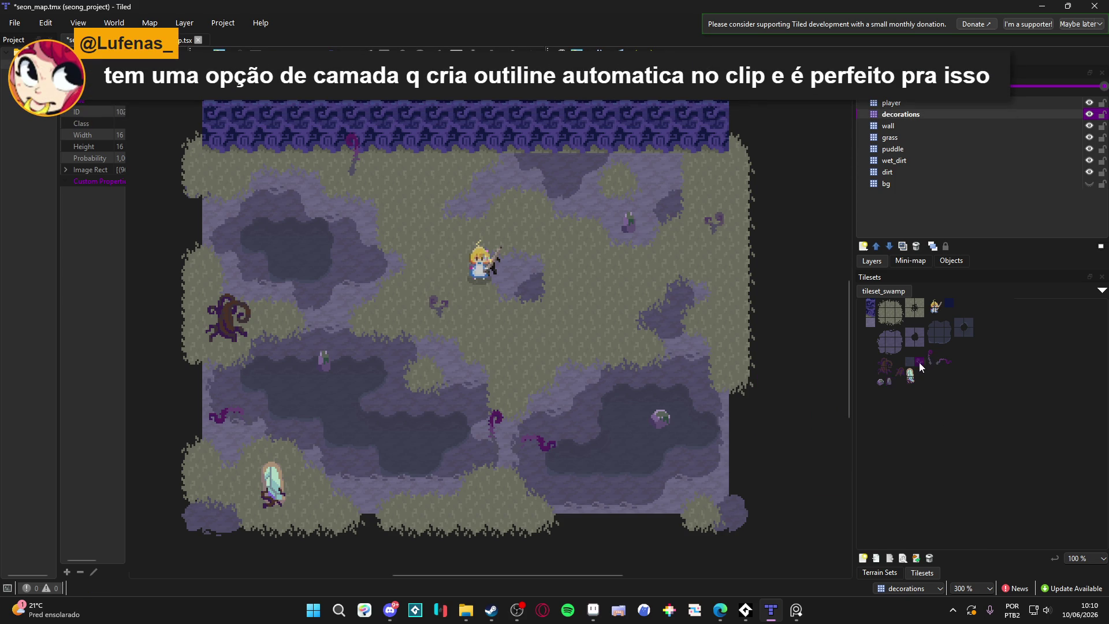
Paste the three grass tufts into the swamp tileset just right of the pale crystal.
click(593, 609)
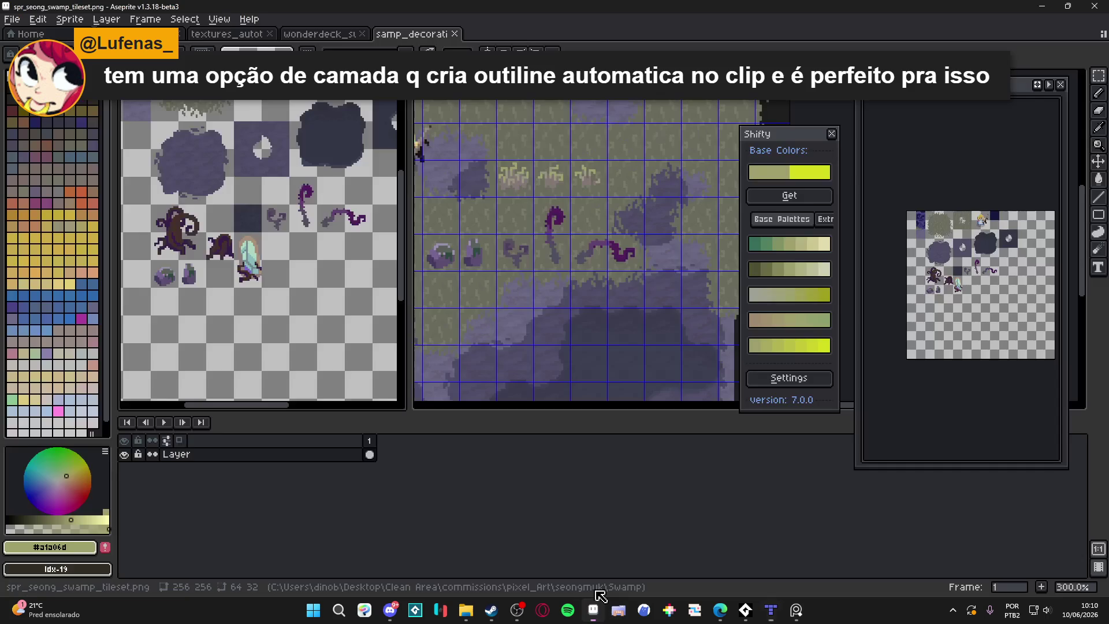
scroll(518, 182, up, 1)
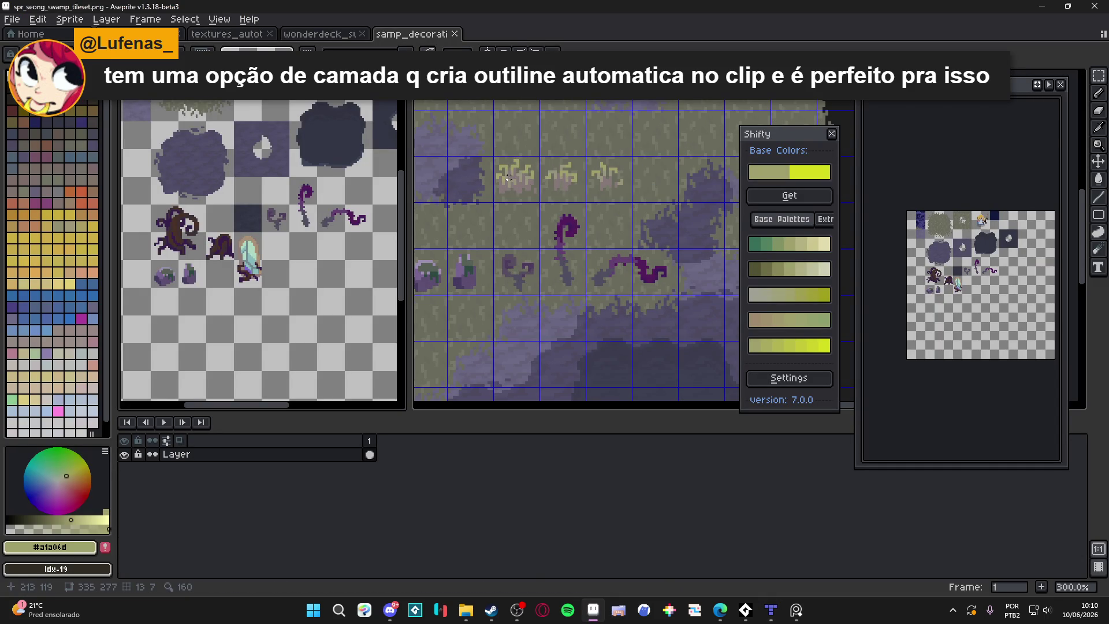
scroll(259, 268, up, 2)
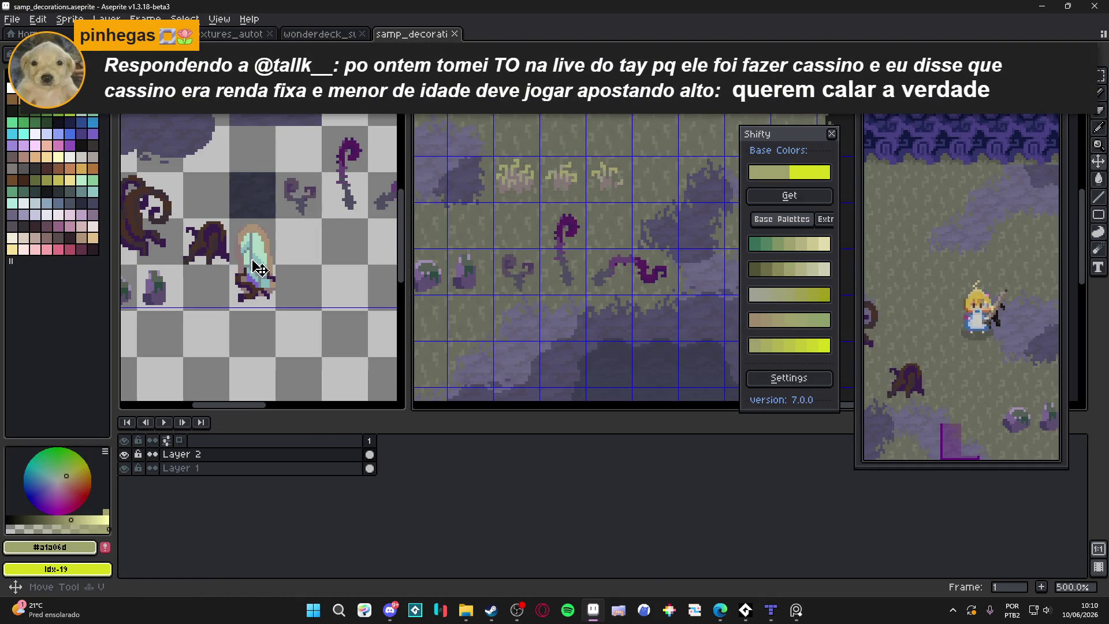
key(ctrl+v)
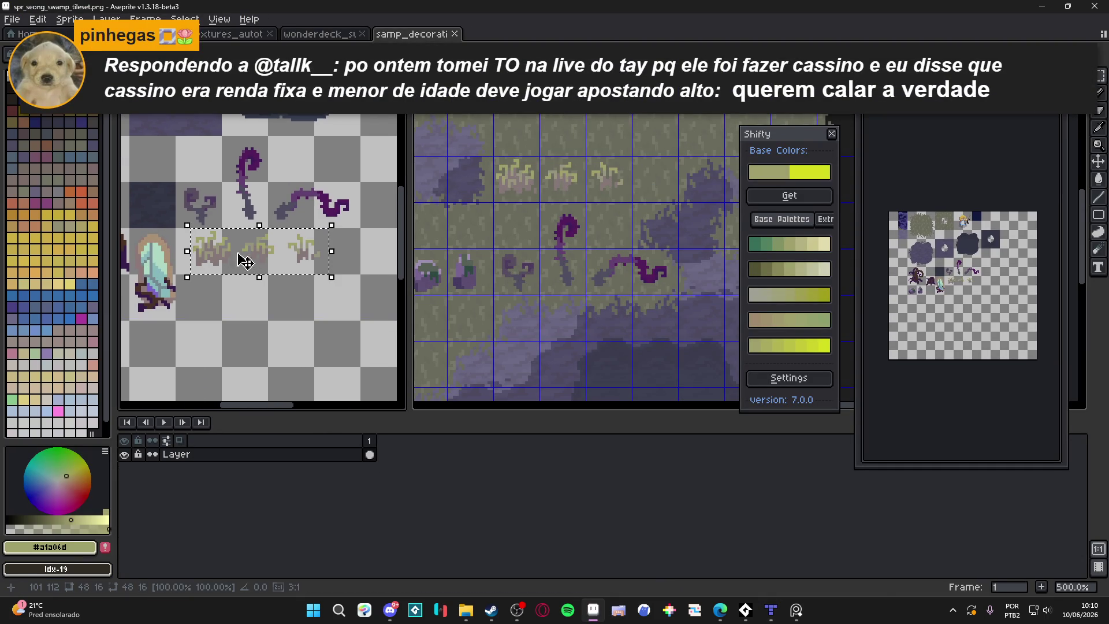
scroll(245, 261, up, 2)
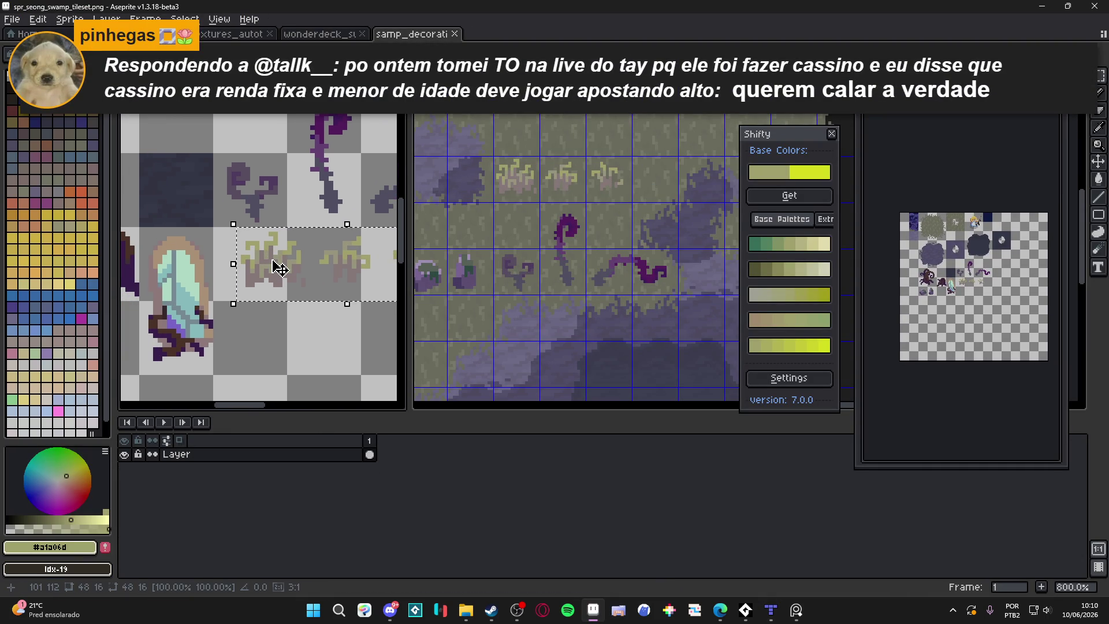
drag(280, 268, 299, 268)
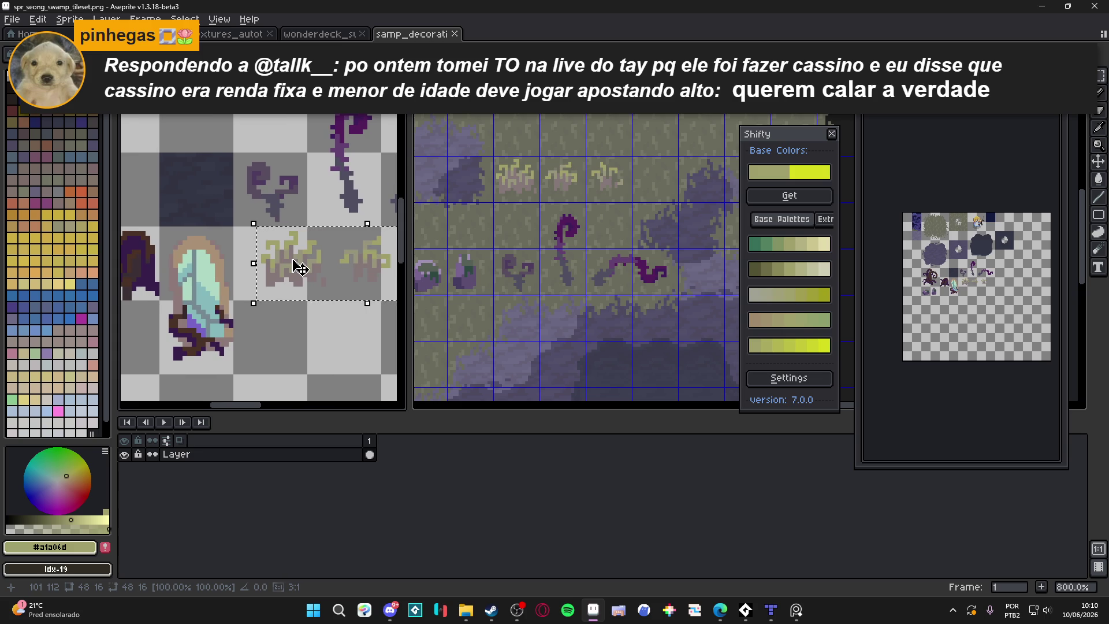
scroll(298, 267, up, 3)
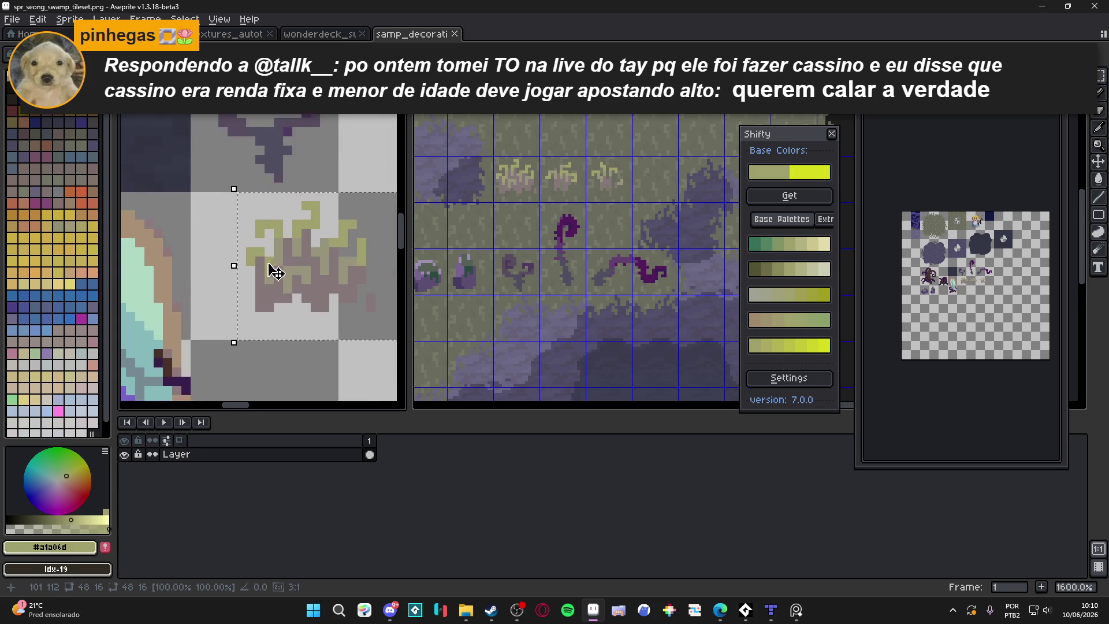
scroll(310, 302, down, 4)
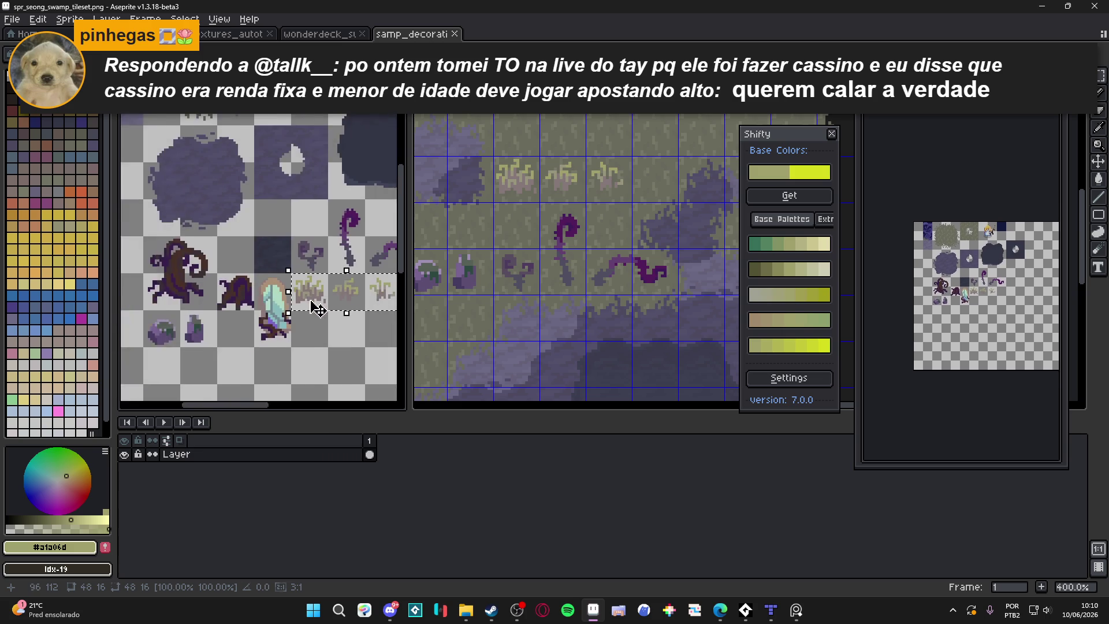
Back on the swamp map, stamp grass tufts across the centre, bottom, right side and upper left.
click(771, 610)
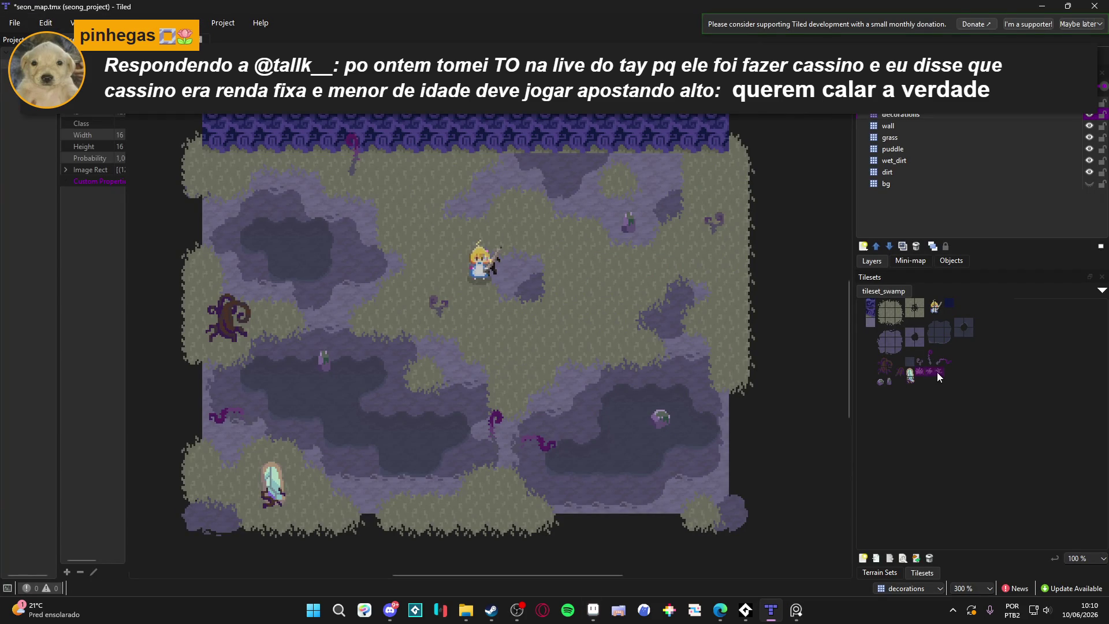
click(544, 338)
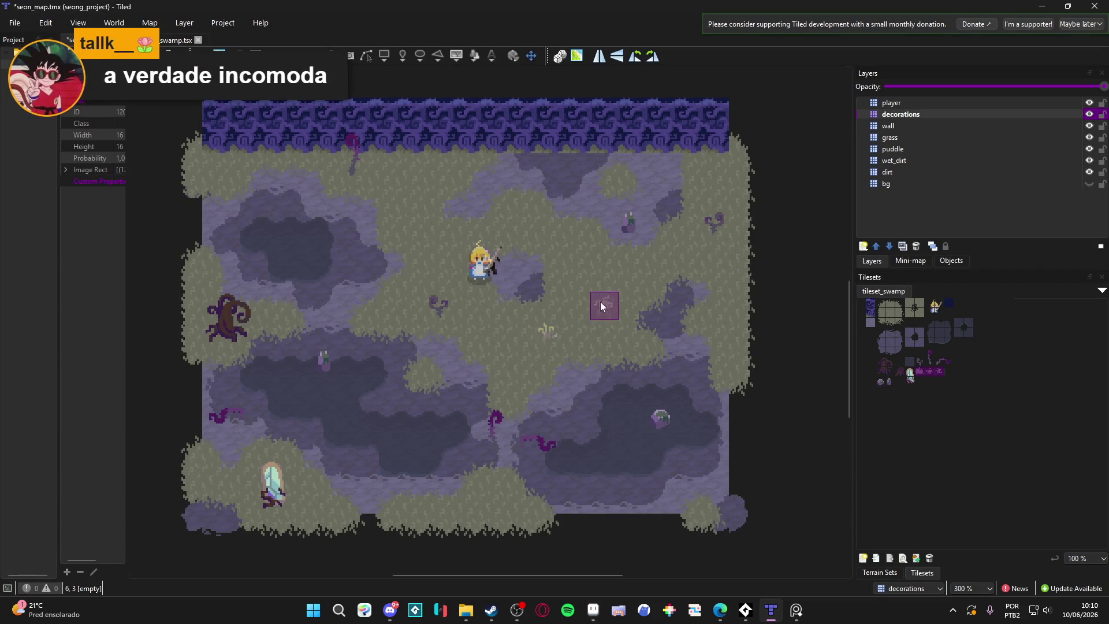
click(578, 318)
click(584, 333)
click(405, 199)
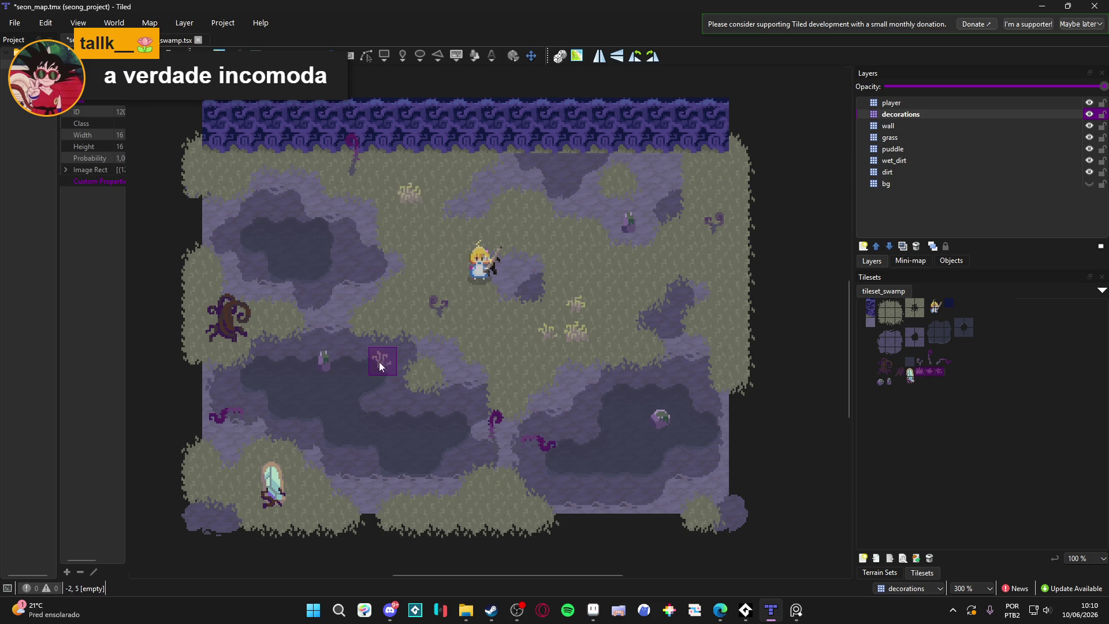
click(213, 278)
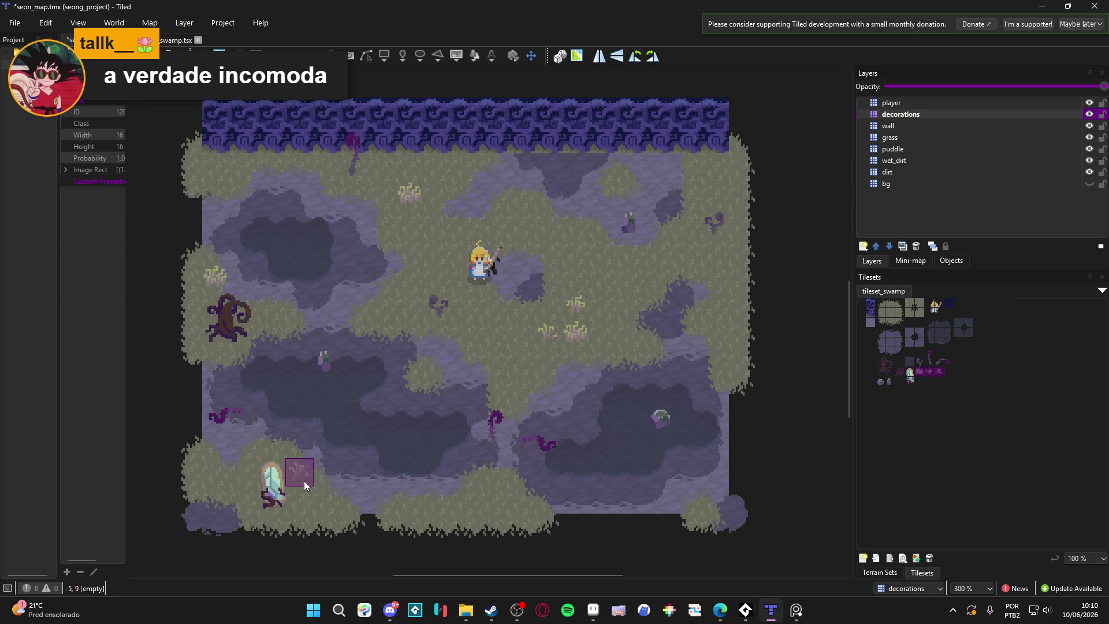
click(329, 499)
click(497, 499)
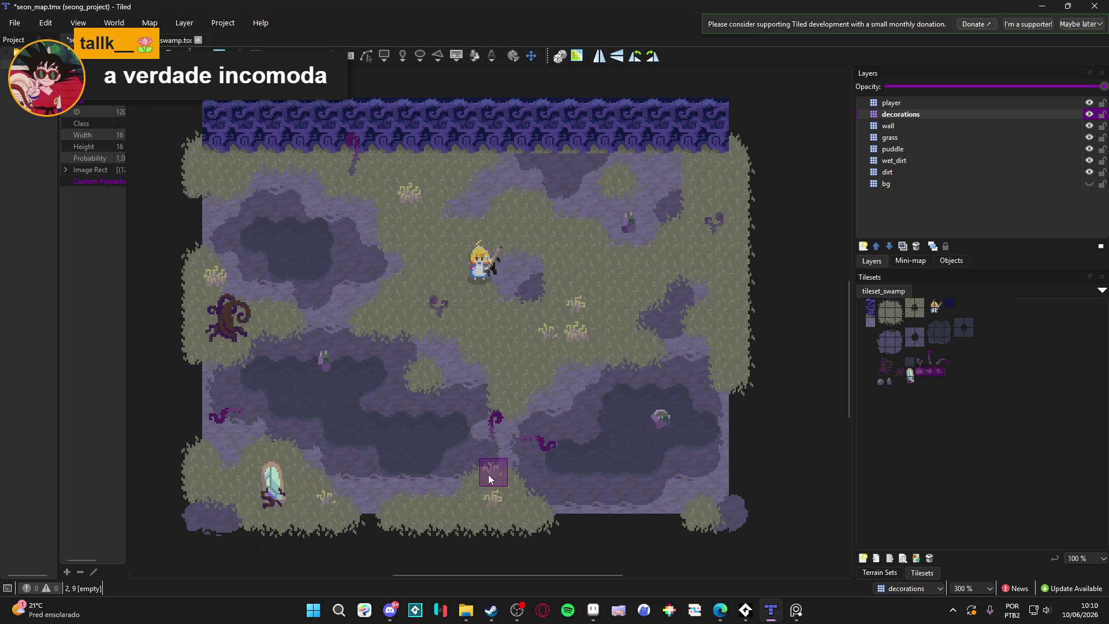
click(488, 474)
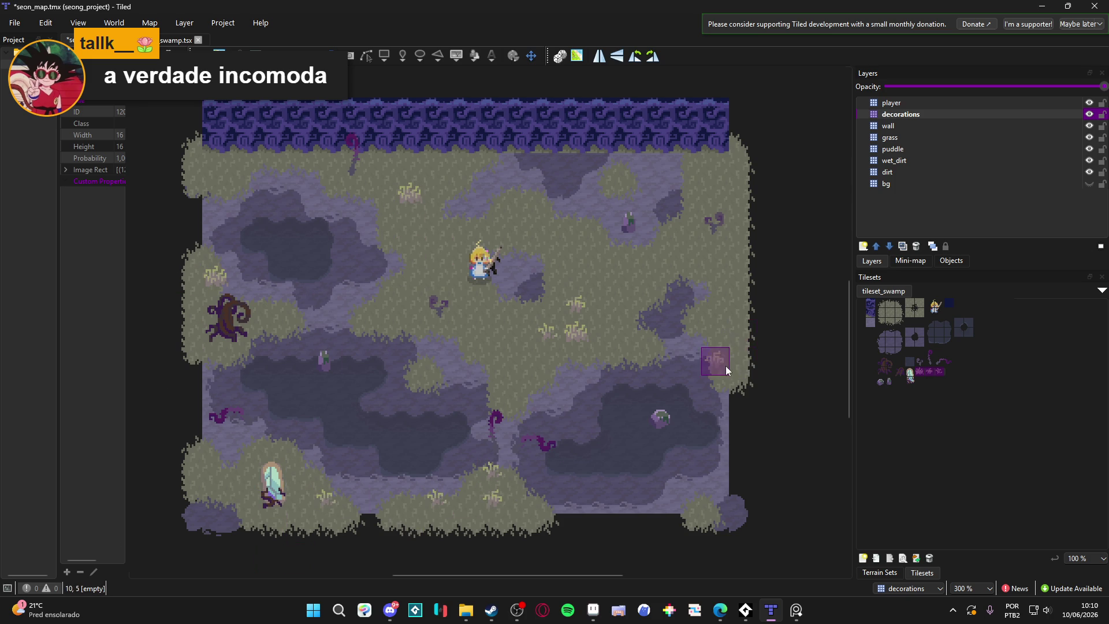
click(688, 301)
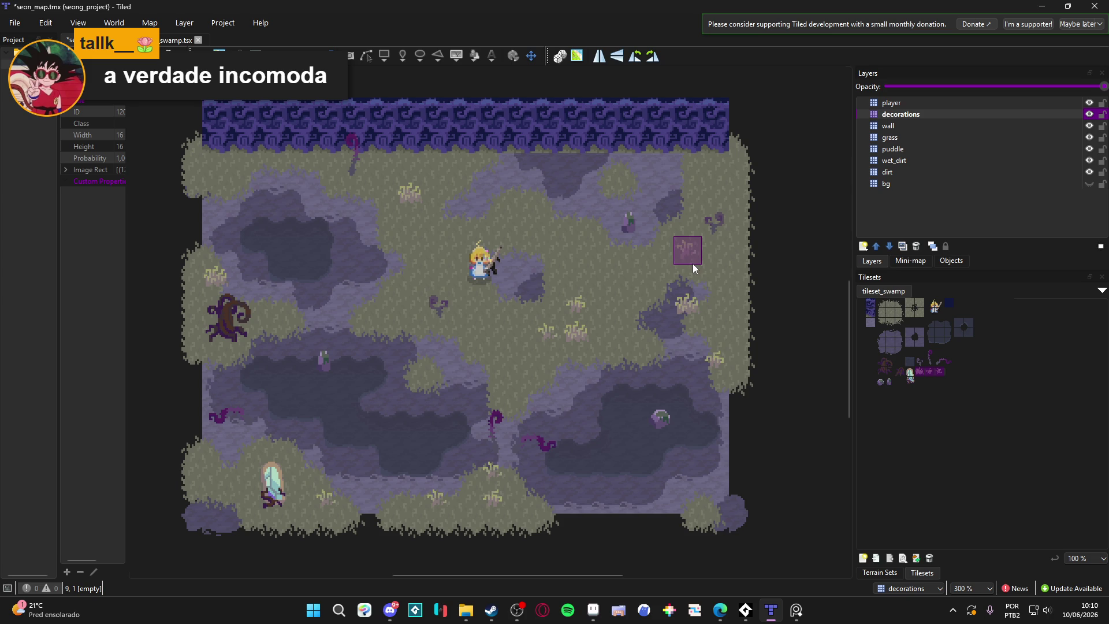
click(652, 283)
click(522, 225)
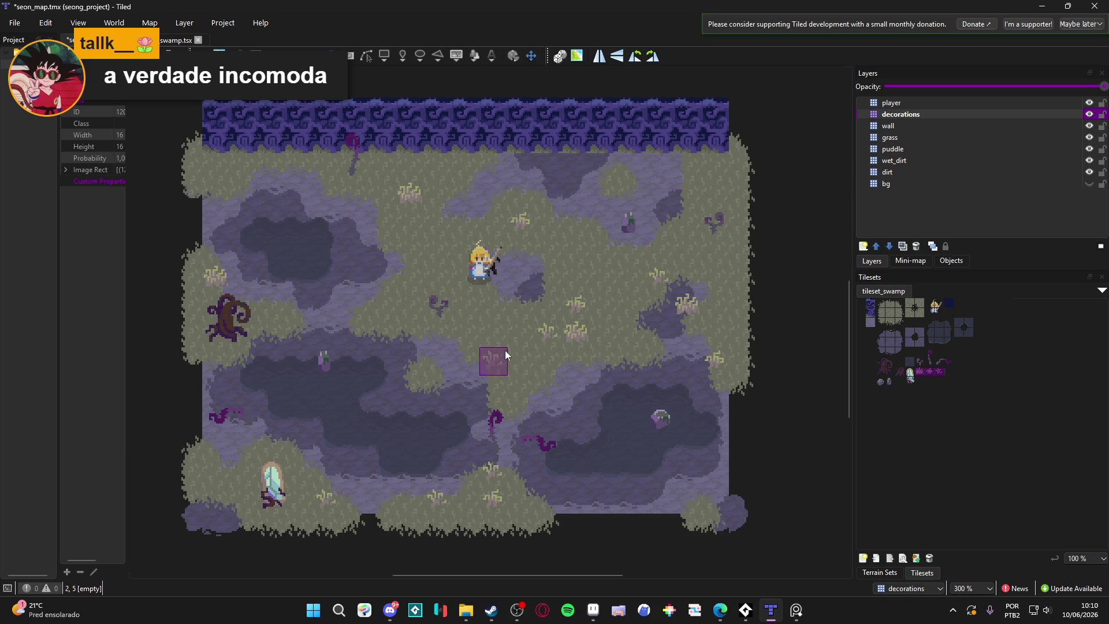
Add more grass tufts along the left side, lower-left marsh and top-left corner.
click(472, 344)
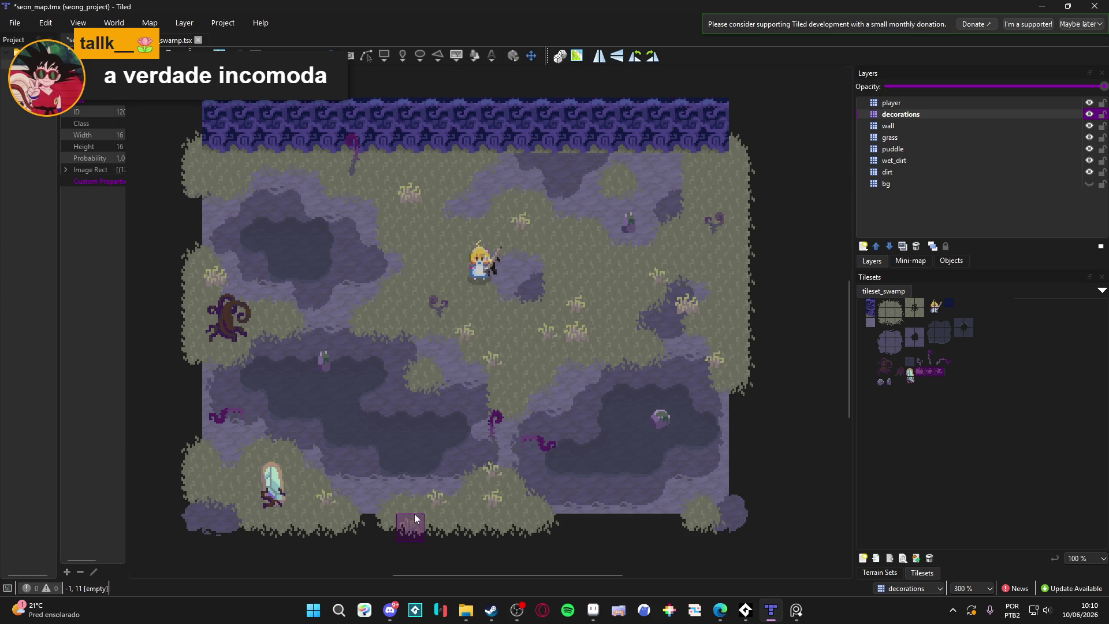
click(418, 373)
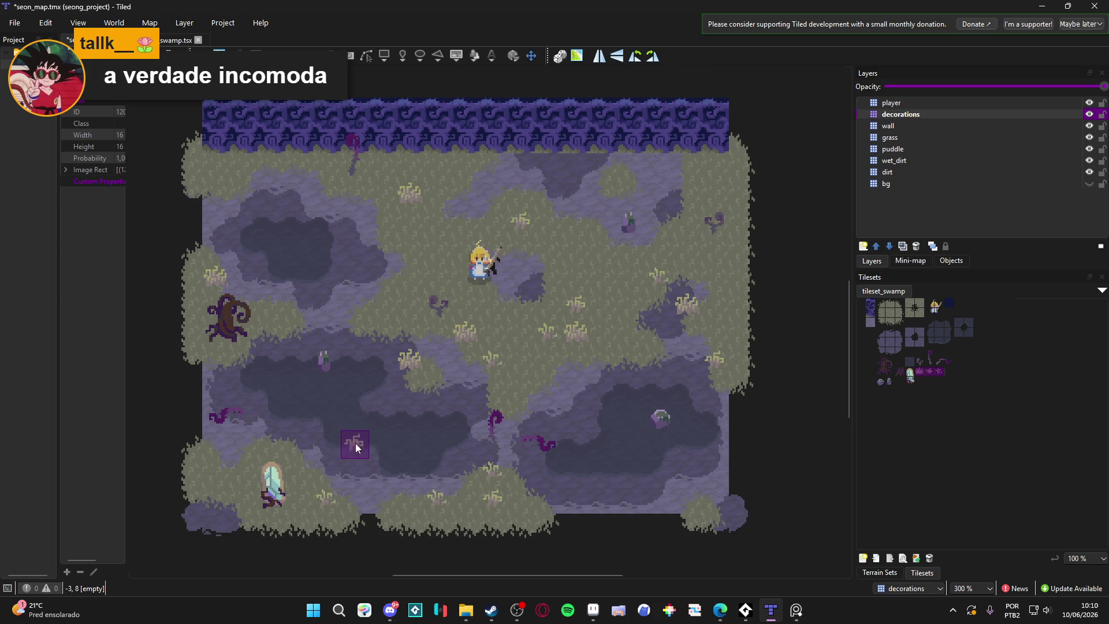
click(317, 416)
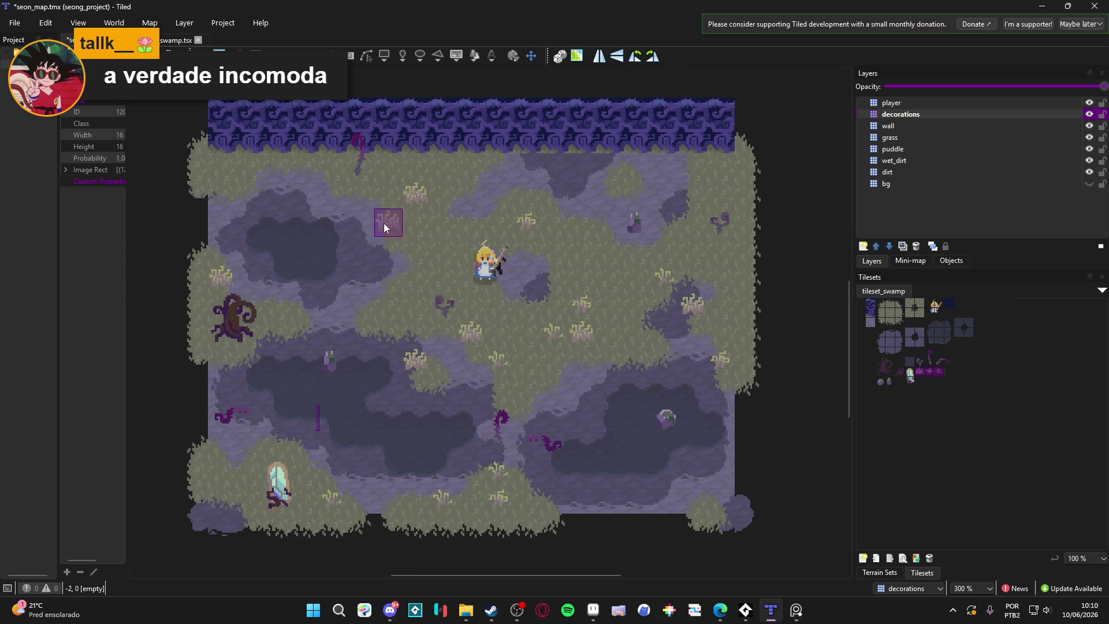
click(240, 183)
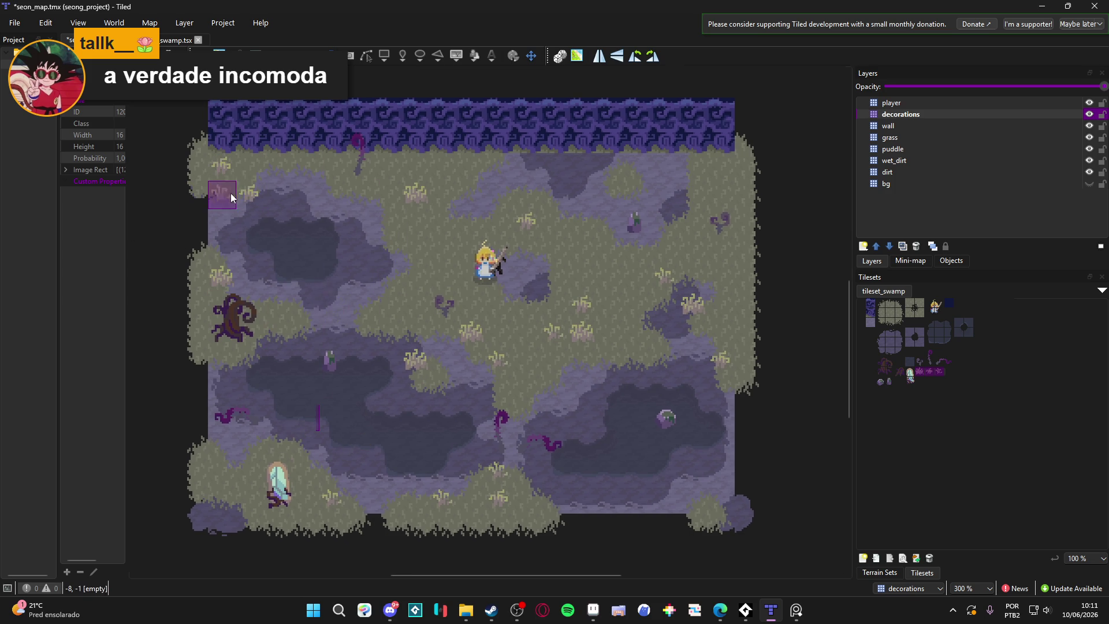
click(222, 166)
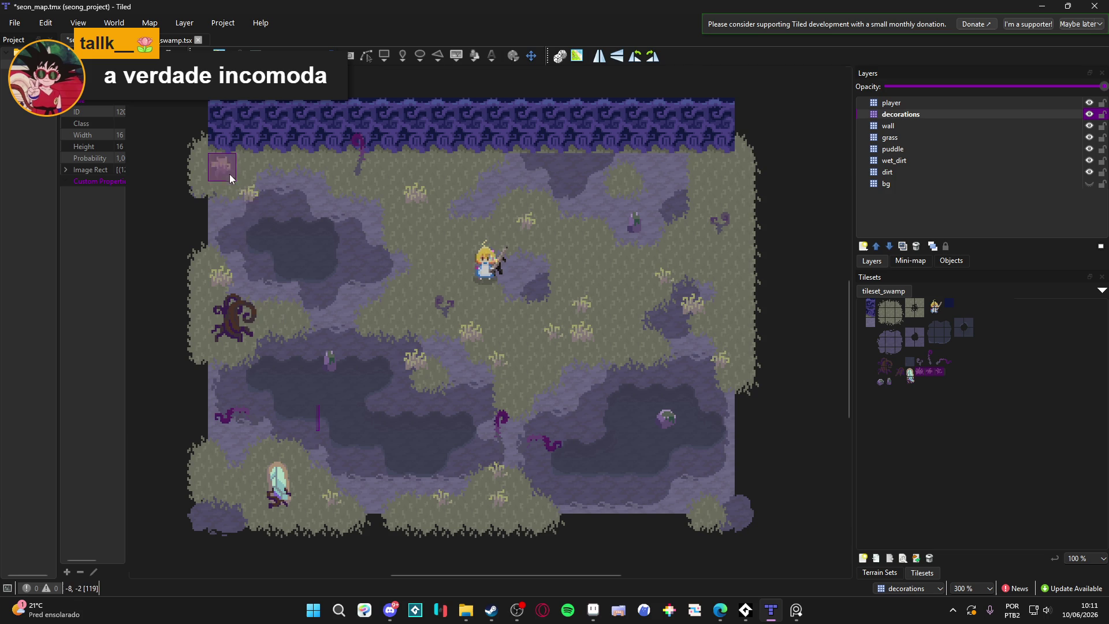
scroll(306, 289, down, 2)
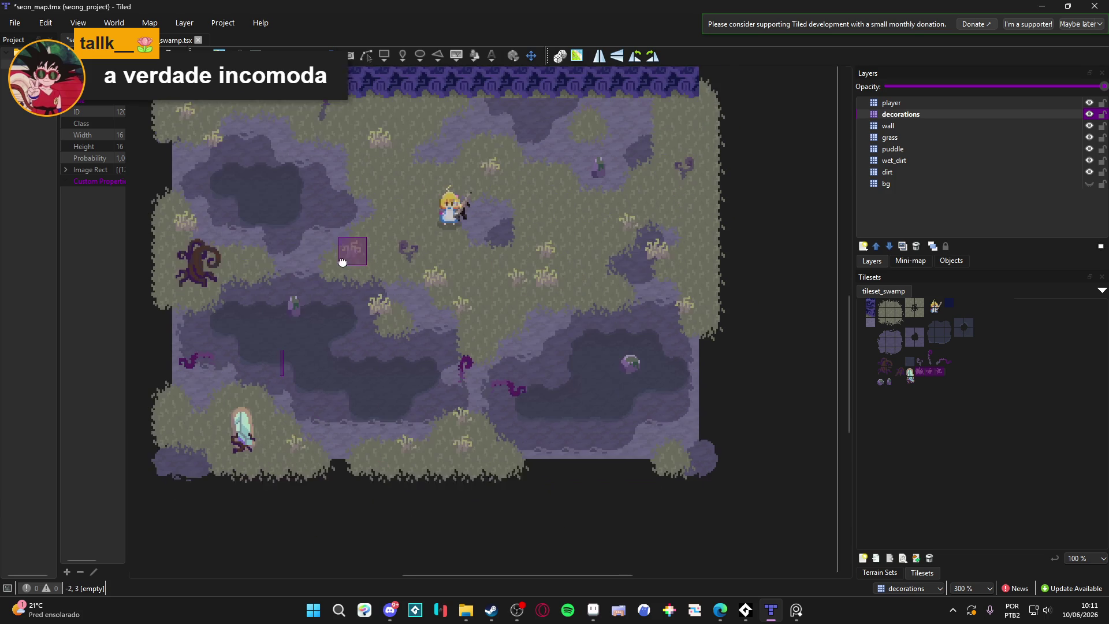
click(338, 390)
scroll(368, 381, left, 1)
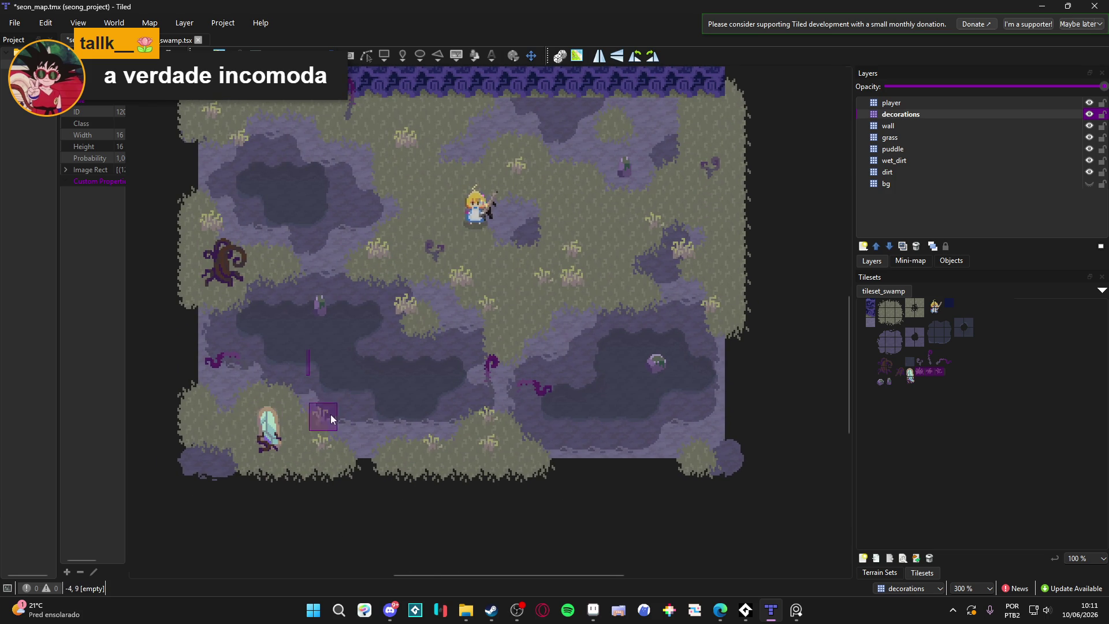
click(203, 425)
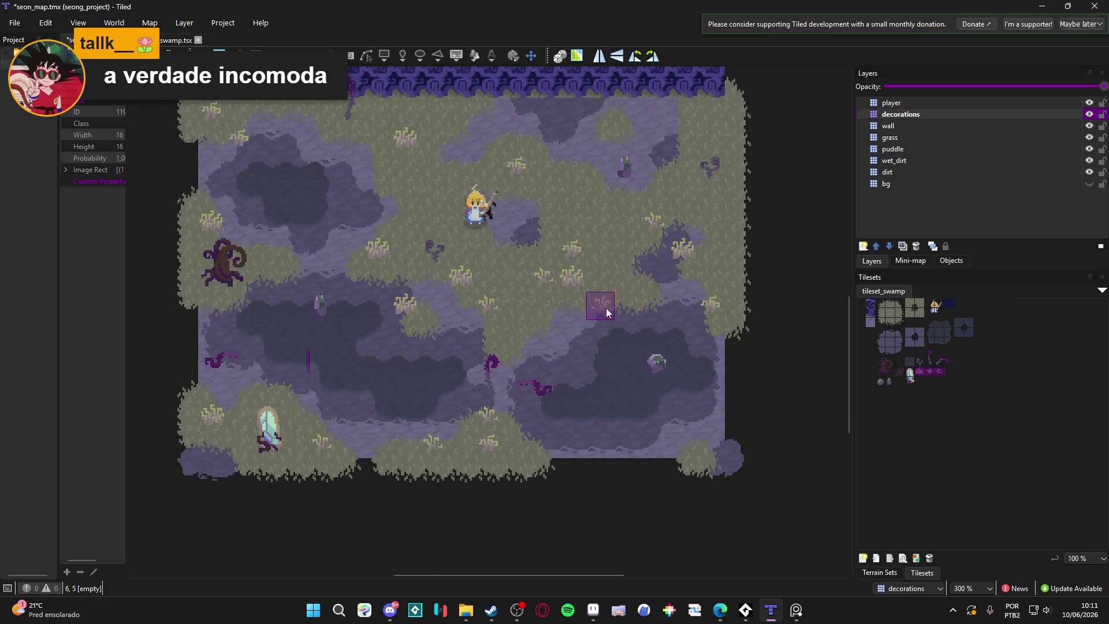
Add tufts right of centre, near the top and bottom-right, then a dark purple plant near the top right.
click(535, 321)
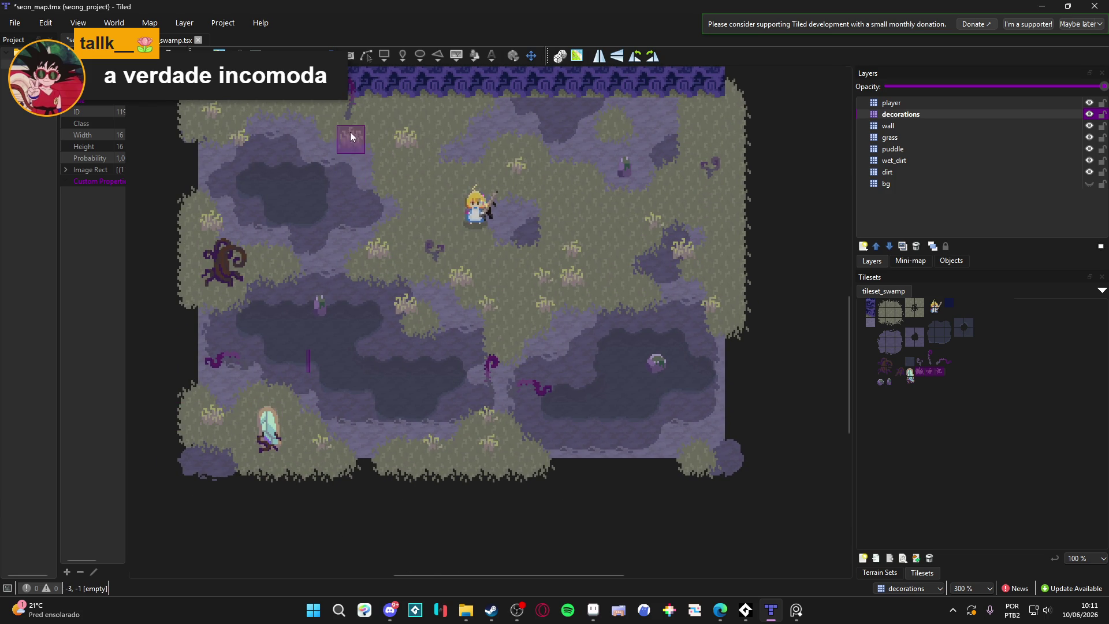
click(385, 177)
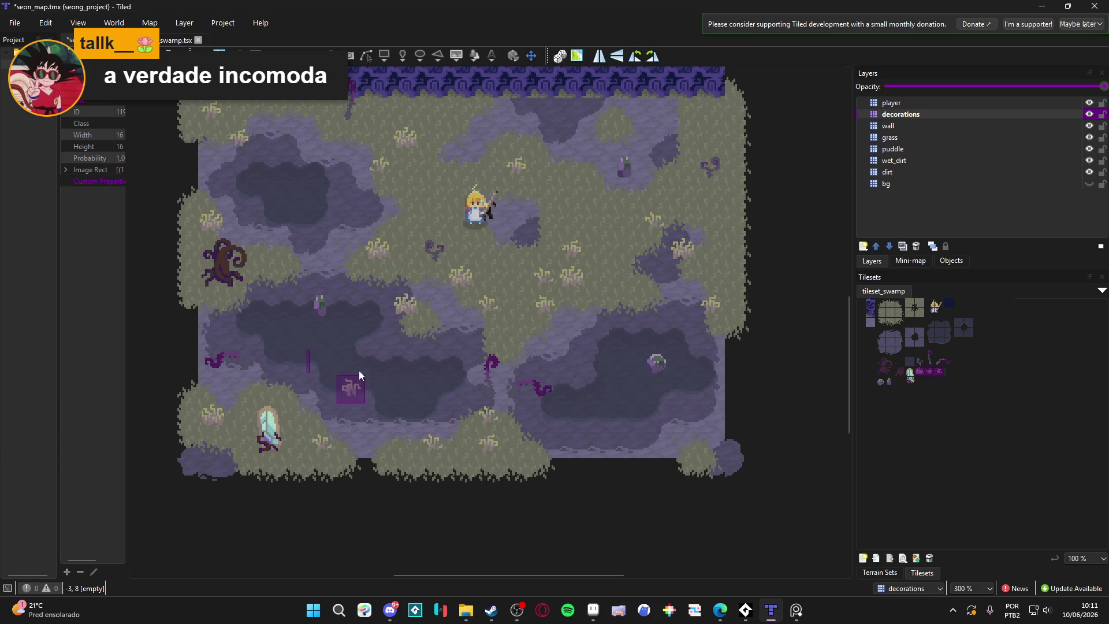
click(345, 410)
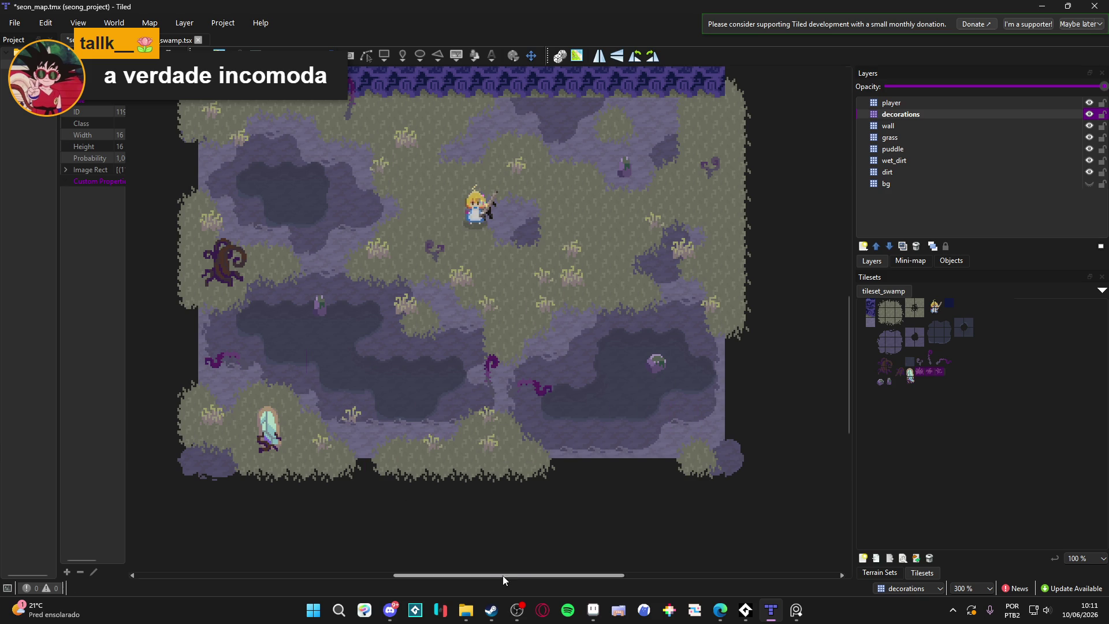
click(671, 423)
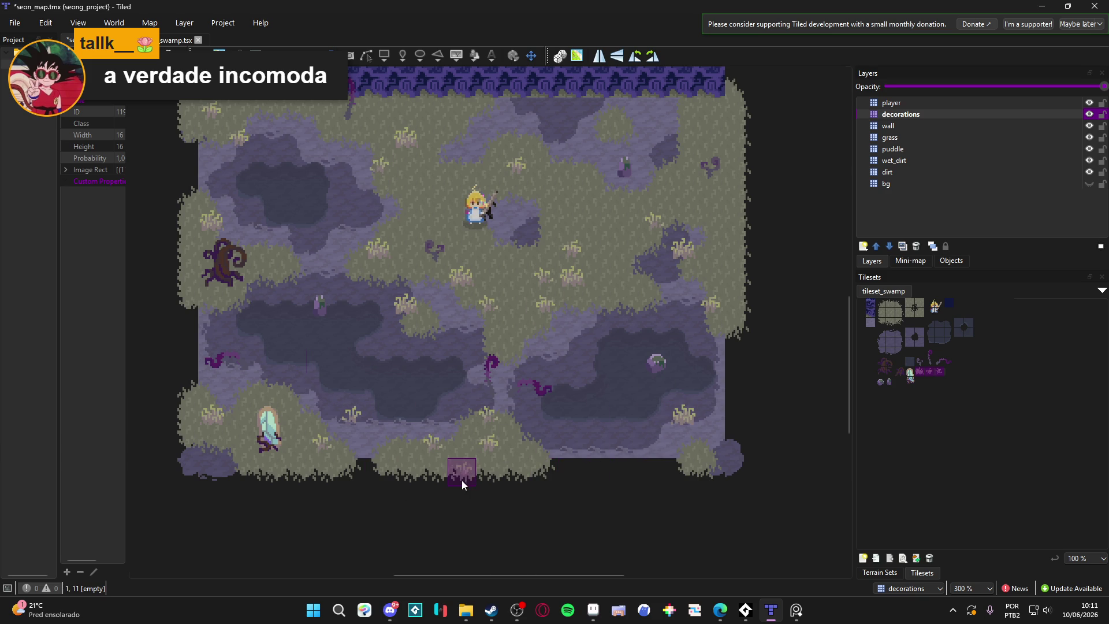
click(902, 374)
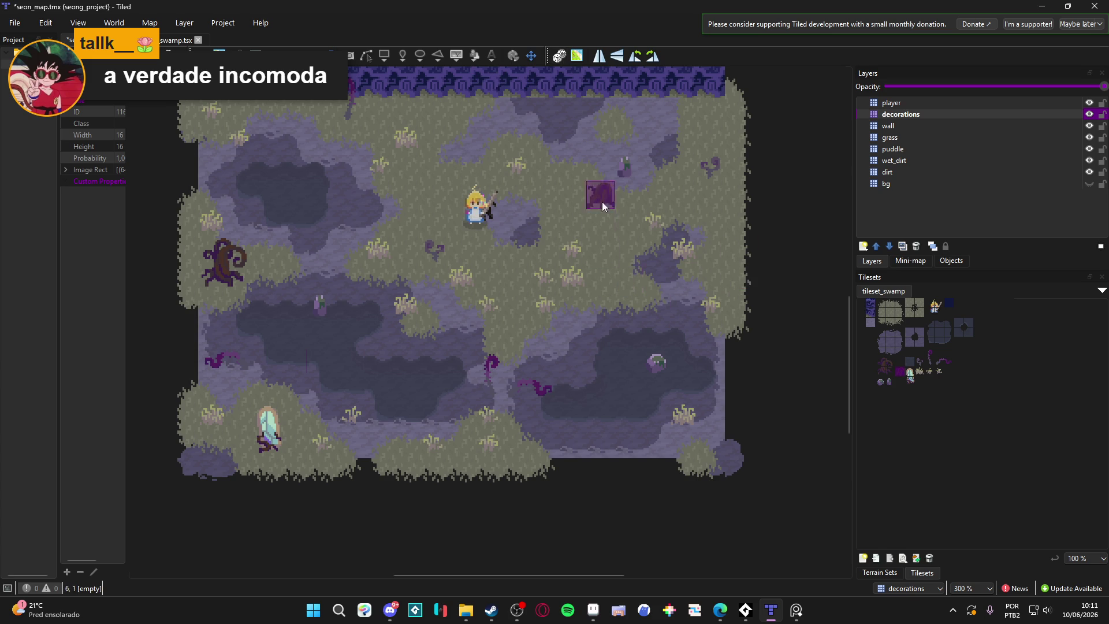
click(579, 170)
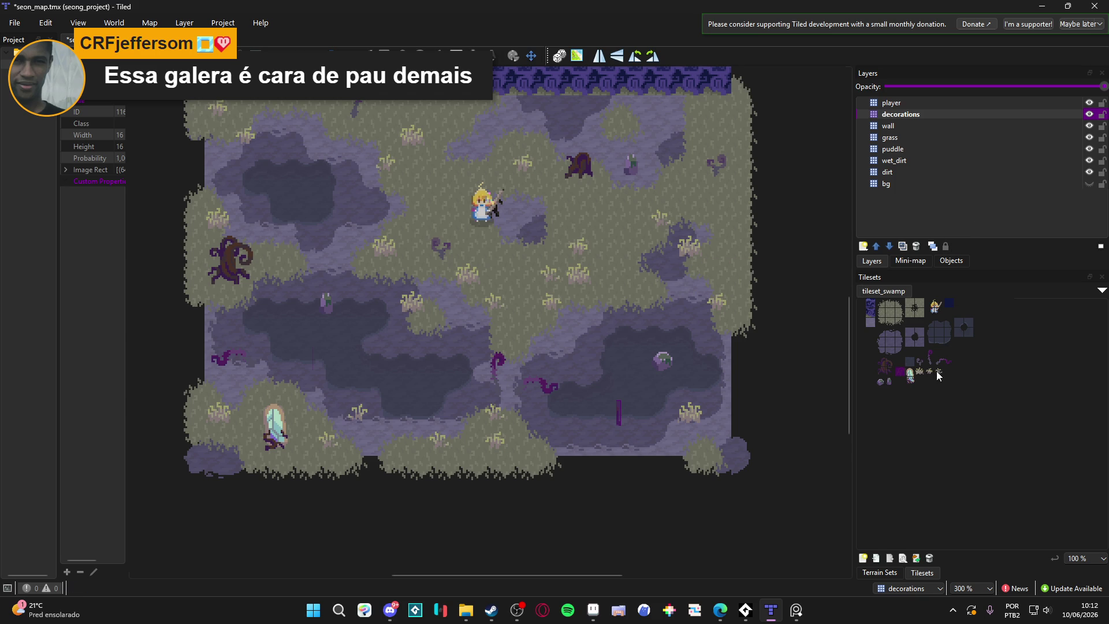
Stamp a different grass tuft below the gnarled tree, beside the bottom-left portal and near the top right.
click(920, 371)
click(245, 301)
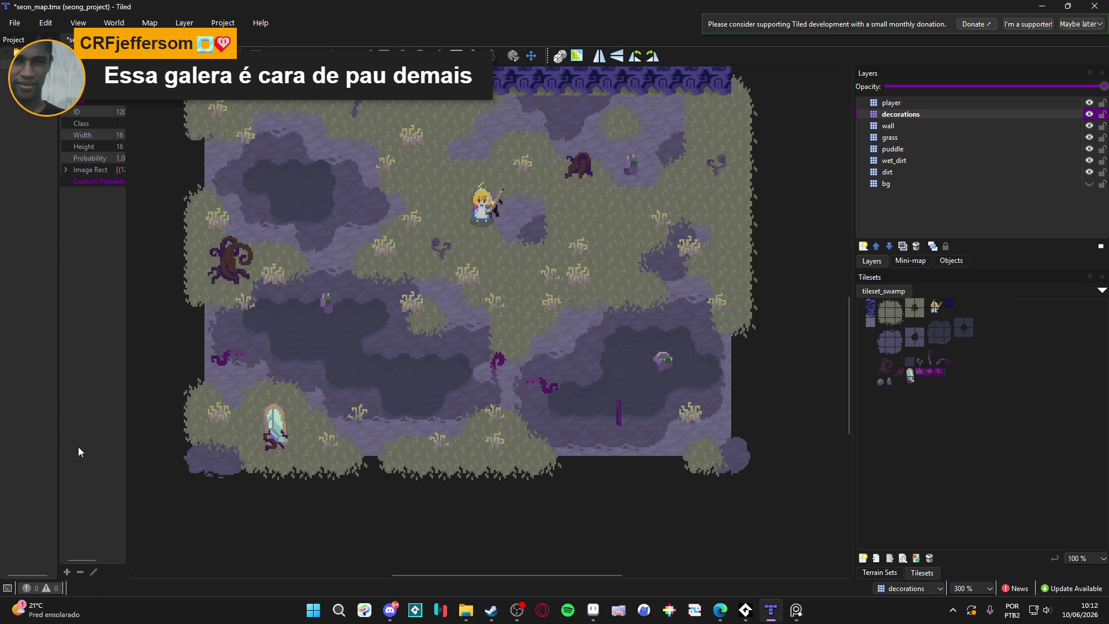
click(300, 412)
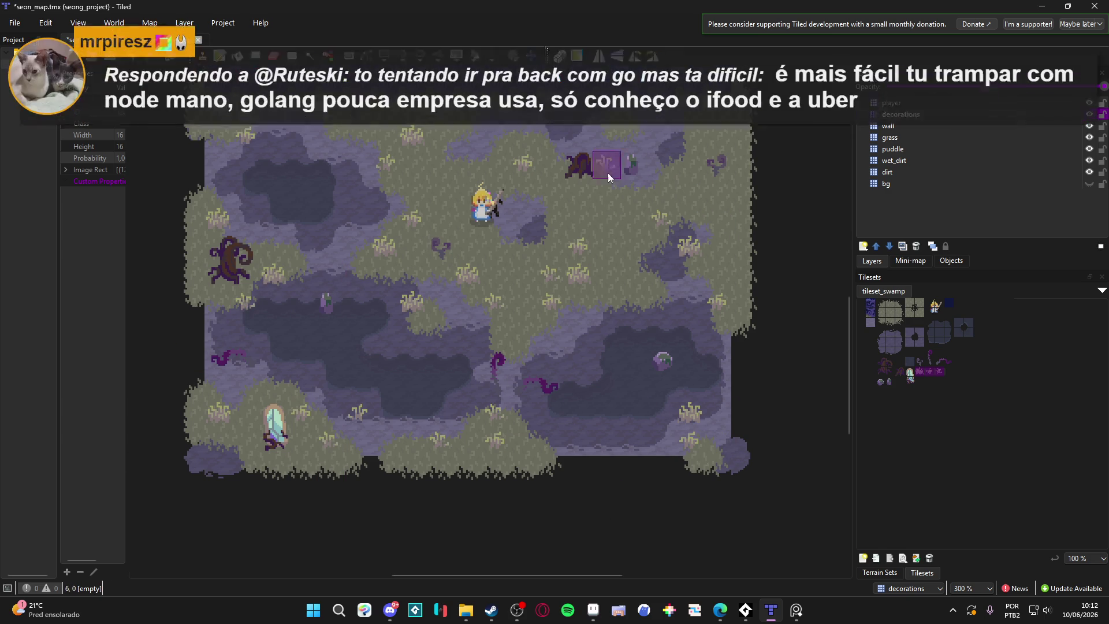
click(597, 139)
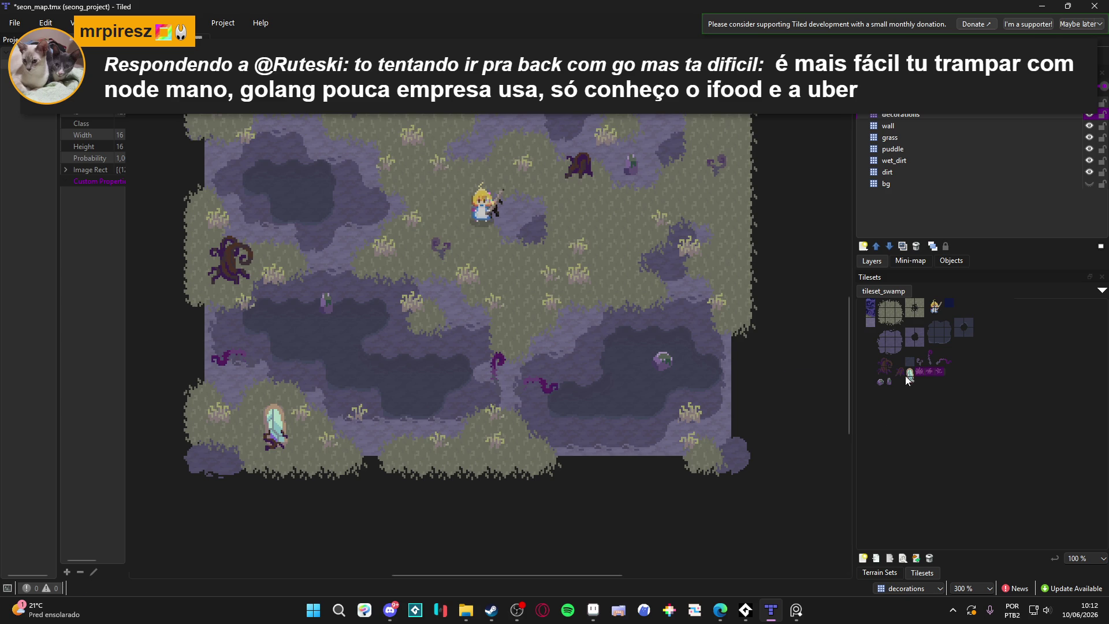
Place purple tentacles in the right-hand grass, near the bottom portal, top left, gnarled tree and bottom edge.
click(931, 359)
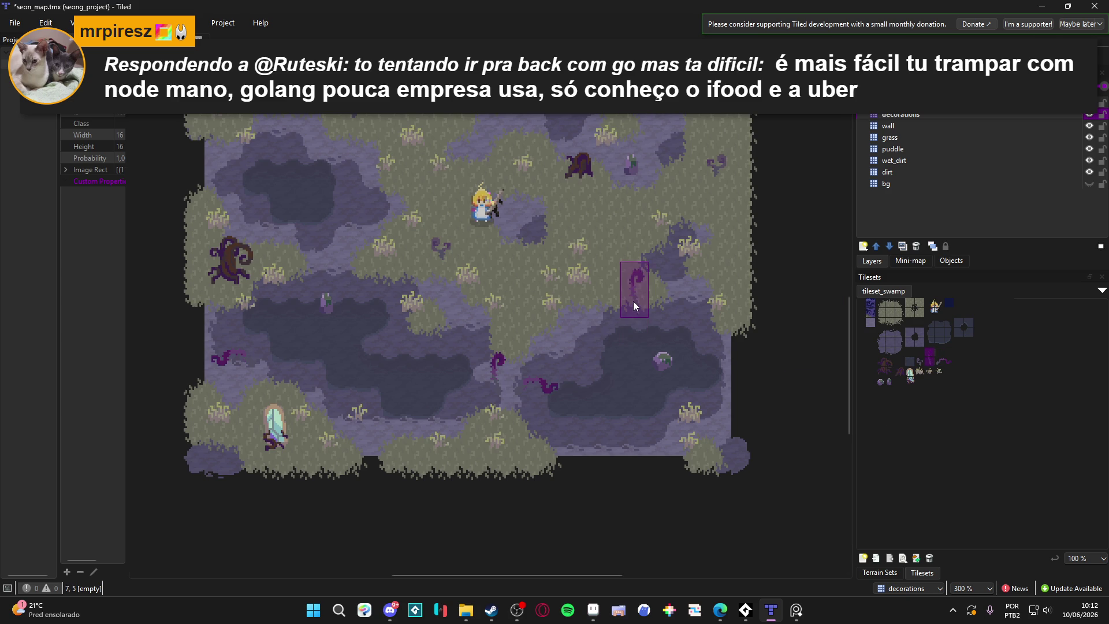
click(633, 305)
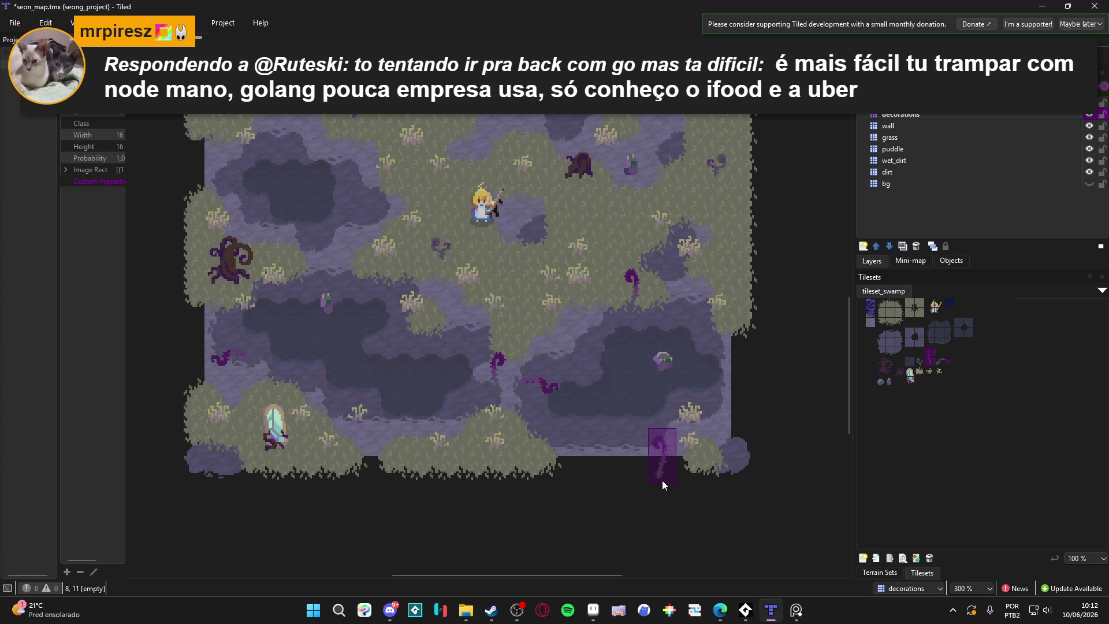
click(662, 321)
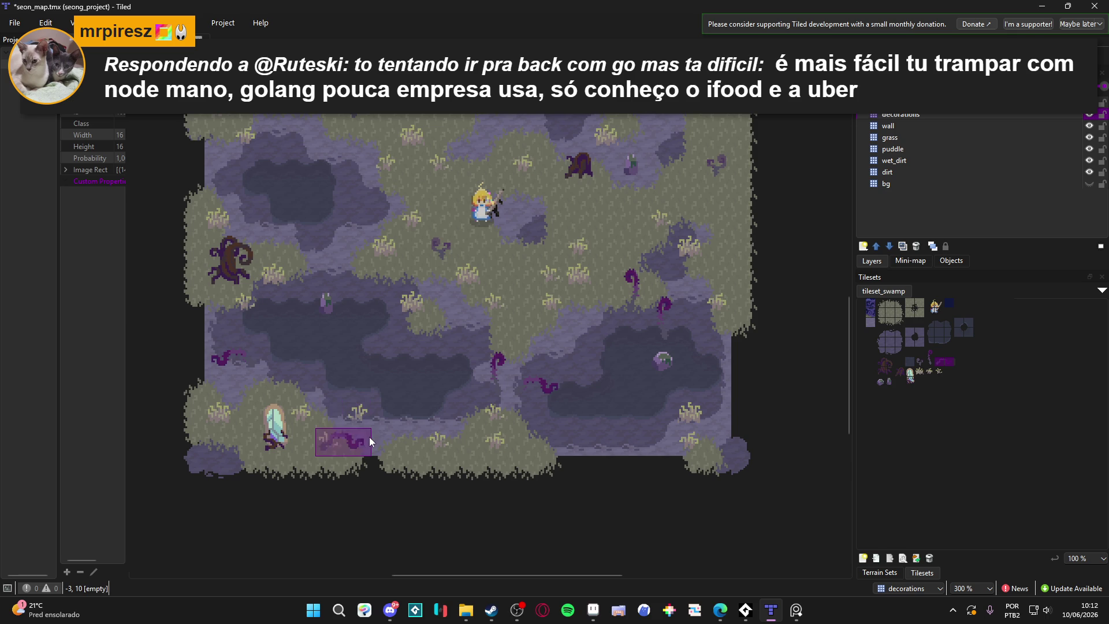
click(369, 437)
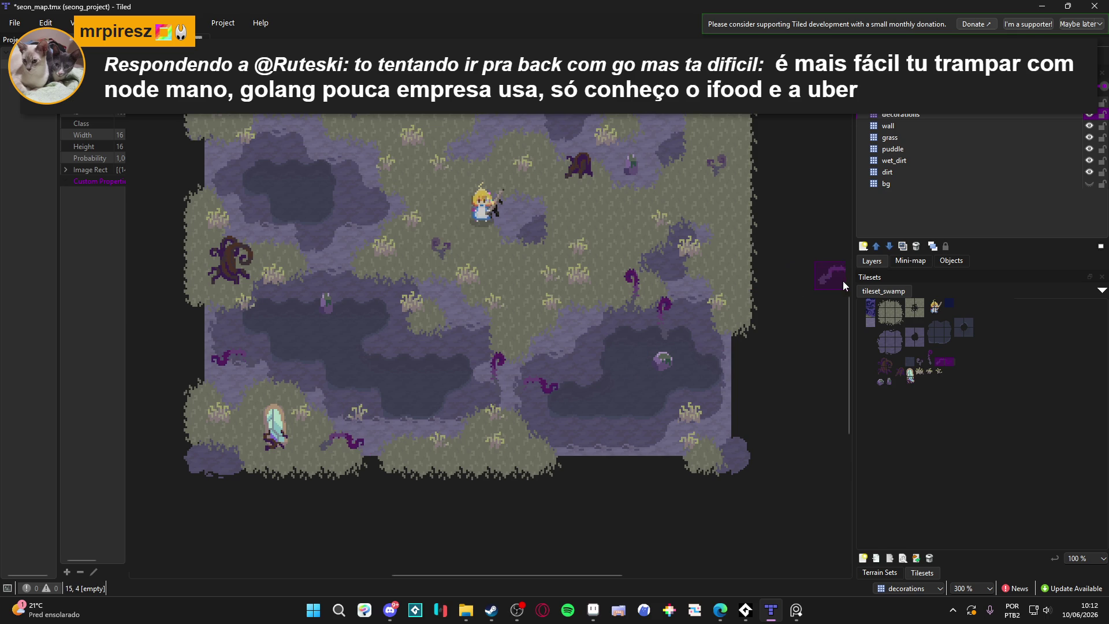
drag(787, 319, 794, 362)
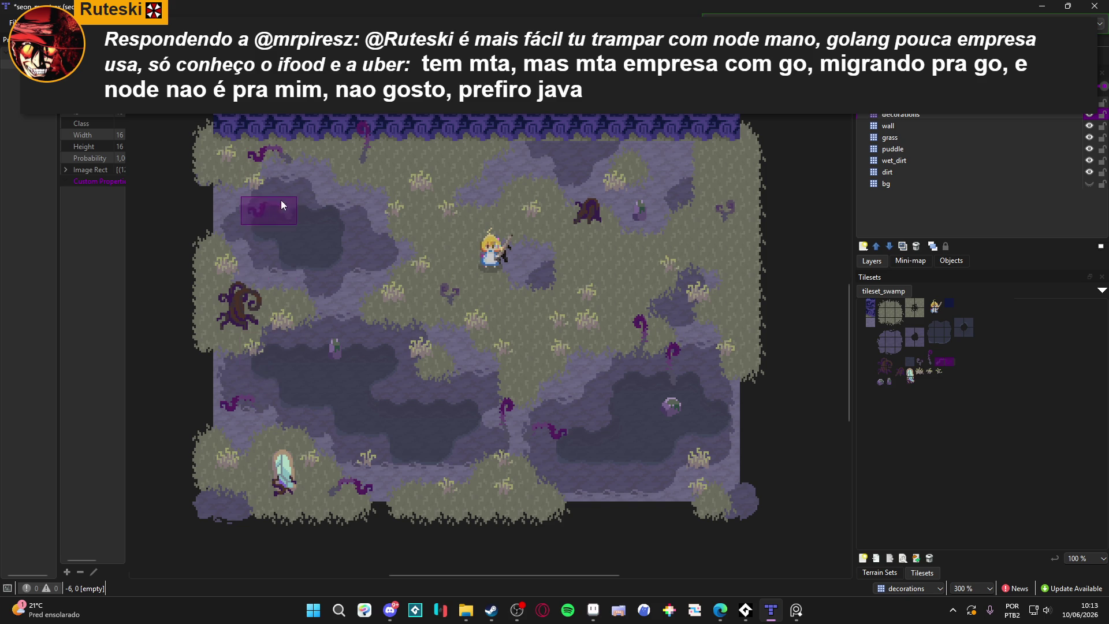
click(285, 153)
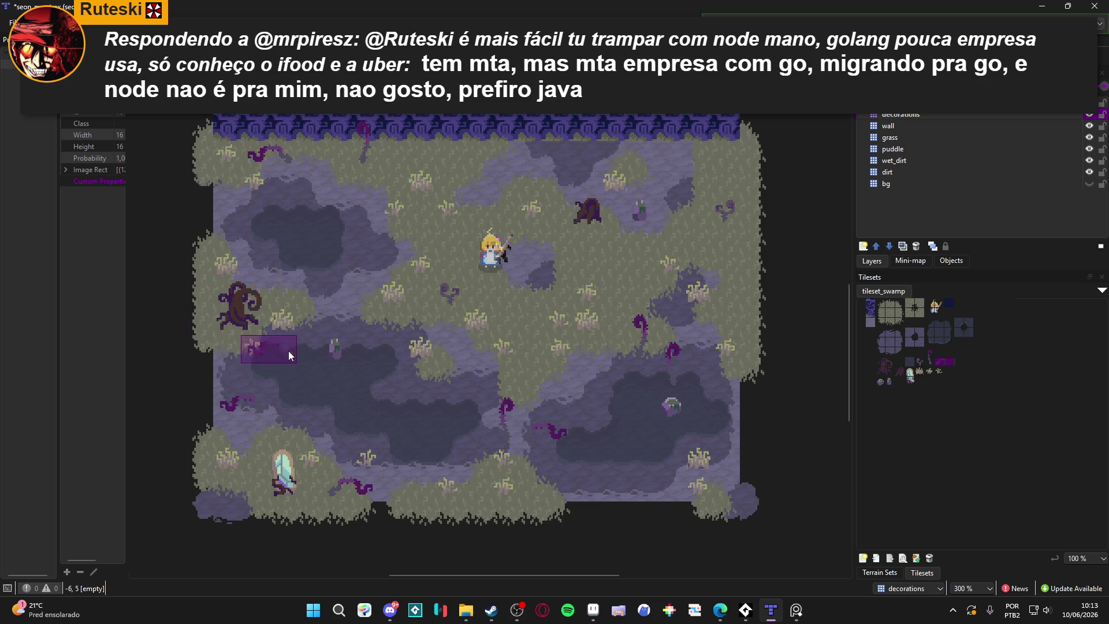
click(663, 277)
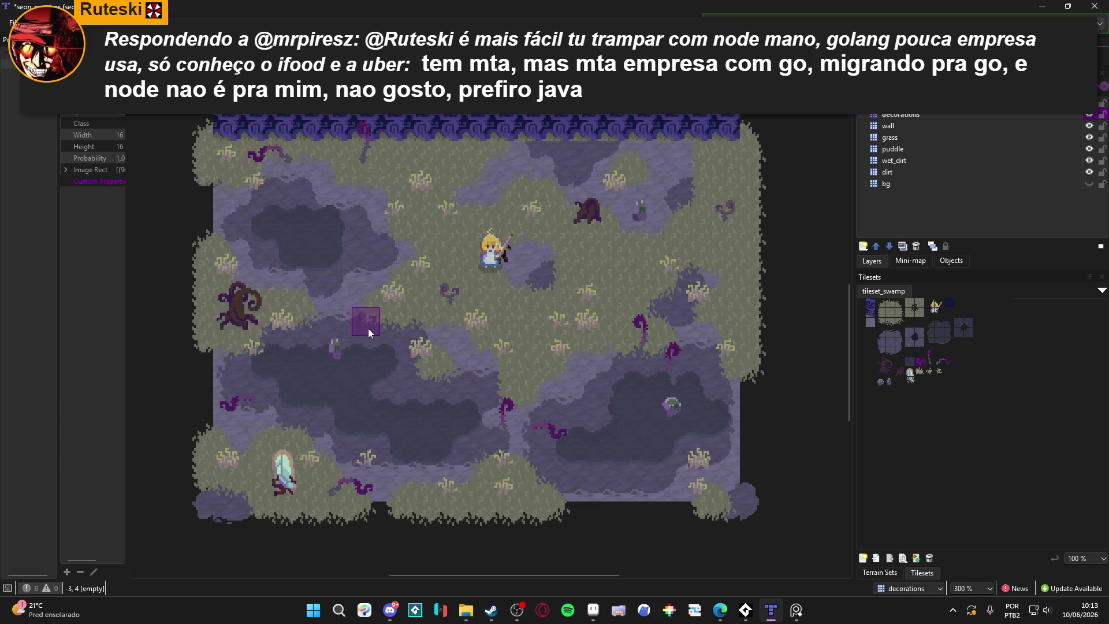
click(572, 490)
Add small plant decorations at the bottom edge and in the middle of the map.
click(470, 374)
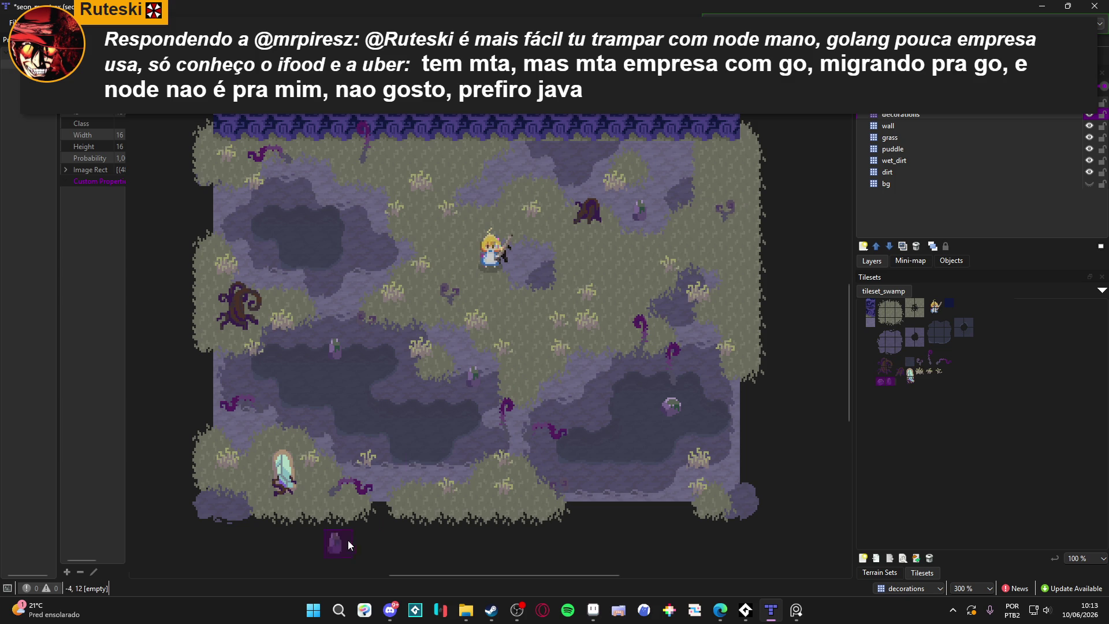
click(589, 488)
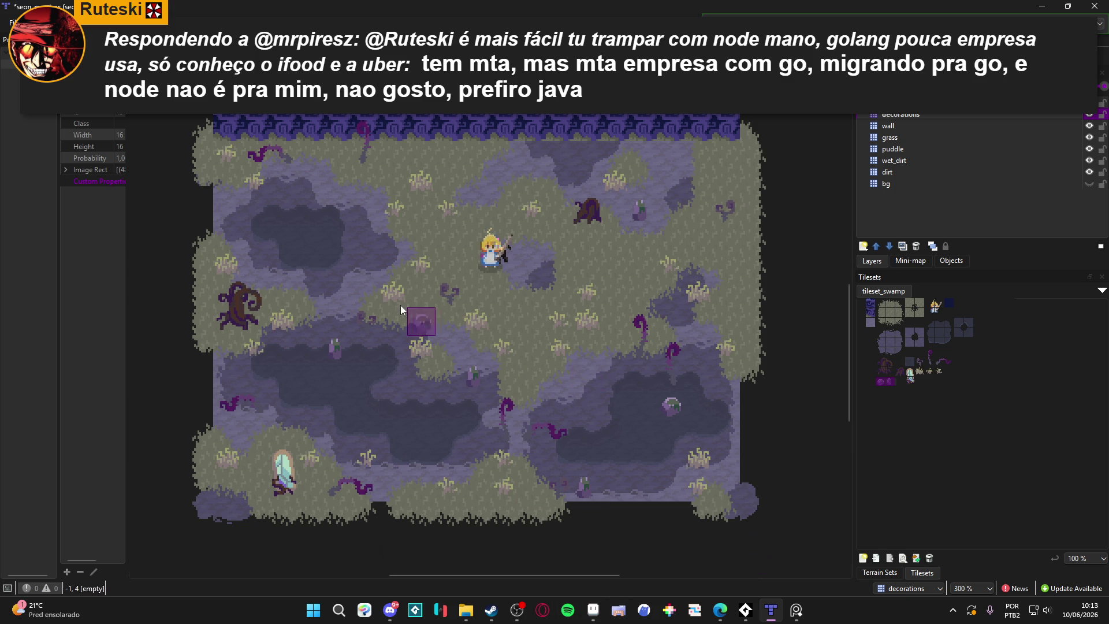
click(376, 247)
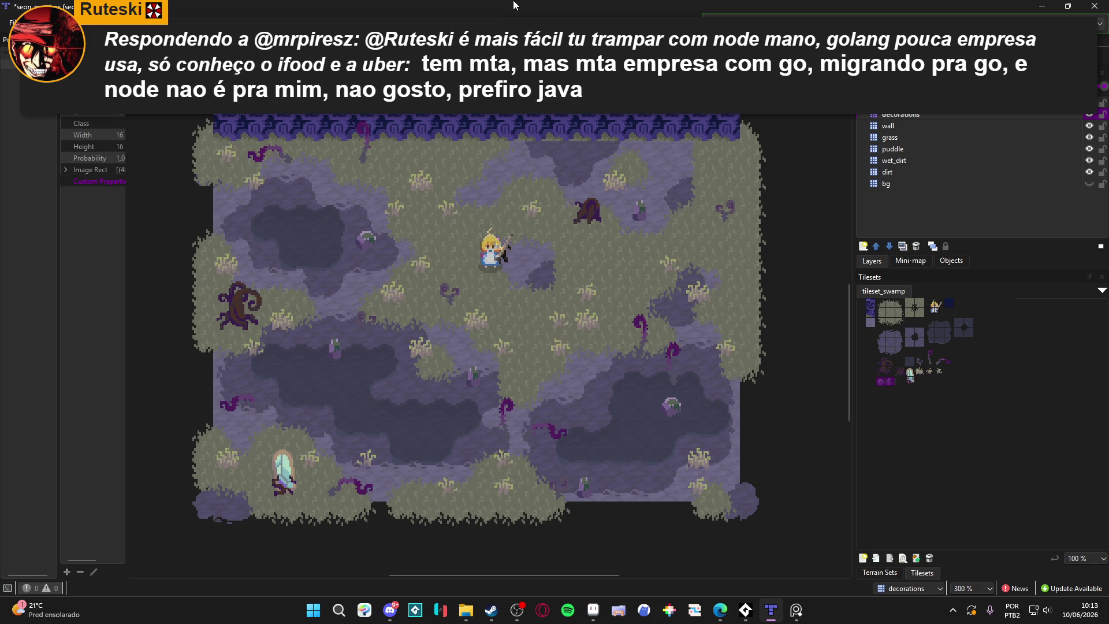
Snip the decorated map area with Win+Shift+S, then switch back to the web browser.
key(super+shift+s)
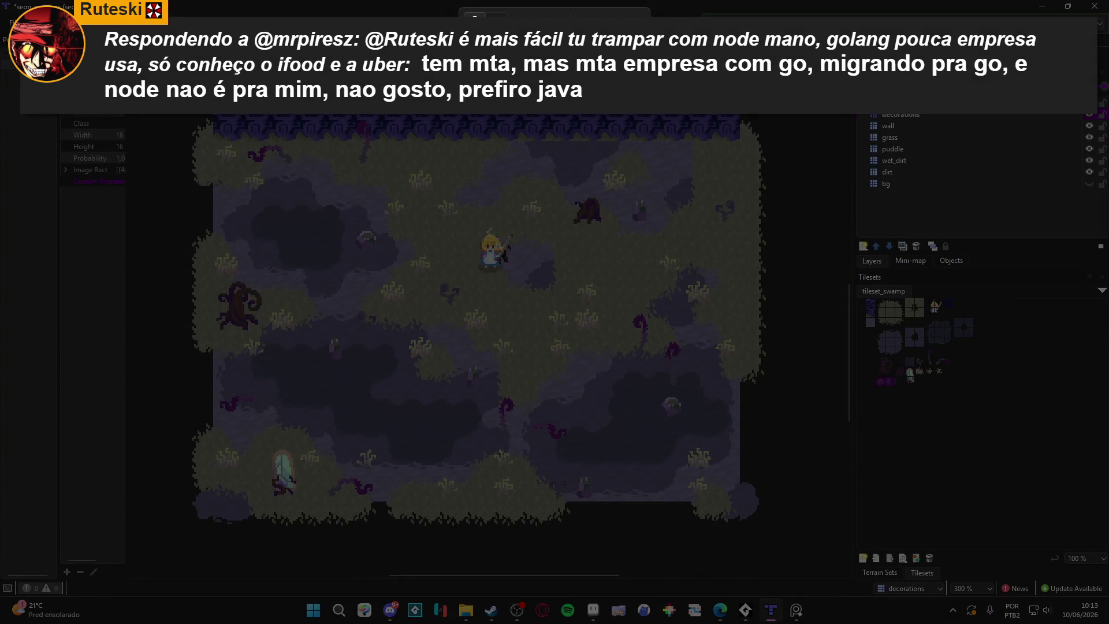
mouse_move(212, 113)
mouse_down()
mouse_move(730, 483)
mouse_move(739, 503)
mouse_up()
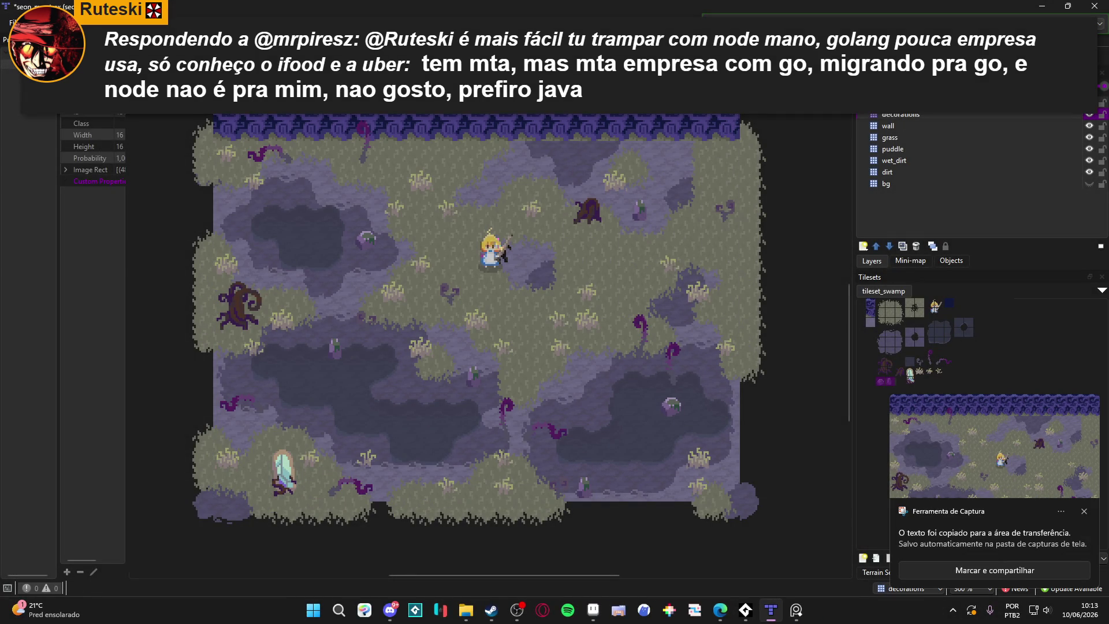
key(alt+Tab)
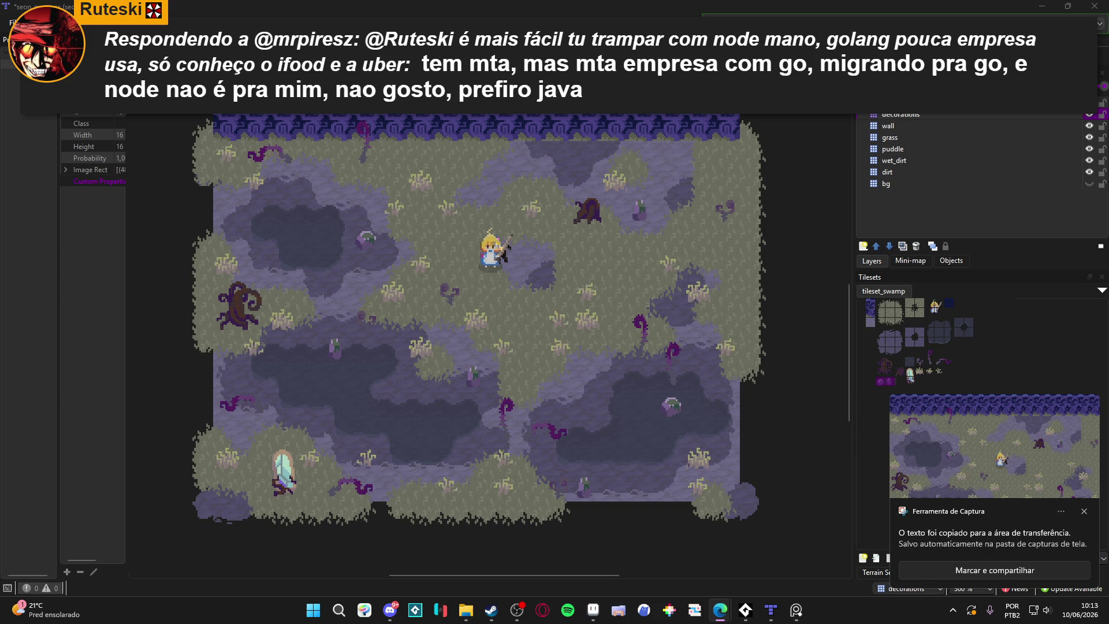
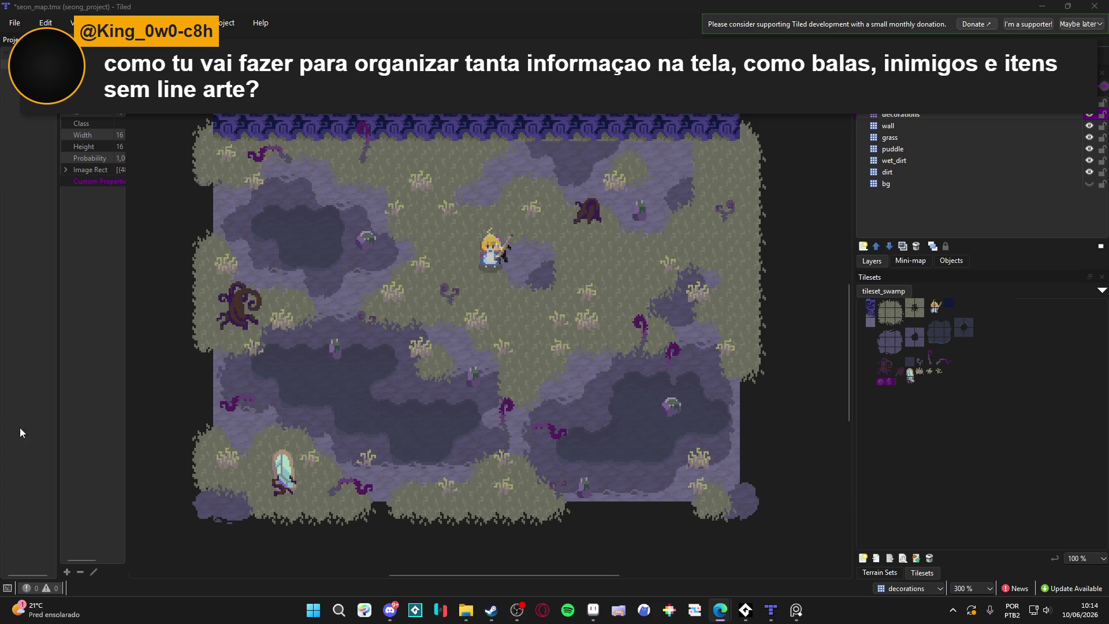
Search Windows for 'lolovik' and open the lotovik tile template in Aseprite.
click(465, 611)
click(465, 611)
click(312, 610)
text(lolovik)
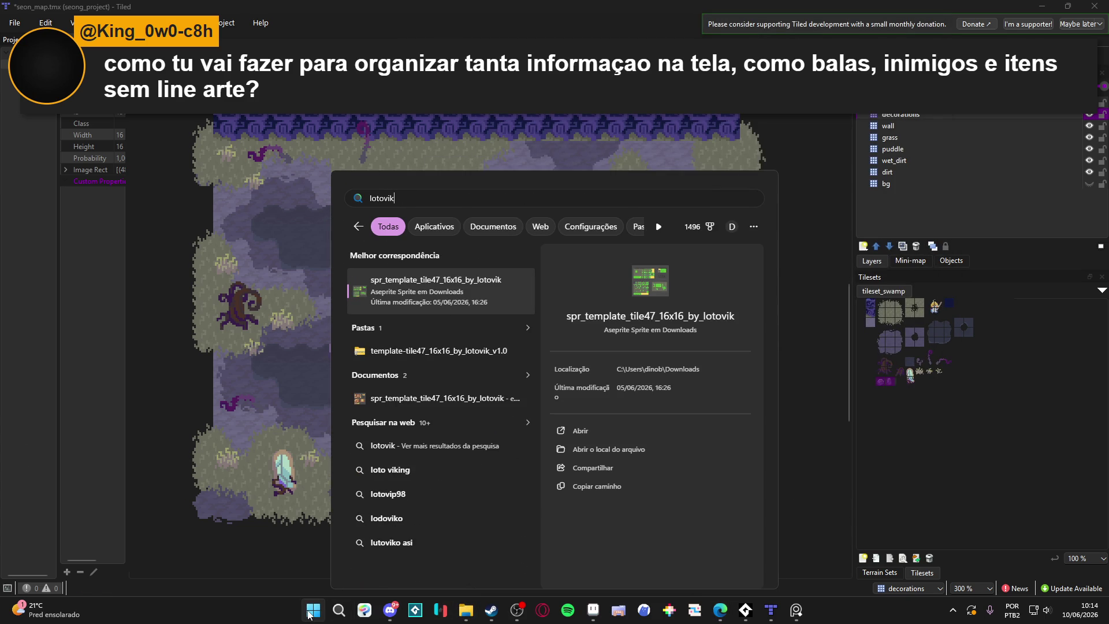
click(450, 298)
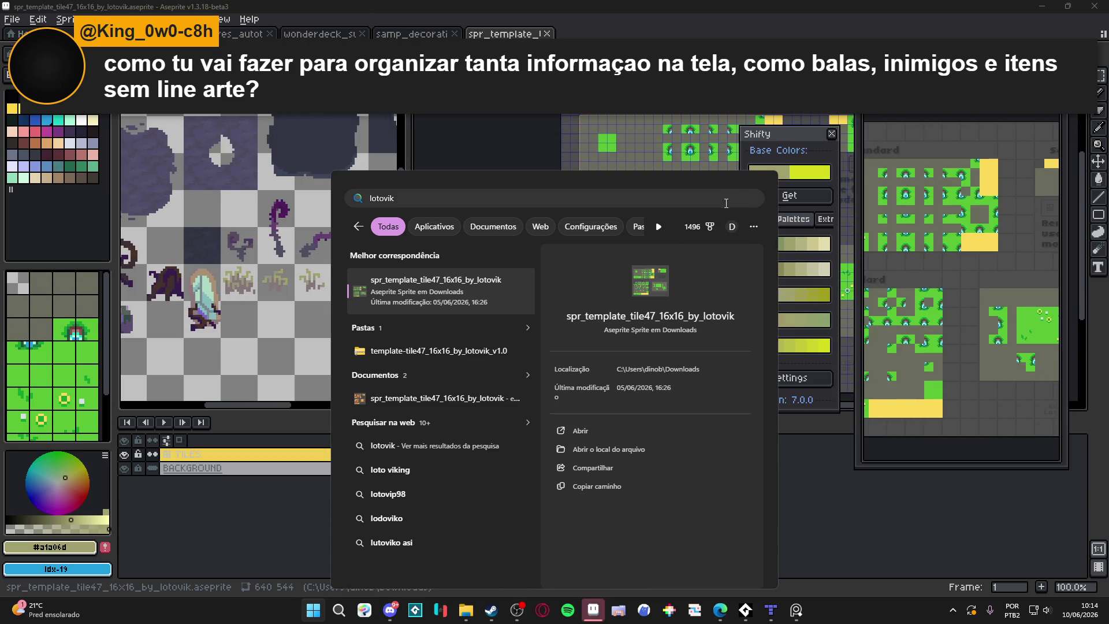
mouse_move(701, 123)
mouse_down()
mouse_move(507, 119)
mouse_move(545, 116)
mouse_move(577, 92)
mouse_up()
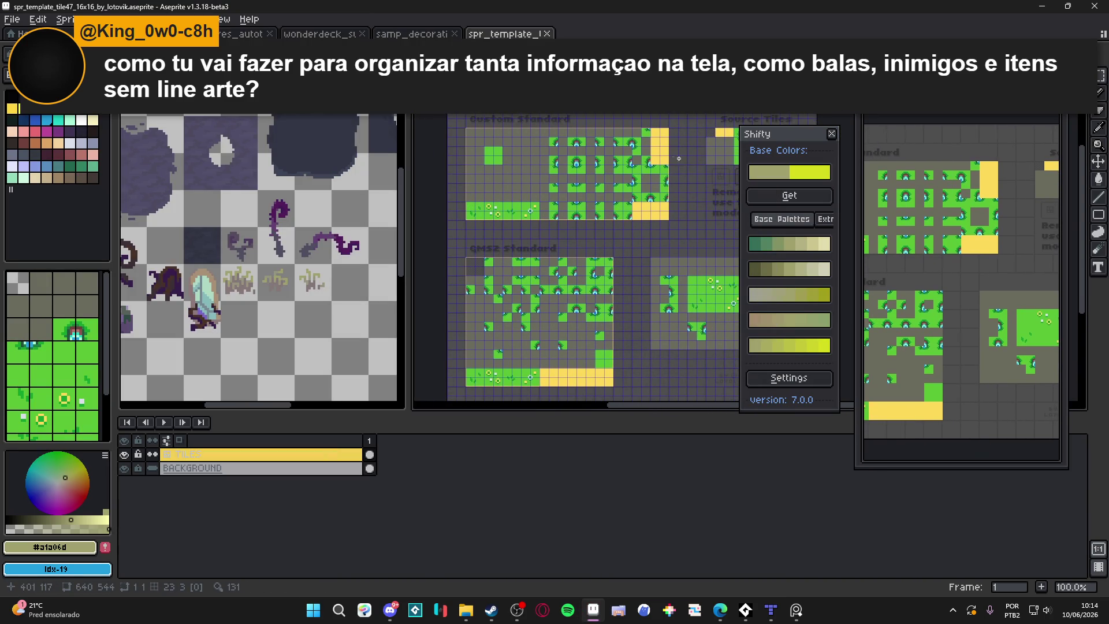
Search 'loto' again and open spr_template_tile47_16x16_by_lotovik from the results.
click(465, 610)
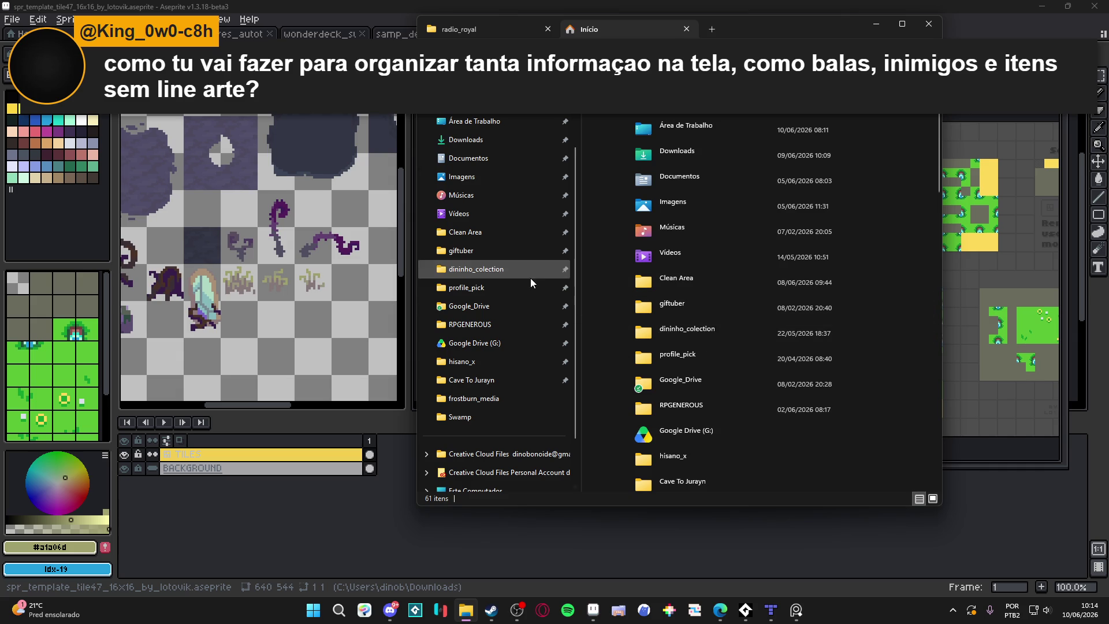
click(312, 612)
click(310, 616)
click(309, 618)
text(loto)
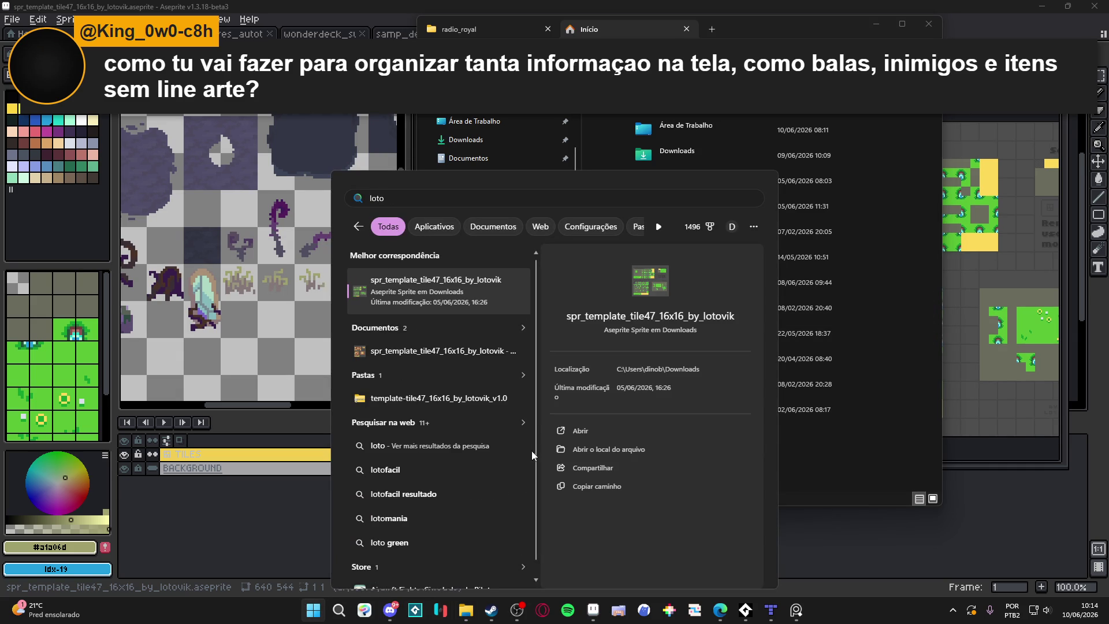
click(439, 351)
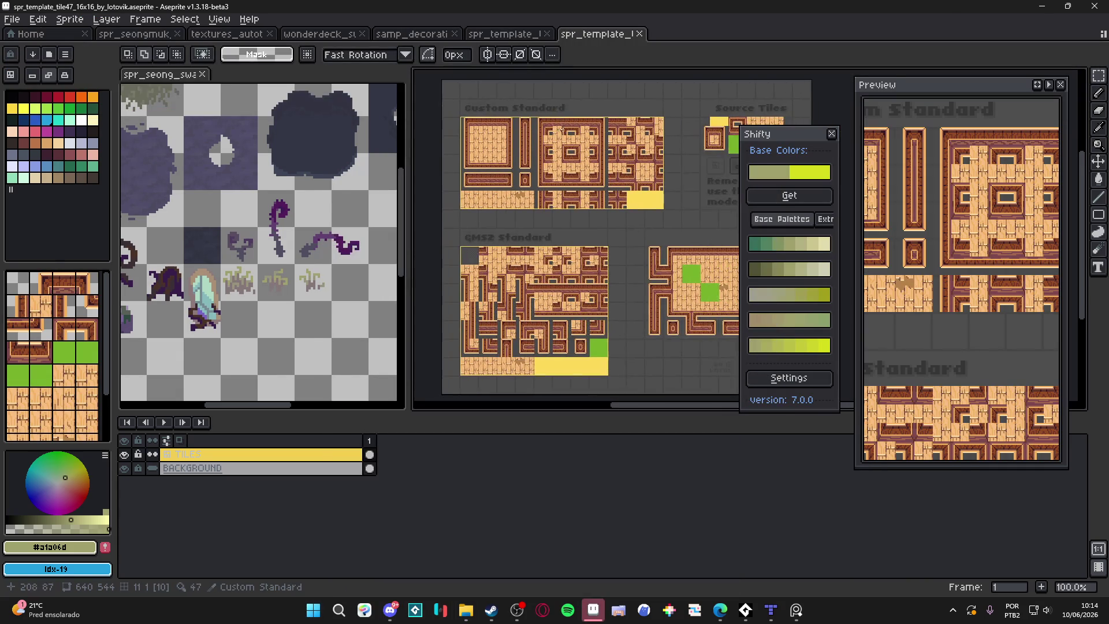
Zoom to 200%, widen the canvas and pan to the GMS2 Standard wood tiles, then snip them.
scroll(413, 312, up, 1)
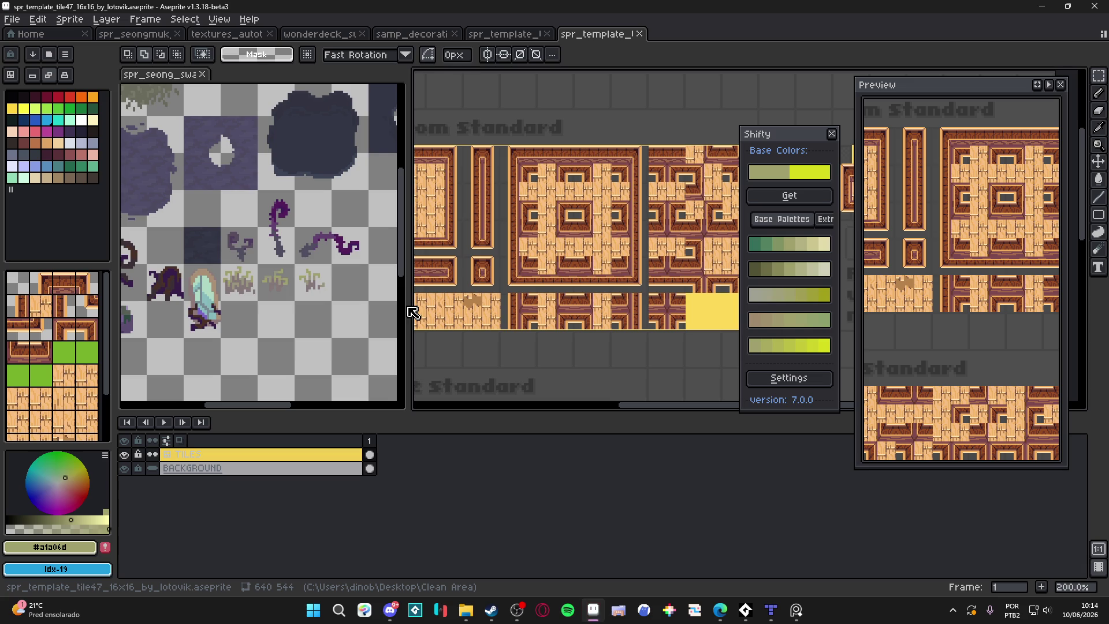
drag(412, 310, 270, 310)
drag(409, 277, 418, 287)
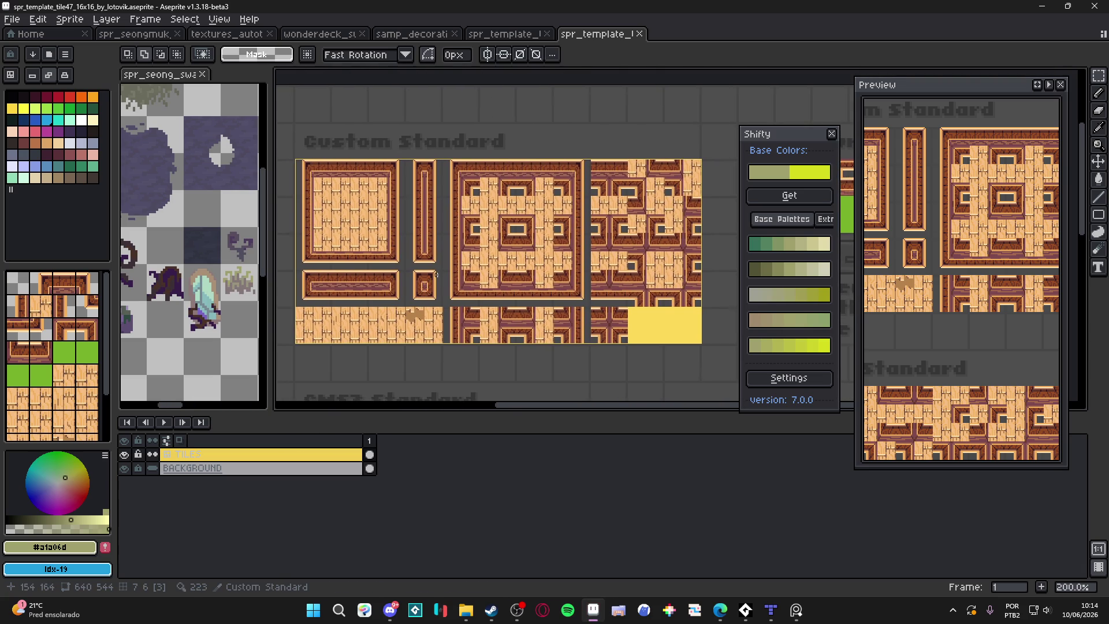
mouse_move(315, 175)
mouse_down()
mouse_move(322, 162)
mouse_move(718, 344)
mouse_up()
key(super+shift+s)
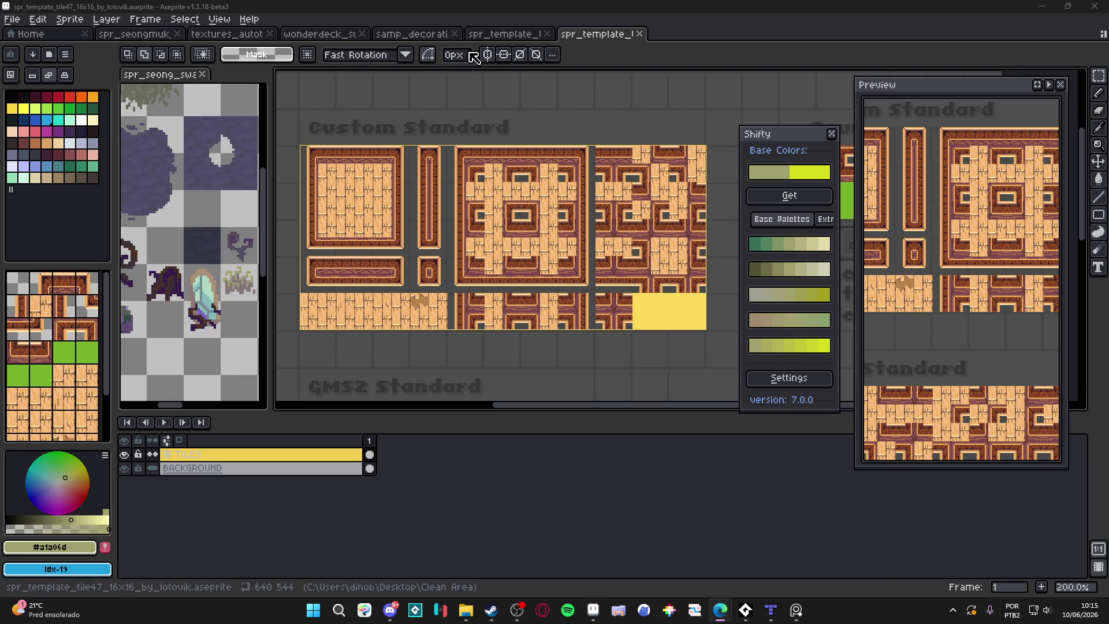
Flip between the green and brown tile templates, then switch to the web browser.
click(520, 35)
key(ctrl+Tab)
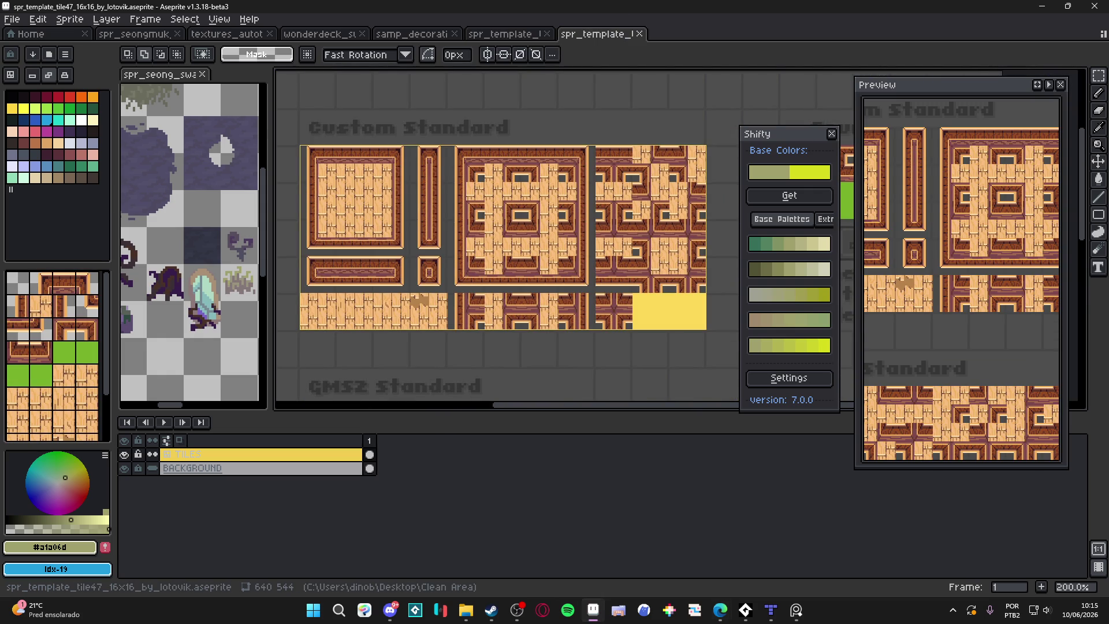
key(alt+Tab)
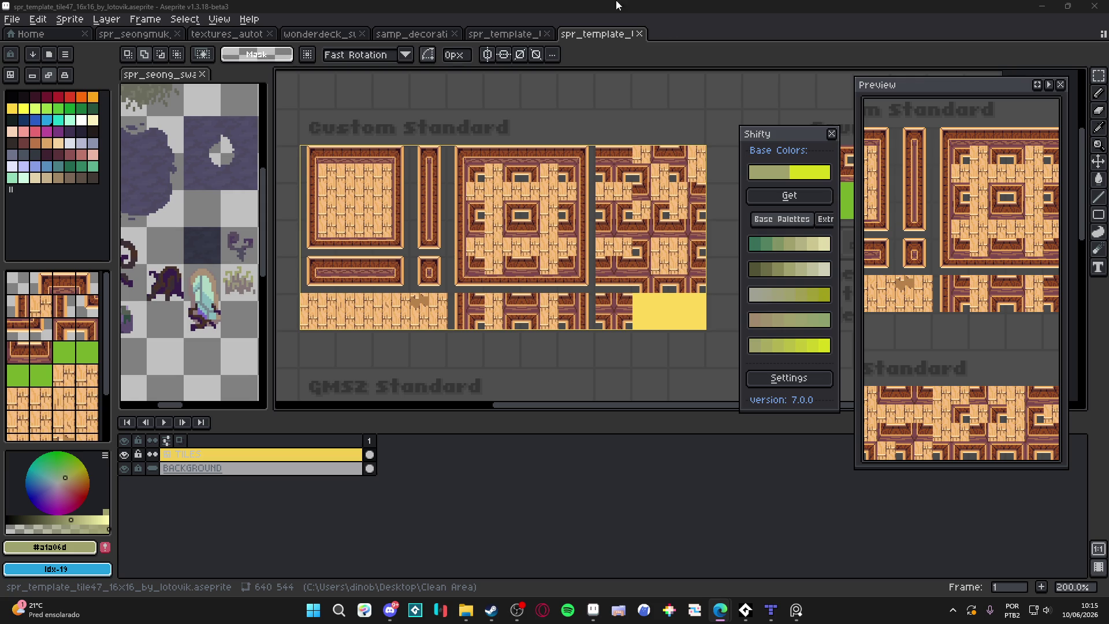
Browse the samp_decorations and wonderdeck_swamp tabs and compare with the Tiled swamp map.
click(520, 33)
click(427, 34)
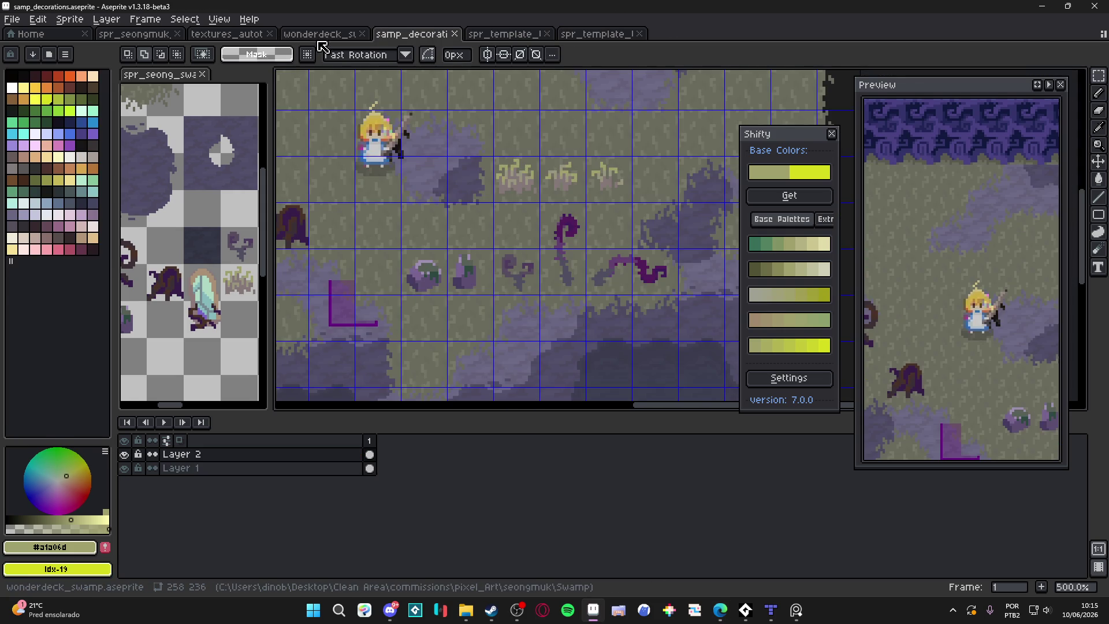
click(289, 36)
scroll(570, 204, up, 1)
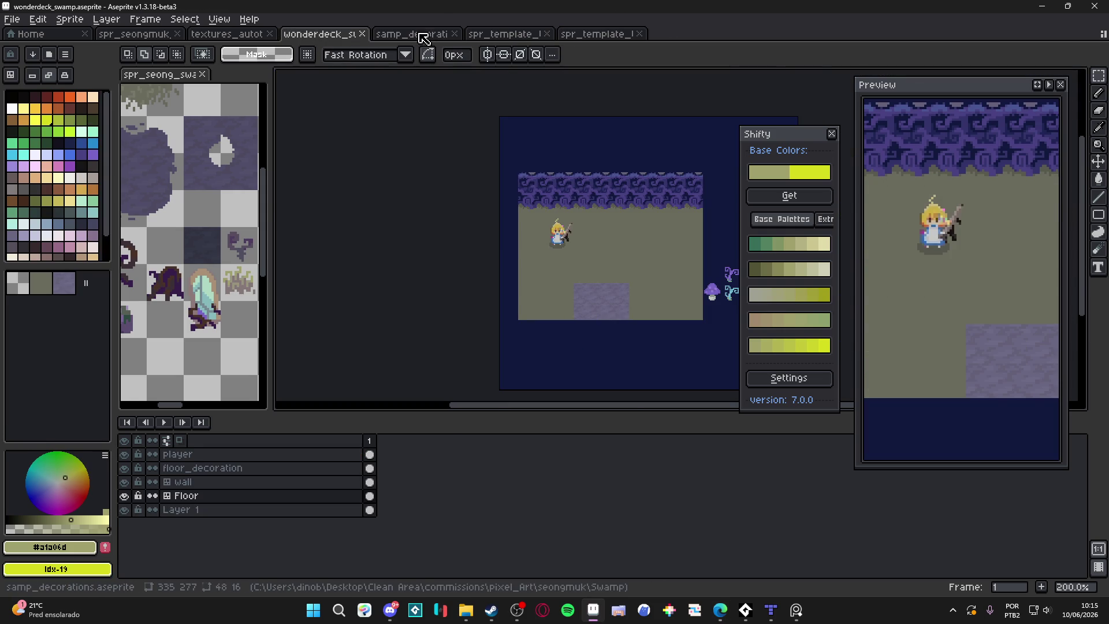
key(ctrl+Tab)
scroll(550, 240, down, 3)
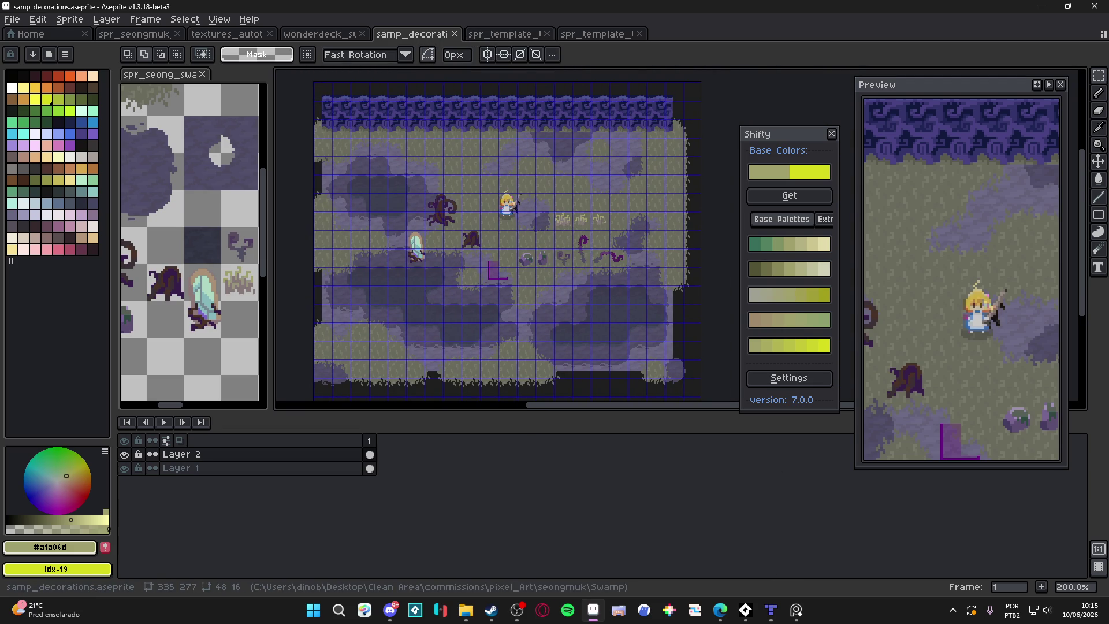
click(770, 610)
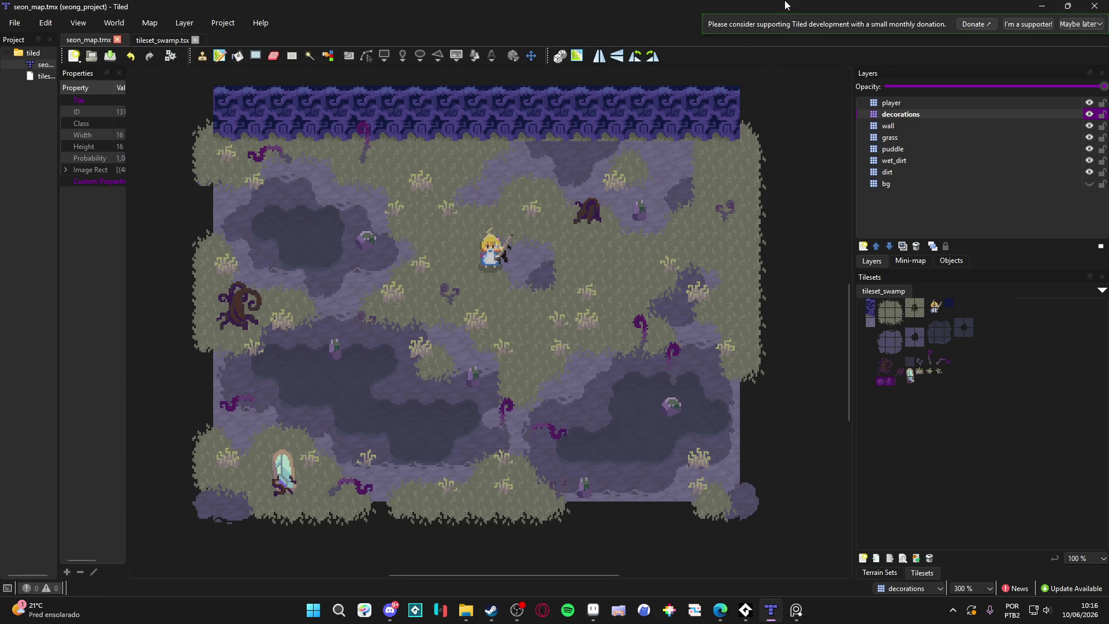
click(1048, 5)
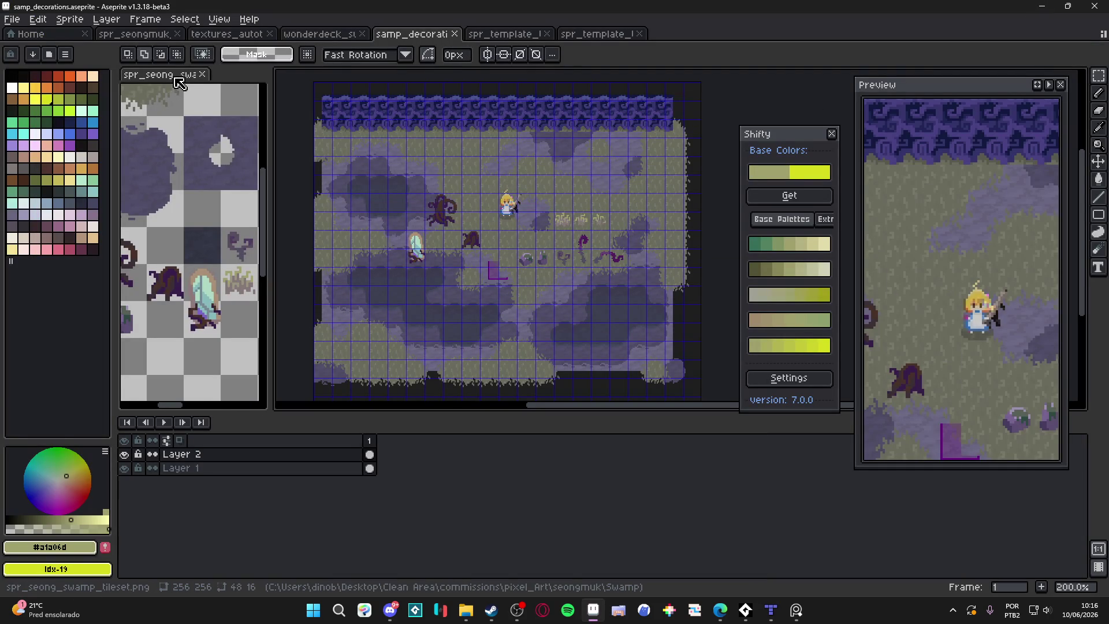
Dock the swamp tileset among the document tabs and cycle through the open documents.
mouse_move(180, 82)
mouse_down()
mouse_move(700, 50)
mouse_move(693, 34)
mouse_up()
click(598, 34)
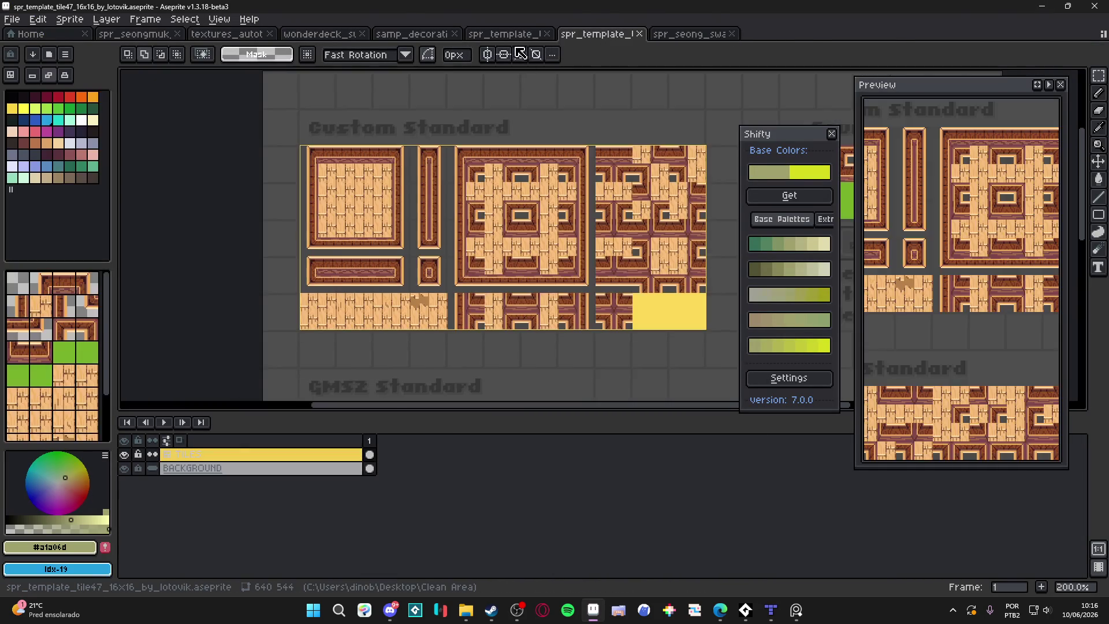
click(496, 35)
click(411, 35)
click(319, 36)
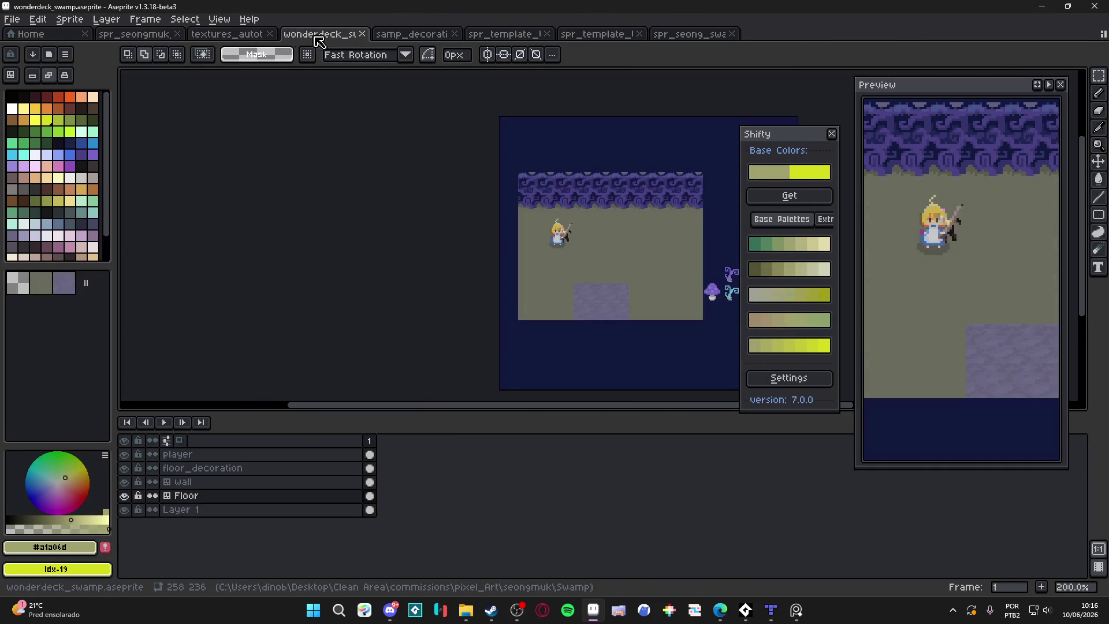
click(242, 36)
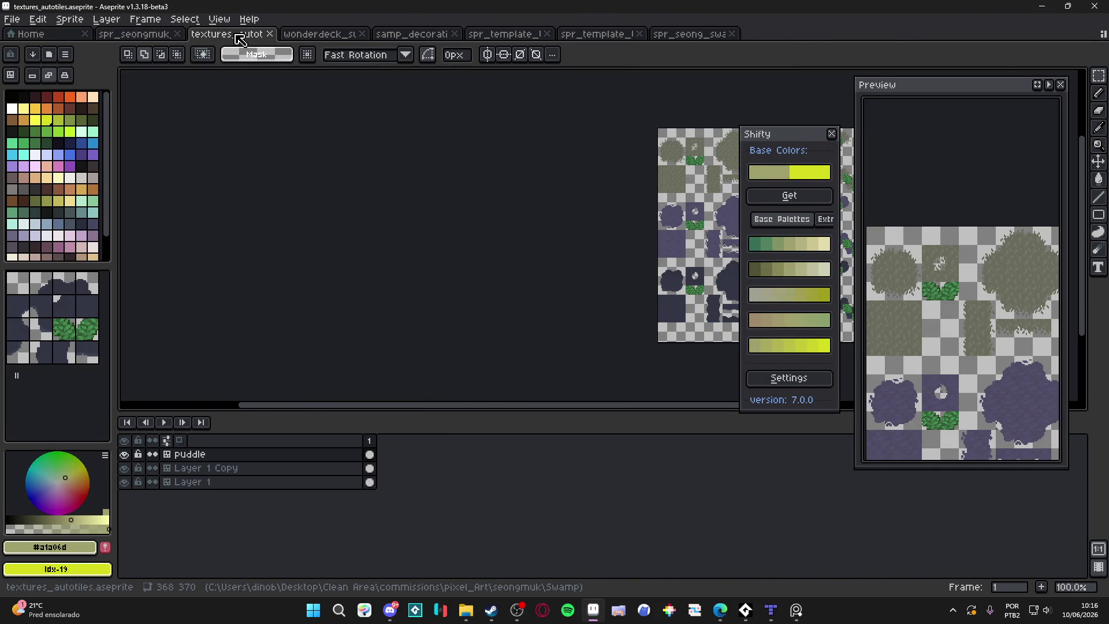
Close textures_autotiles, wonderdeck_swamp and both tile templates, ending on spr_seongmuk_tileset.
click(272, 34)
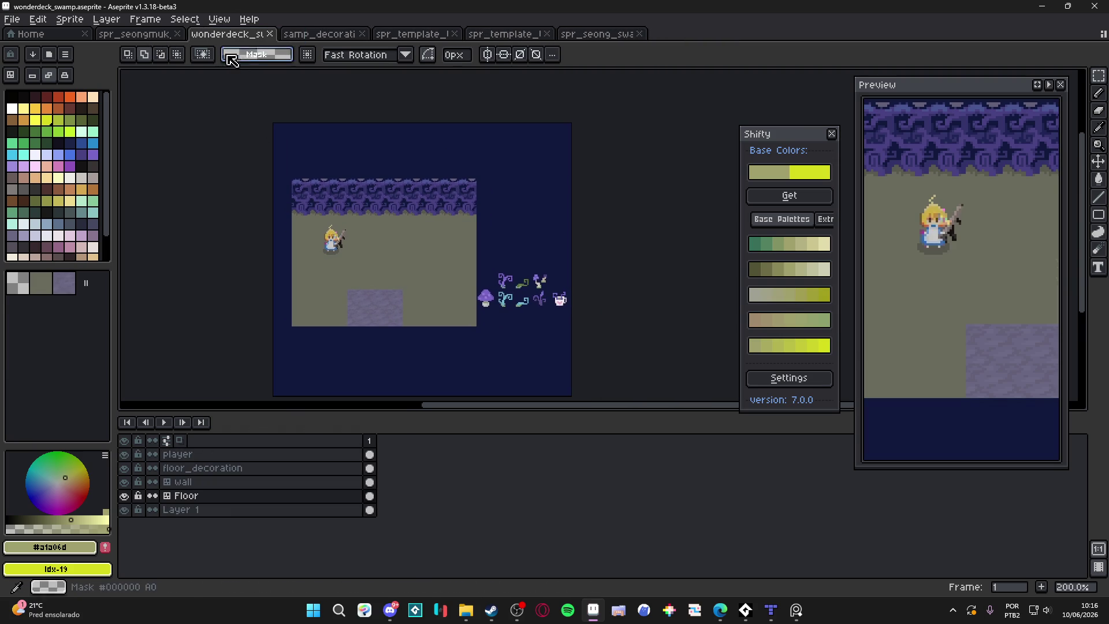
click(270, 35)
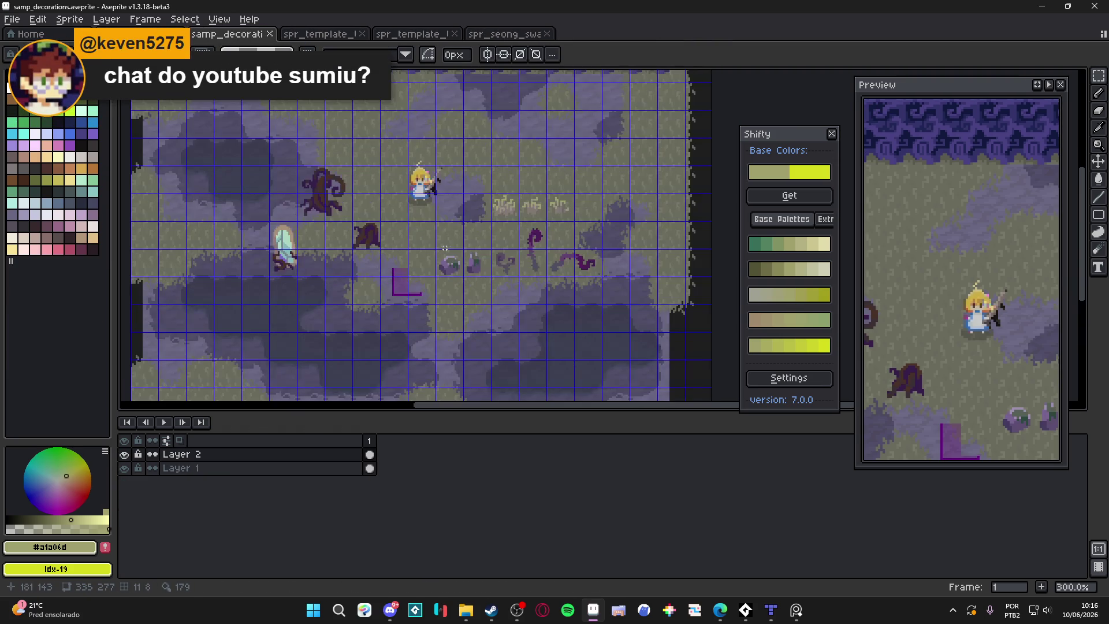
key(ctrl+Tab)
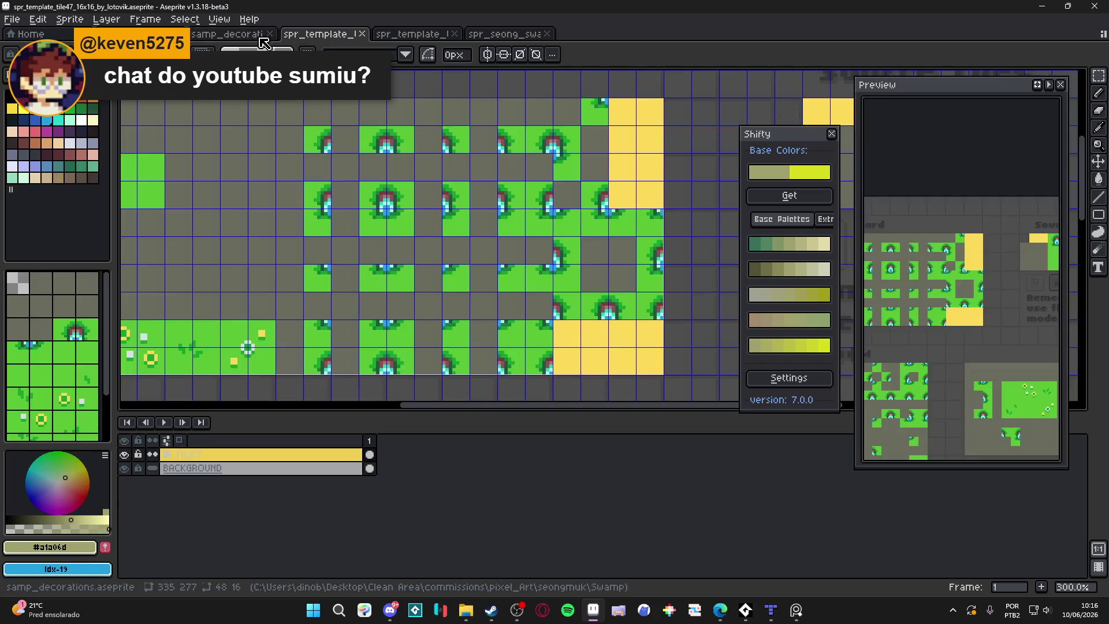
click(362, 34)
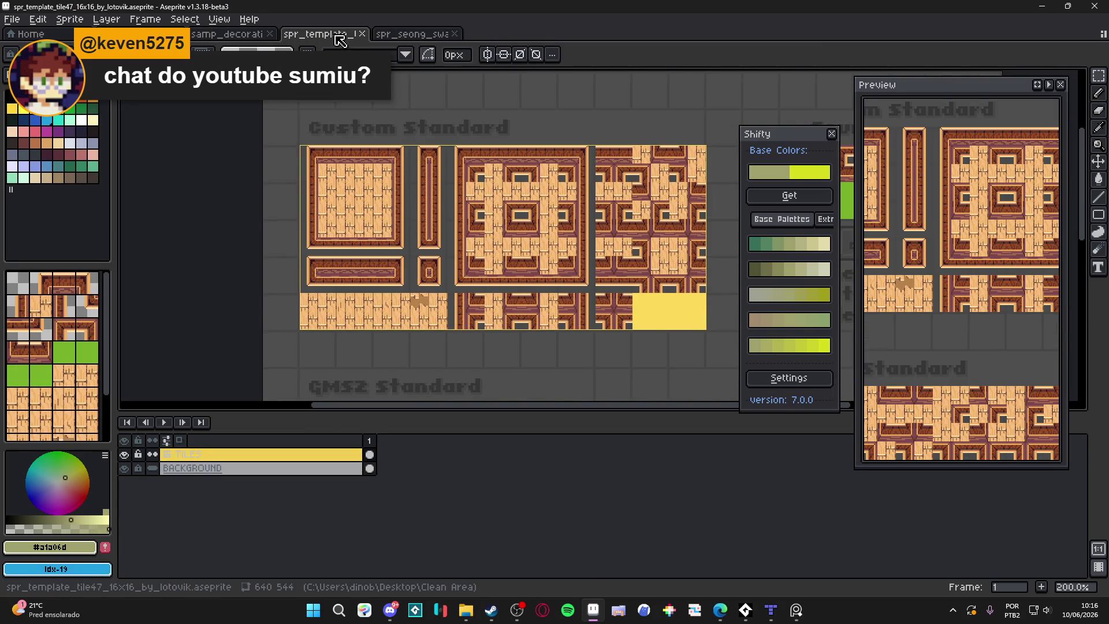
click(362, 34)
key(ctrl+Tab)
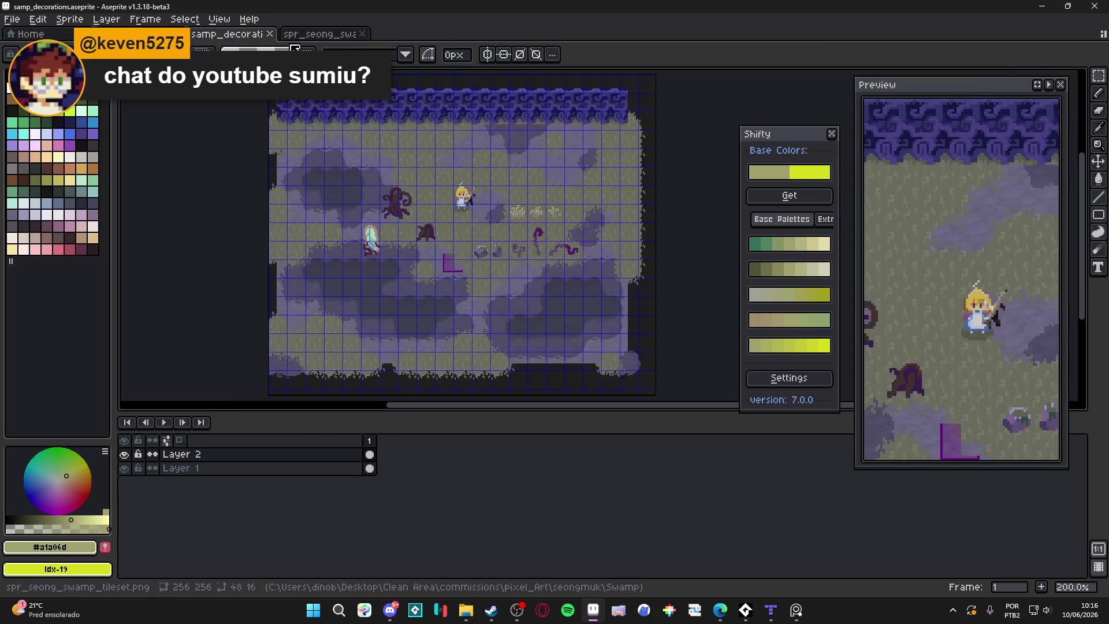
key(ctrl+Tab)
key(ctrl+Tab)
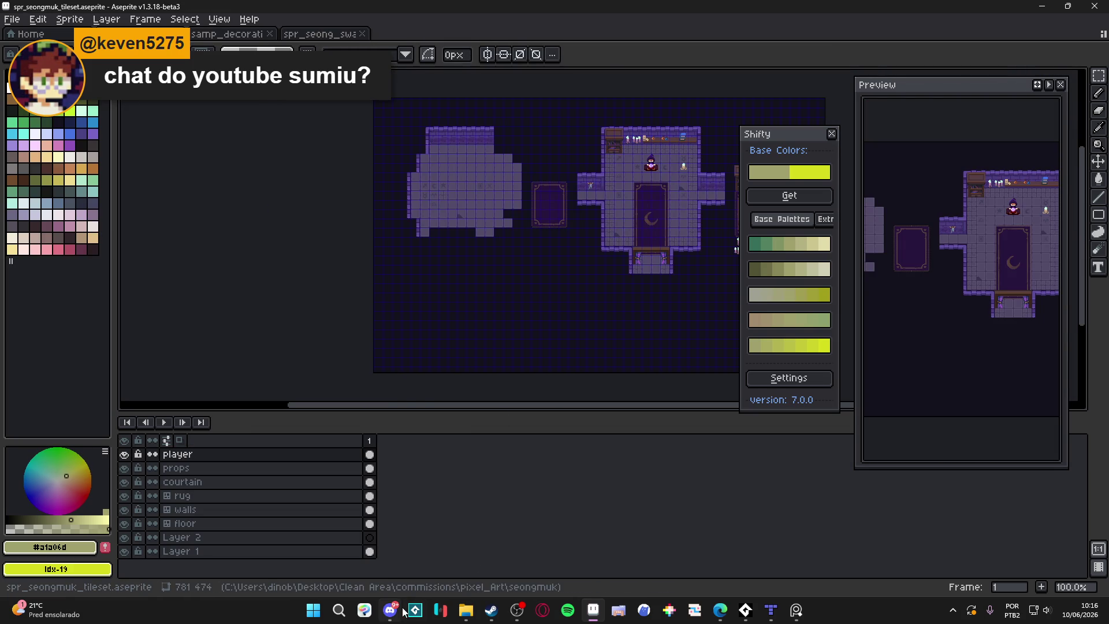
Switch to the samp_decorations swamp mockup, pan across it and hide the pixel grid.
mouse_move(472, 615)
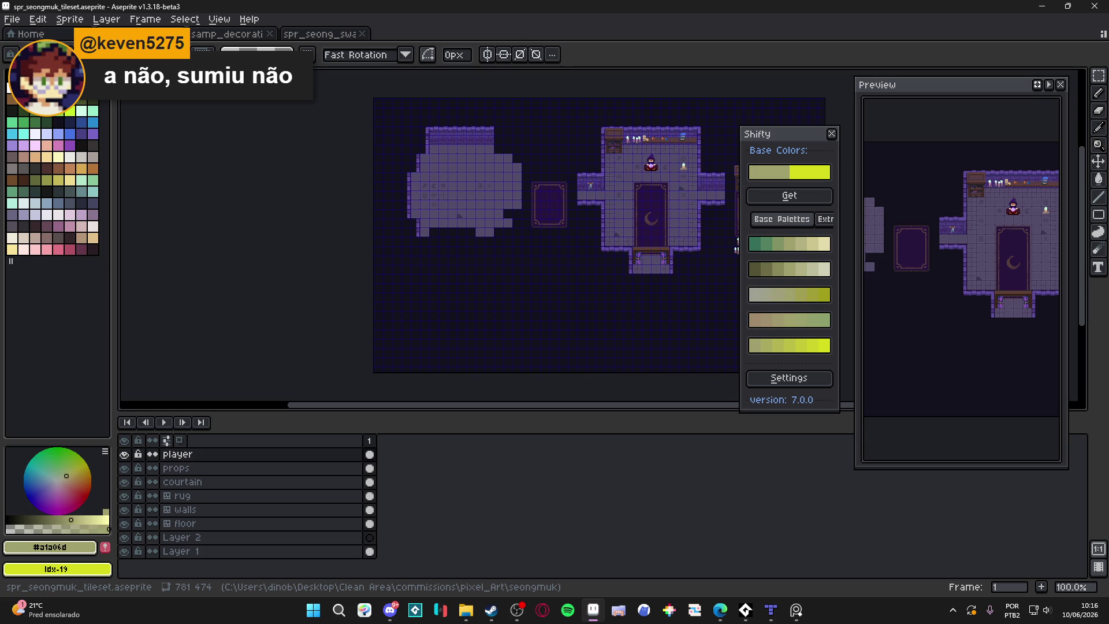
scroll(515, 213, up, 2)
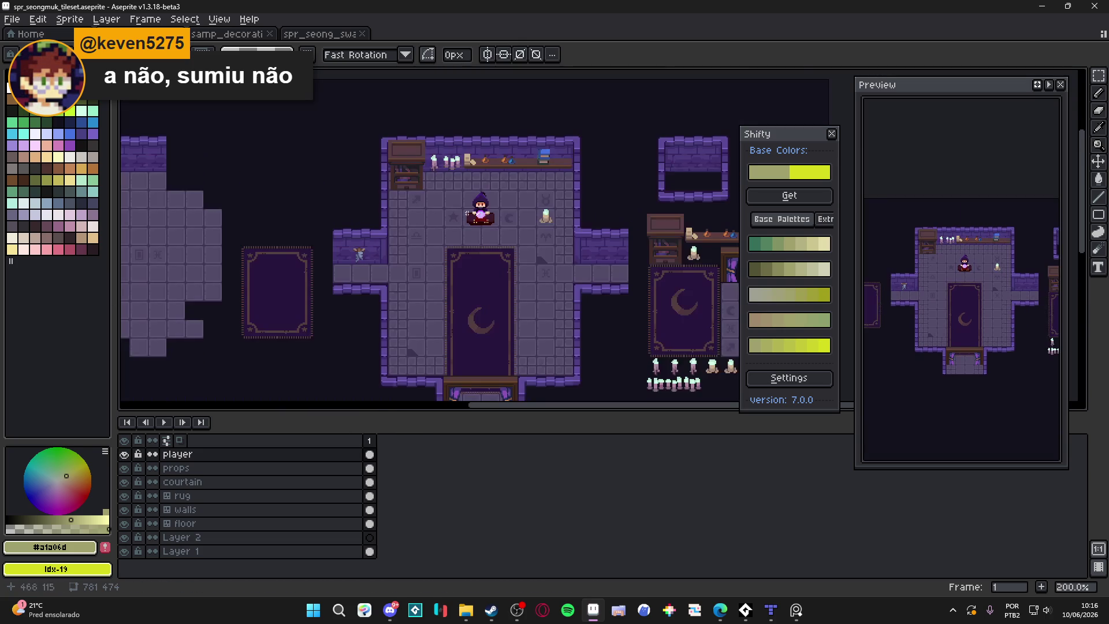
click(218, 33)
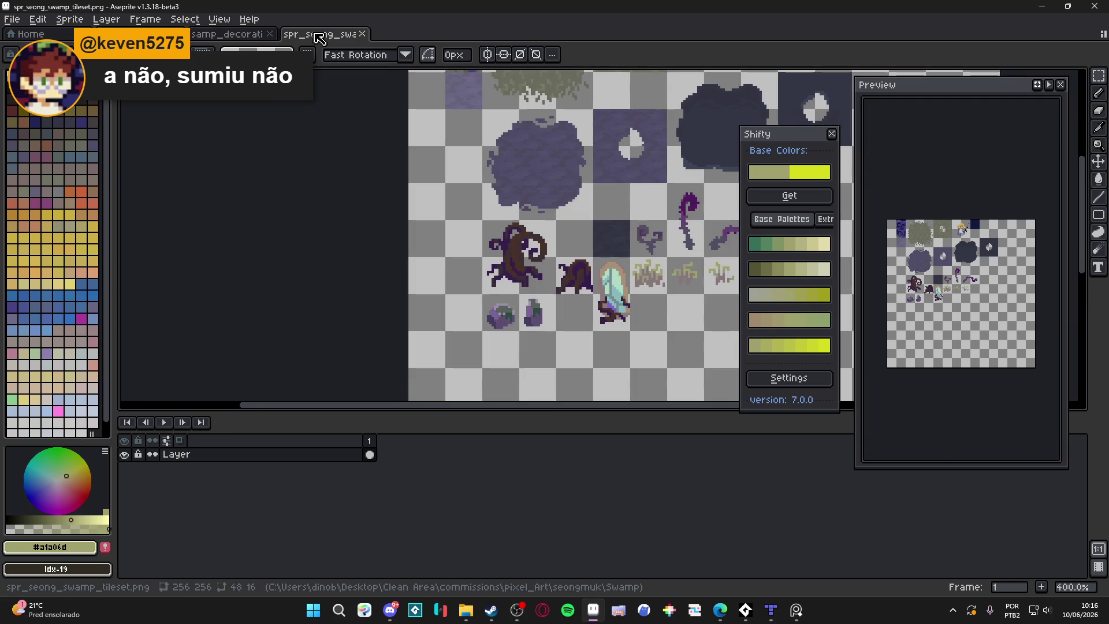
click(318, 34)
scroll(346, 84, right, 5)
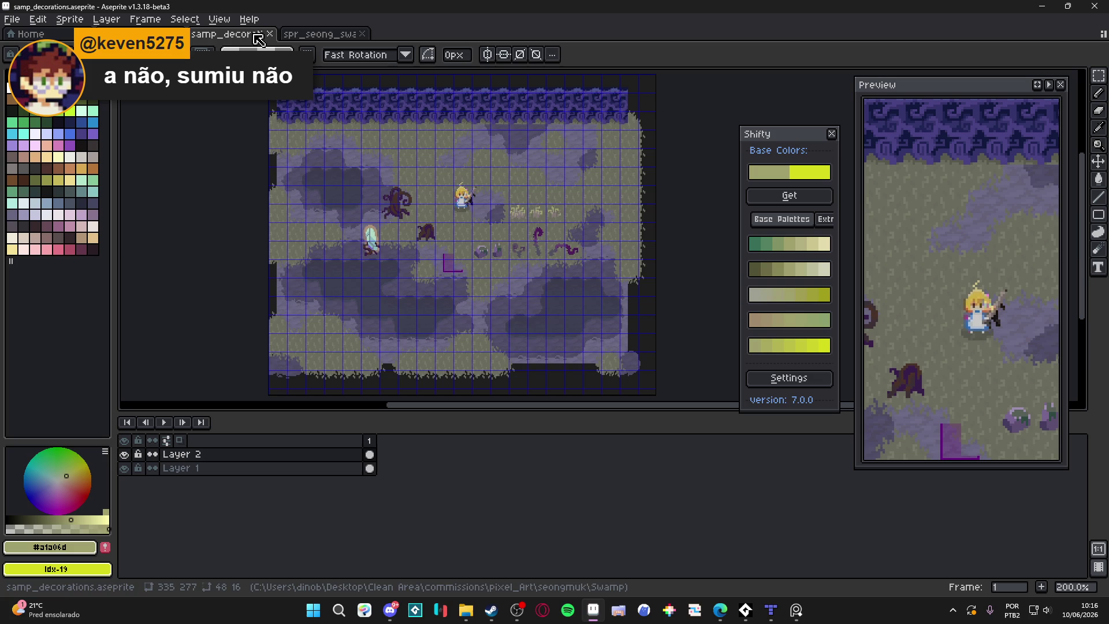
click(228, 34)
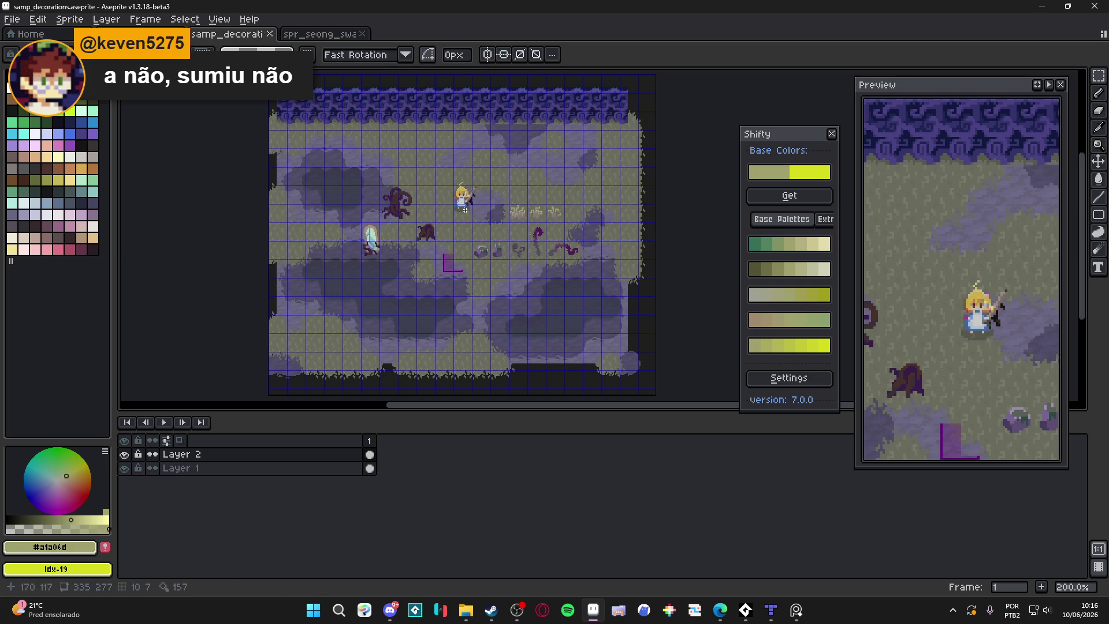
drag(465, 209, 421, 216)
key(ctrl+apostrophe)
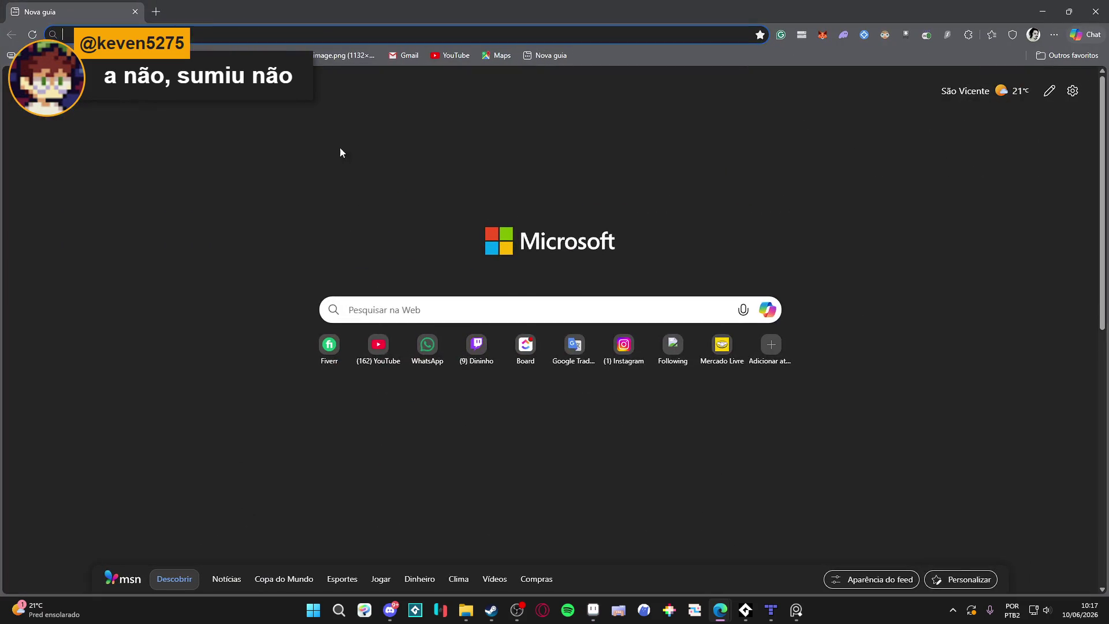
Play the Wonderdeck Trailer on YouTube from about 0:08, pause it, and close the browser.
click(379, 347)
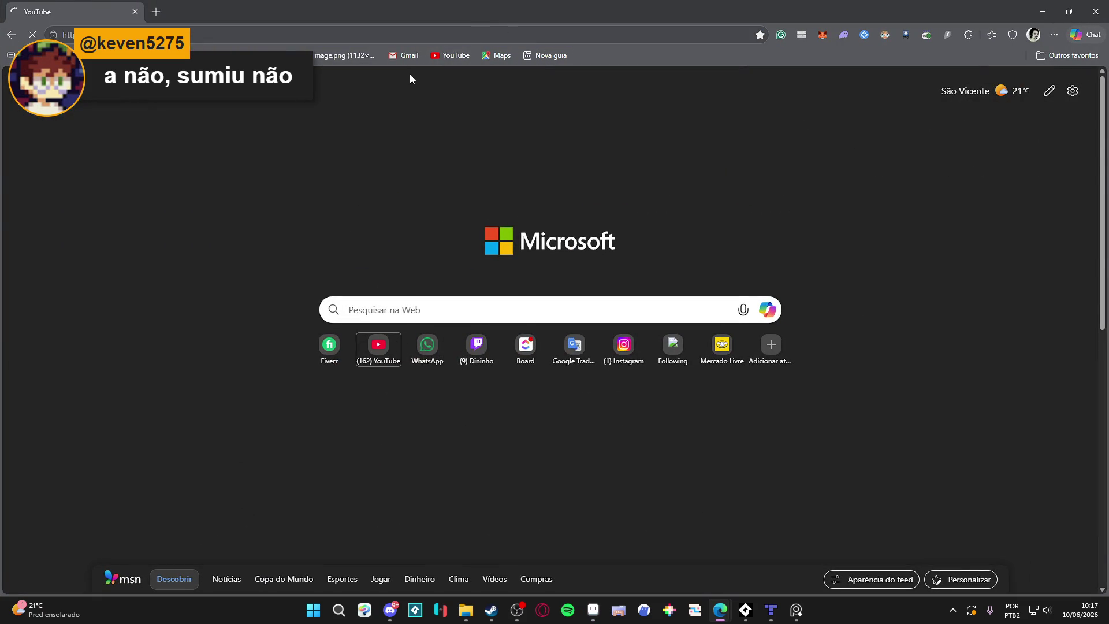
key(alt+Tab)
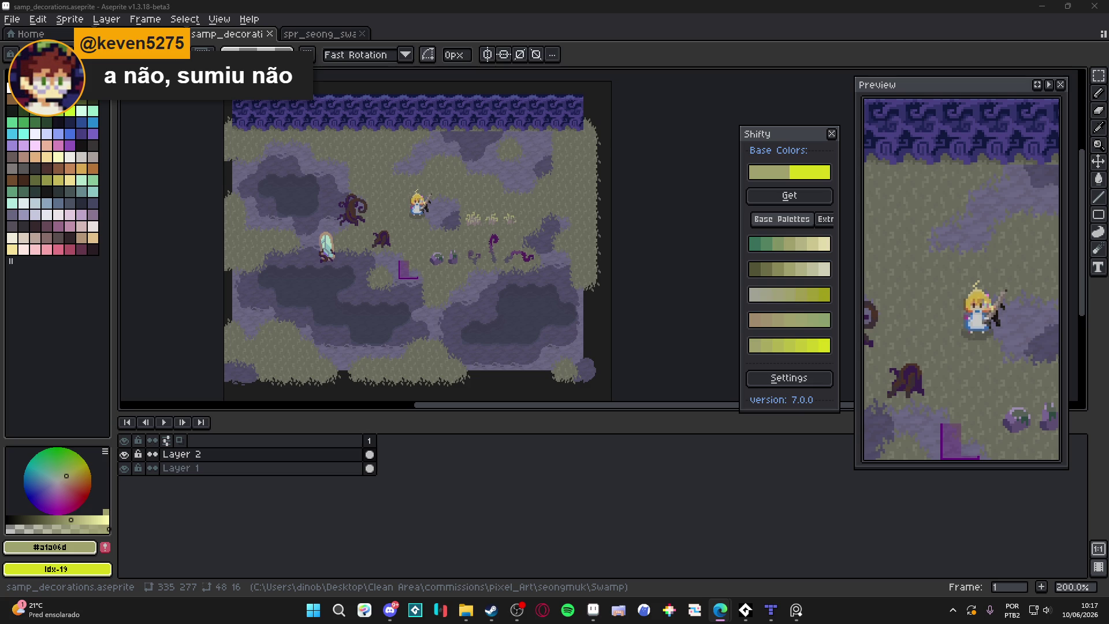
key(alt+Tab)
scroll(554, 323, down, 5)
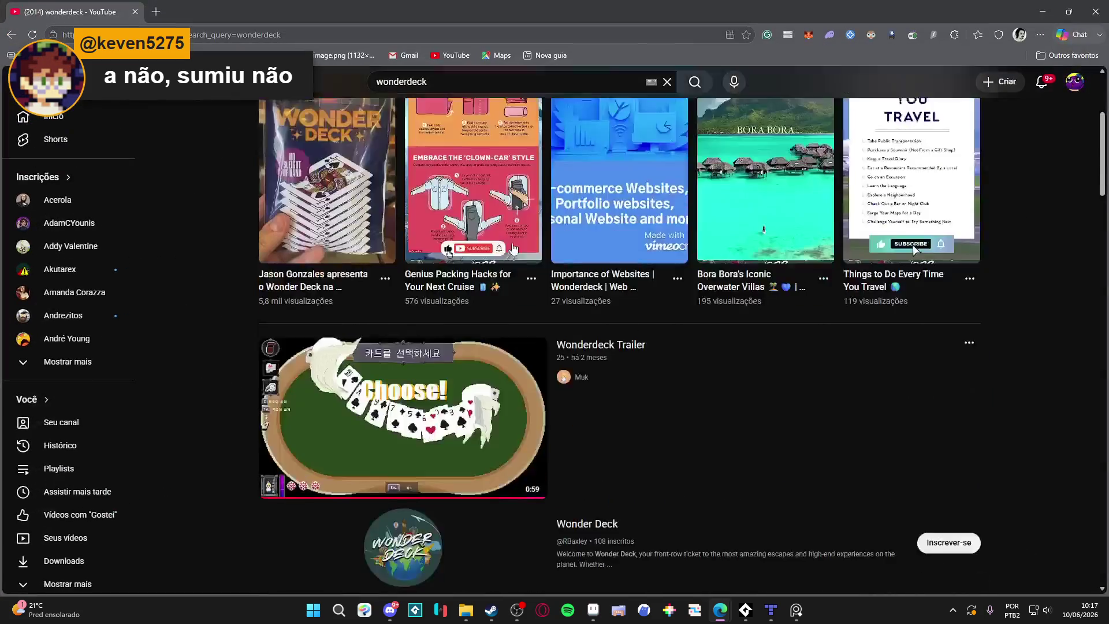
click(727, 411)
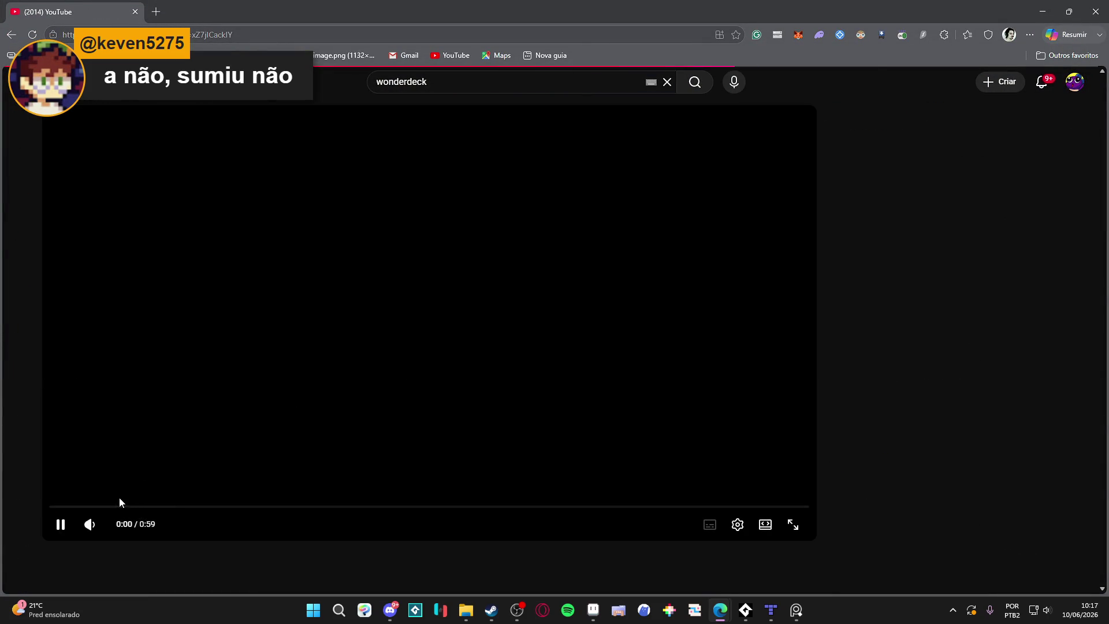
click(154, 508)
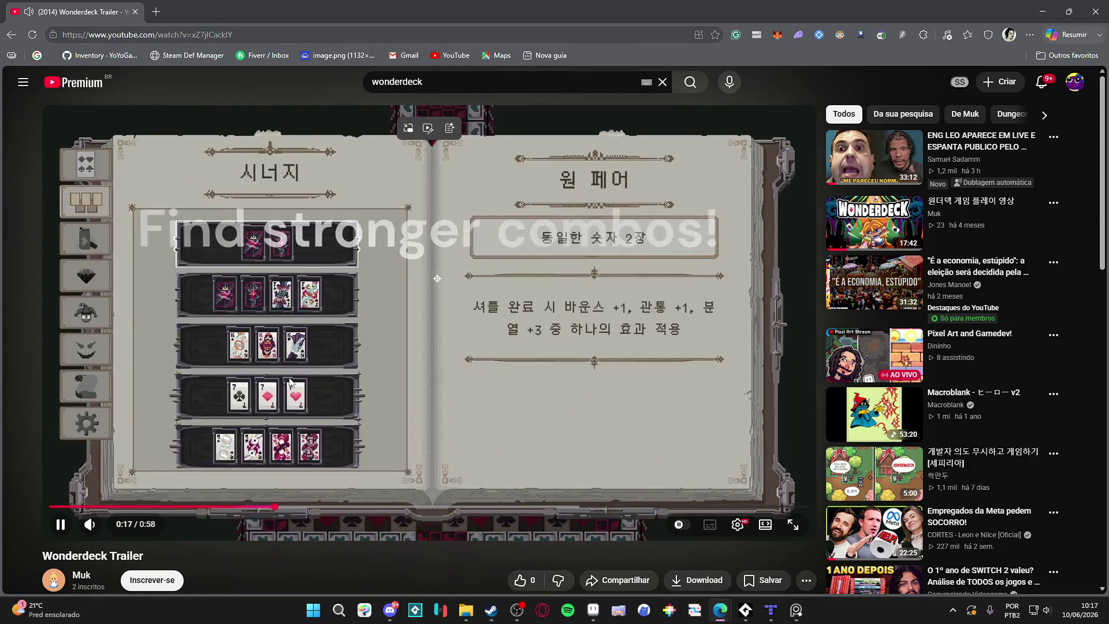
click(127, 307)
click(1096, 12)
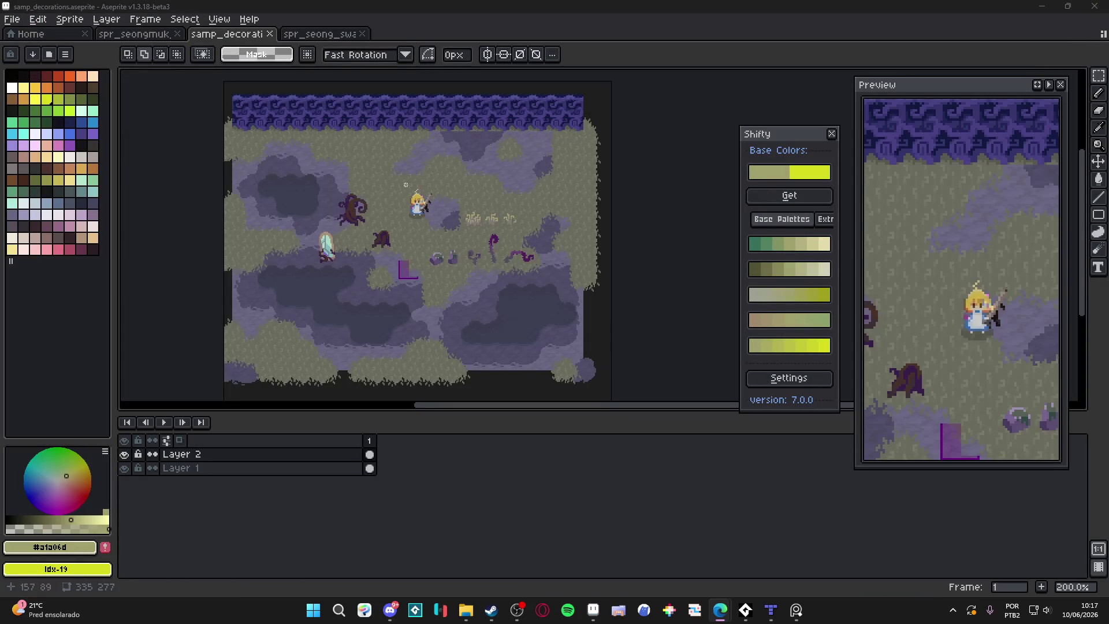
scroll(423, 214, up, 1)
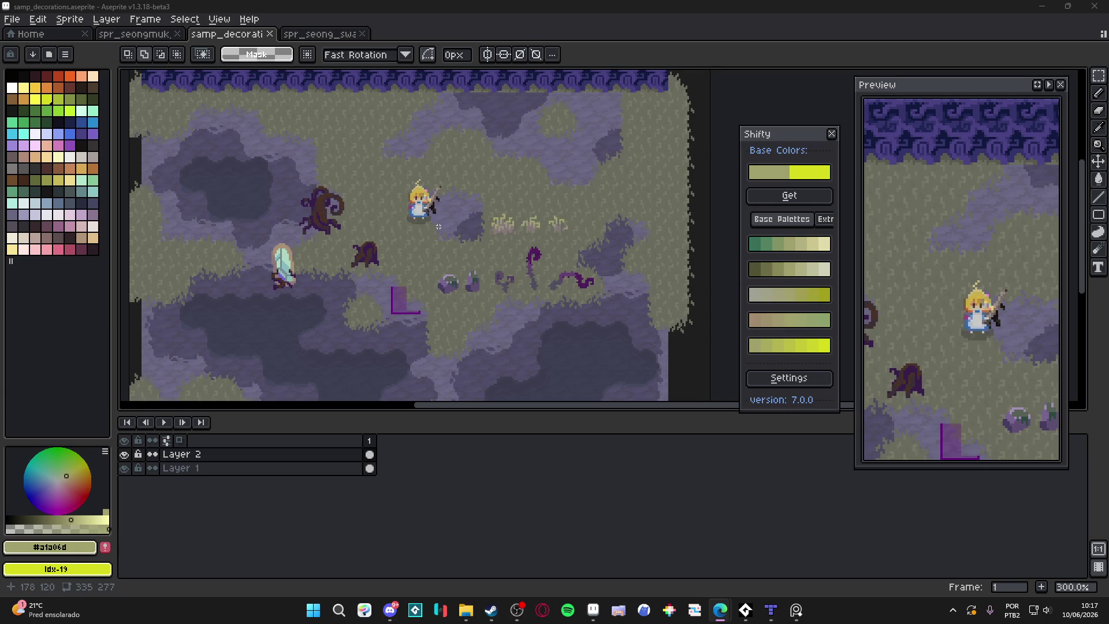
scroll(430, 234, down, 1)
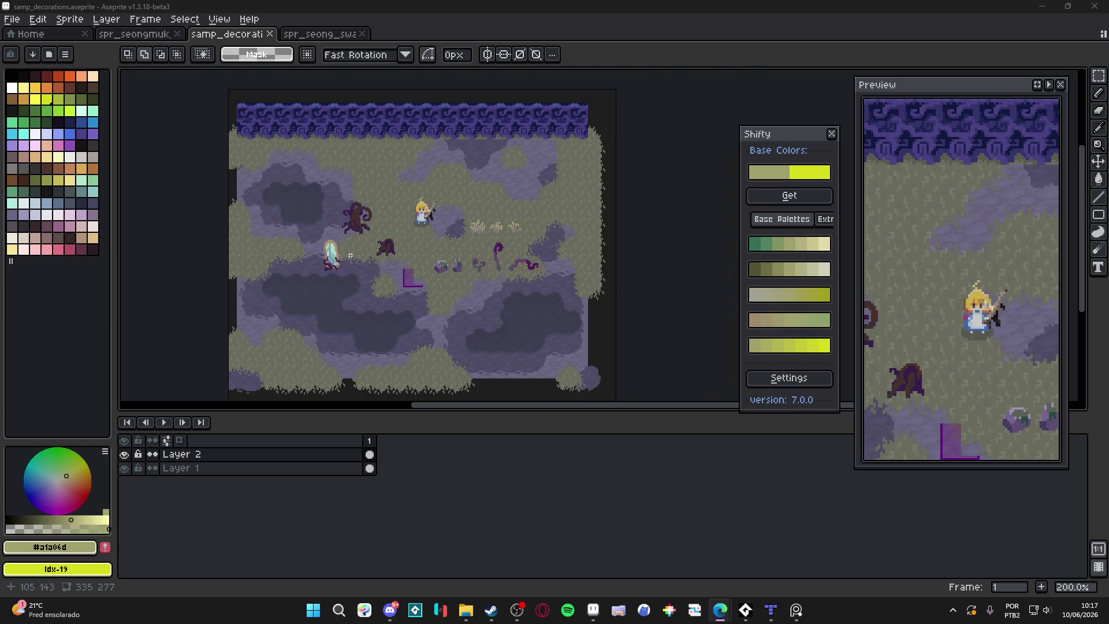
scroll(373, 259, up, 1)
scroll(374, 258, down, 1)
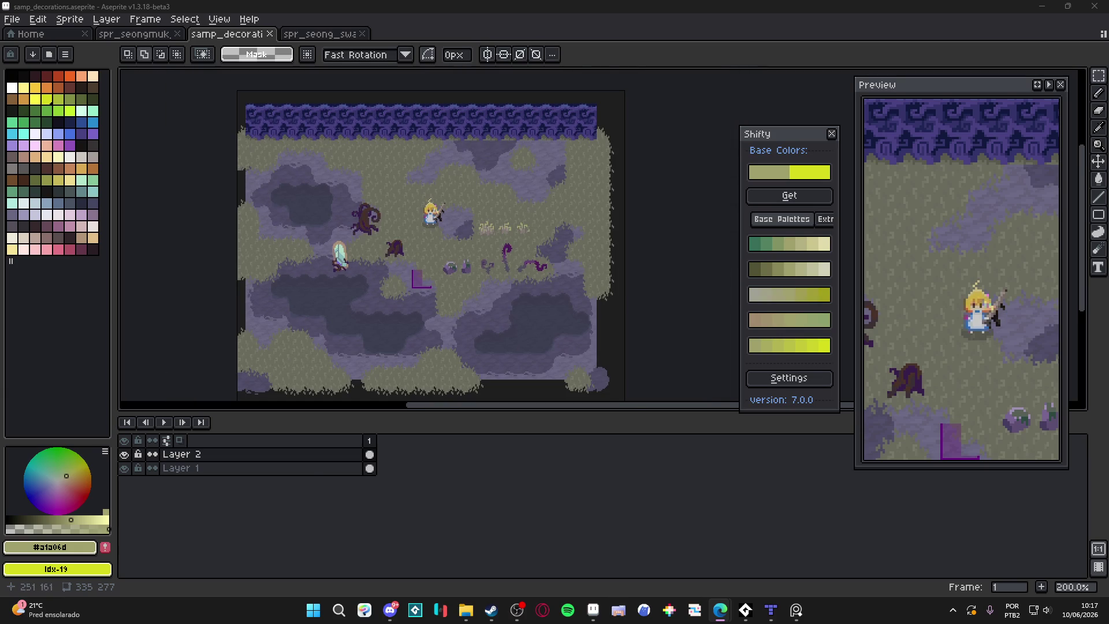
click(771, 610)
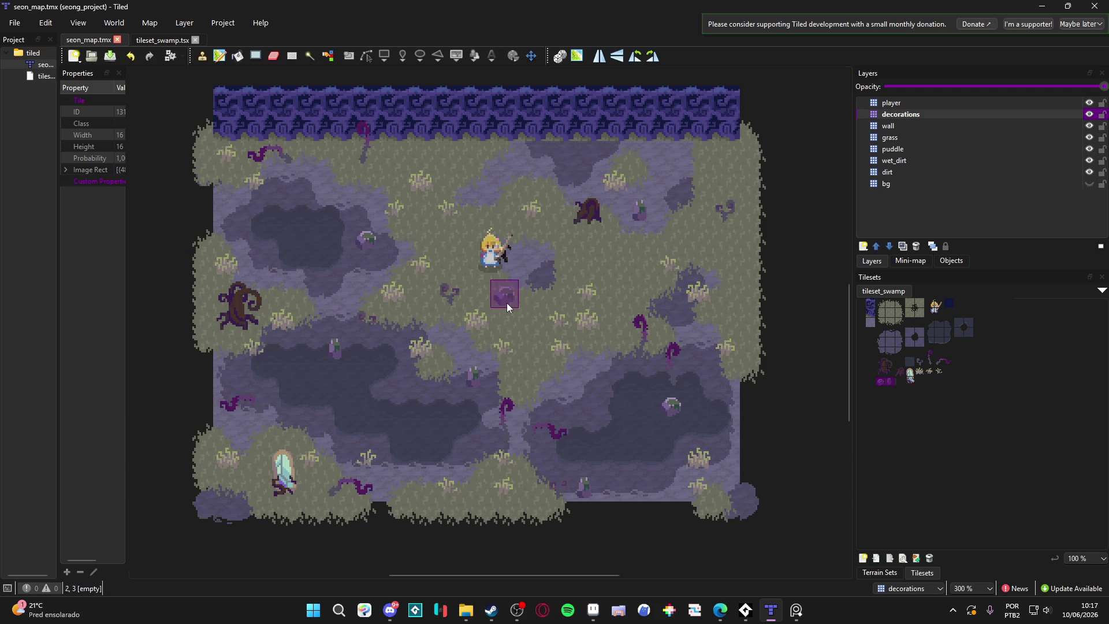
scroll(507, 302, down, 1)
scroll(503, 298, up, 1)
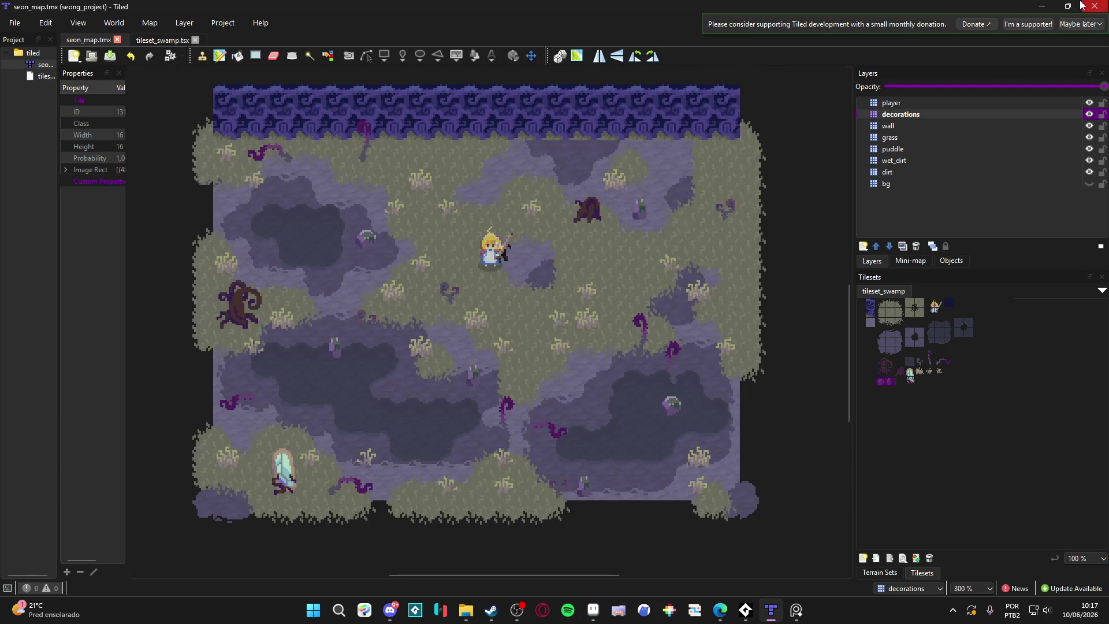
Minimize Tiled and look through the dungeon and swamp sprite tabs, ending on the start page.
click(1044, 6)
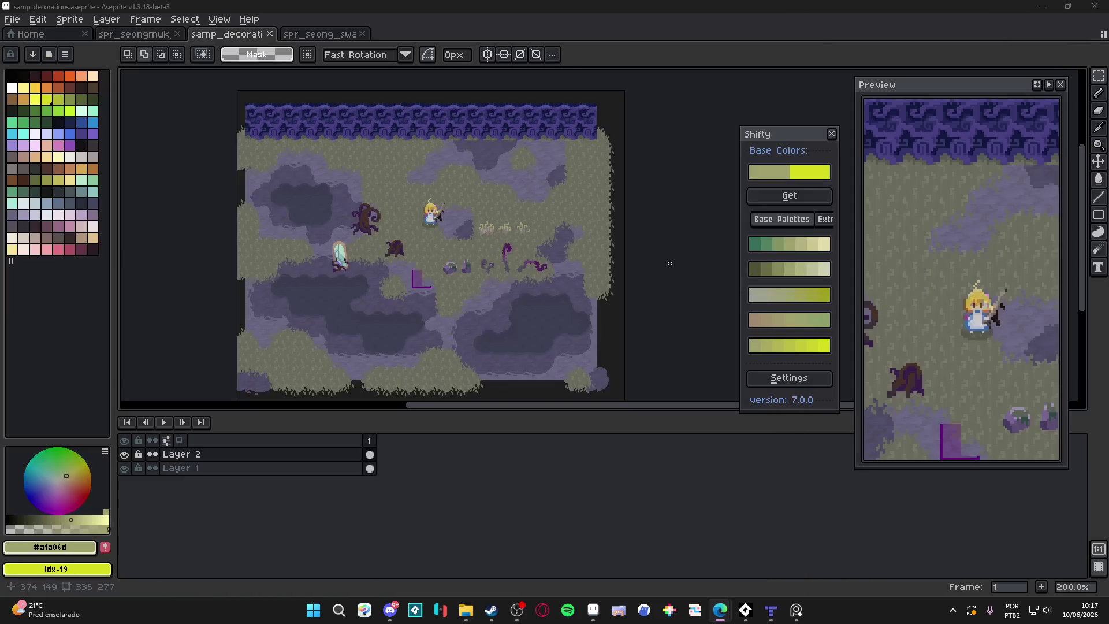
click(180, 35)
click(167, 35)
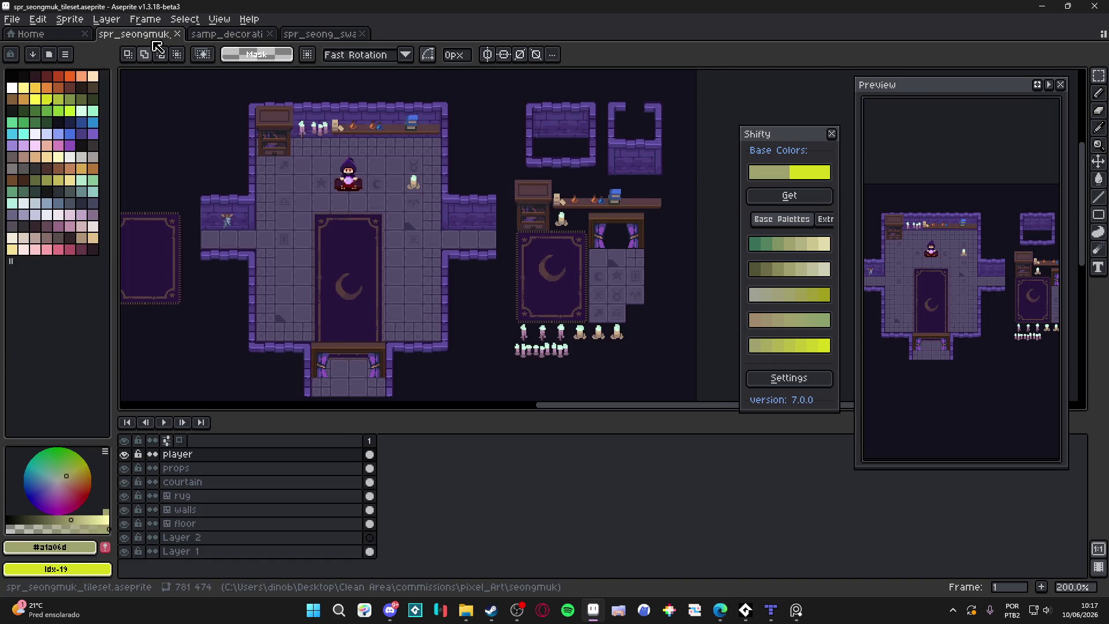
click(236, 35)
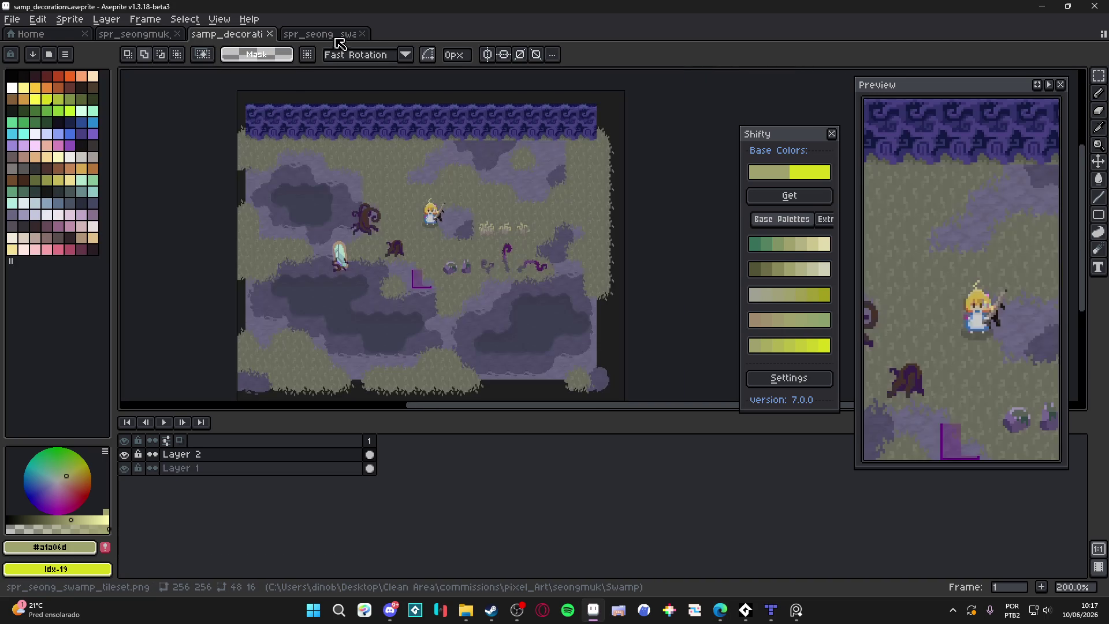
click(339, 35)
click(245, 36)
click(146, 35)
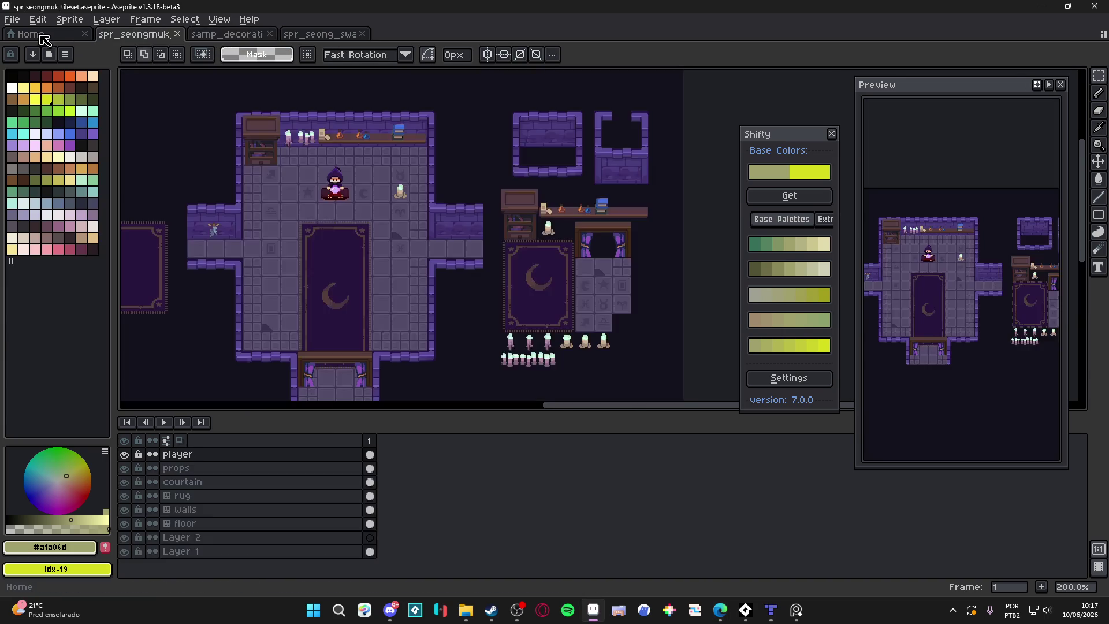
click(29, 35)
Swap to the Wonderdeck project through the Pixel Projects switcher.
click(11, 19)
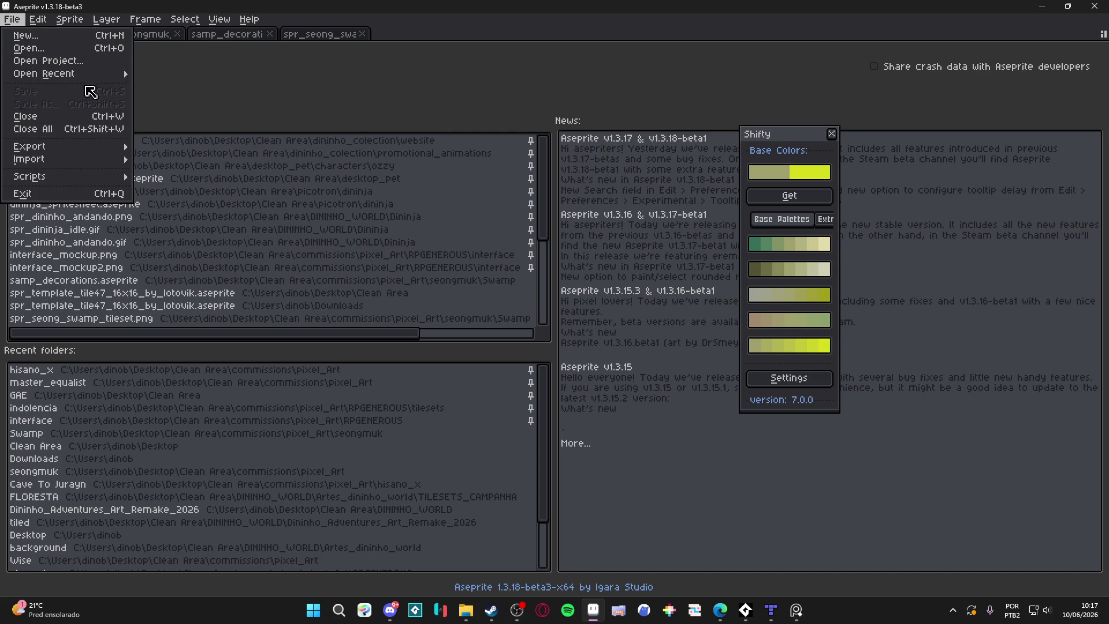
mouse_move(92, 75)
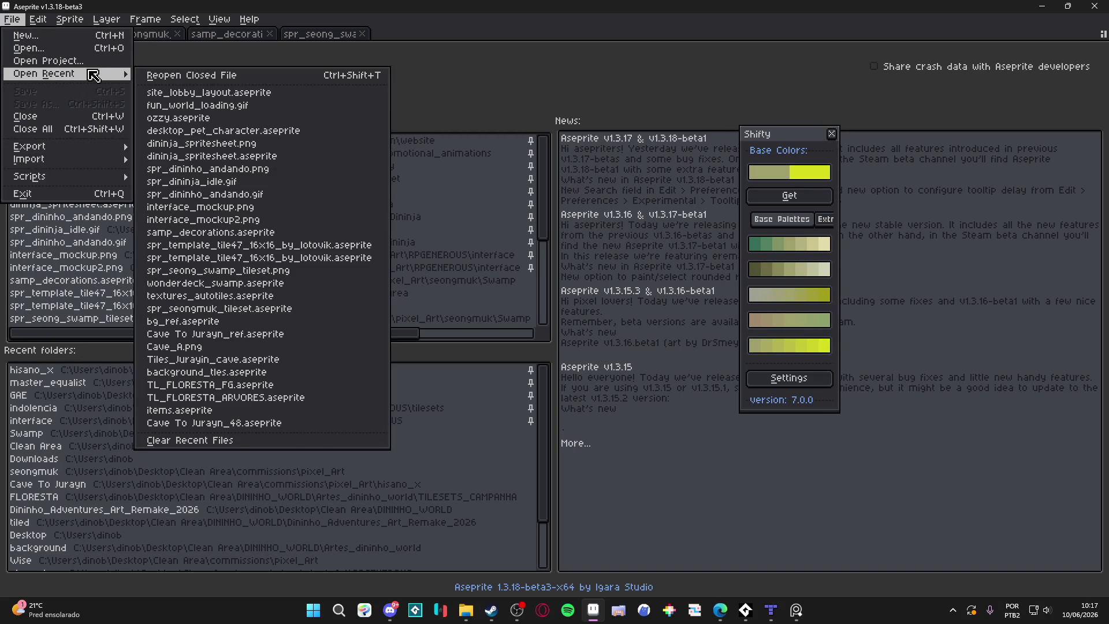
click(87, 60)
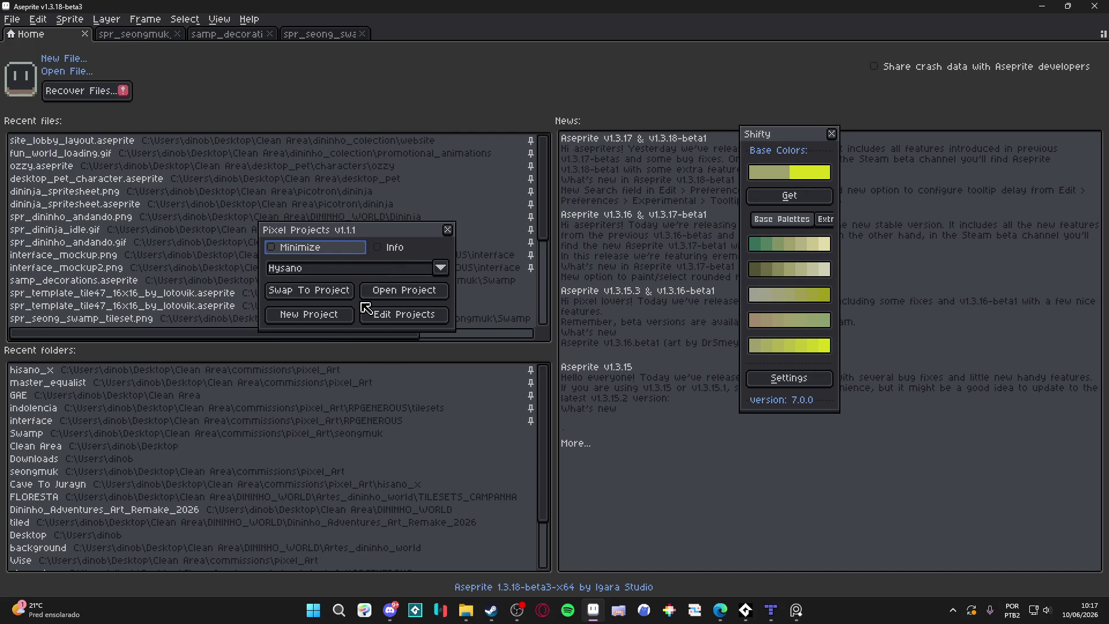
click(321, 275)
click(317, 307)
click(329, 289)
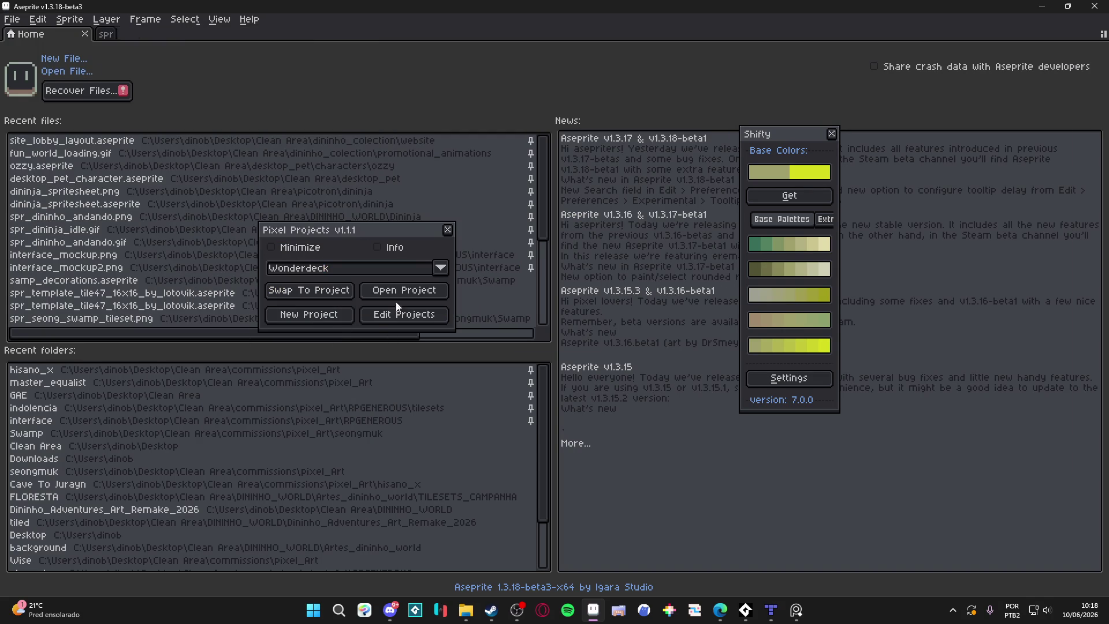
click(448, 230)
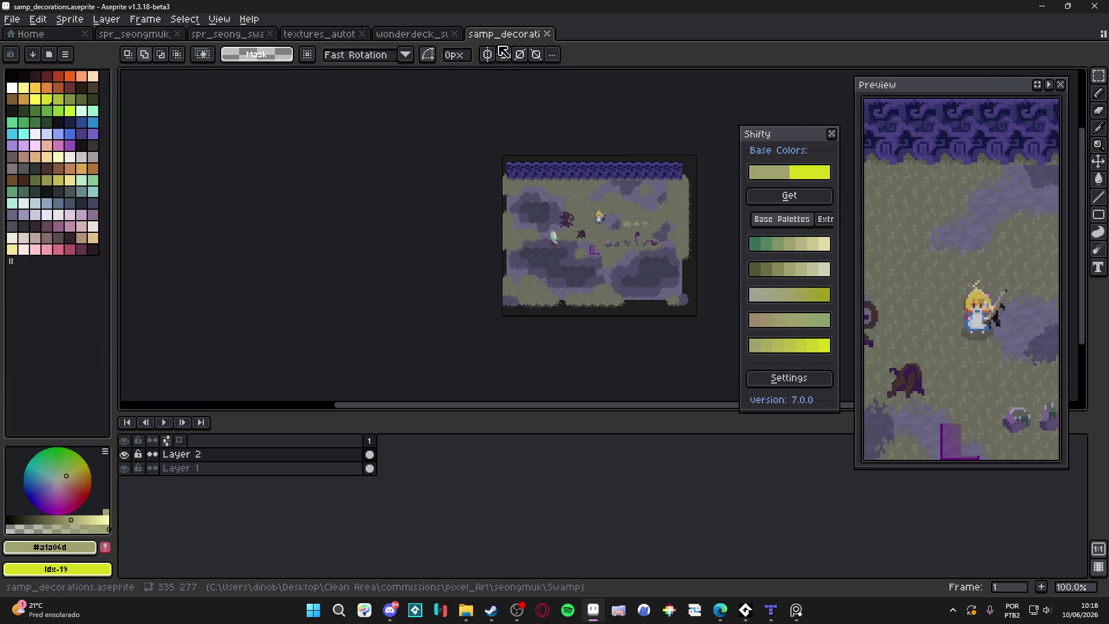
Swap to the Indolence project and show its spr_indolence_tileset_png rock tiles.
click(12, 19)
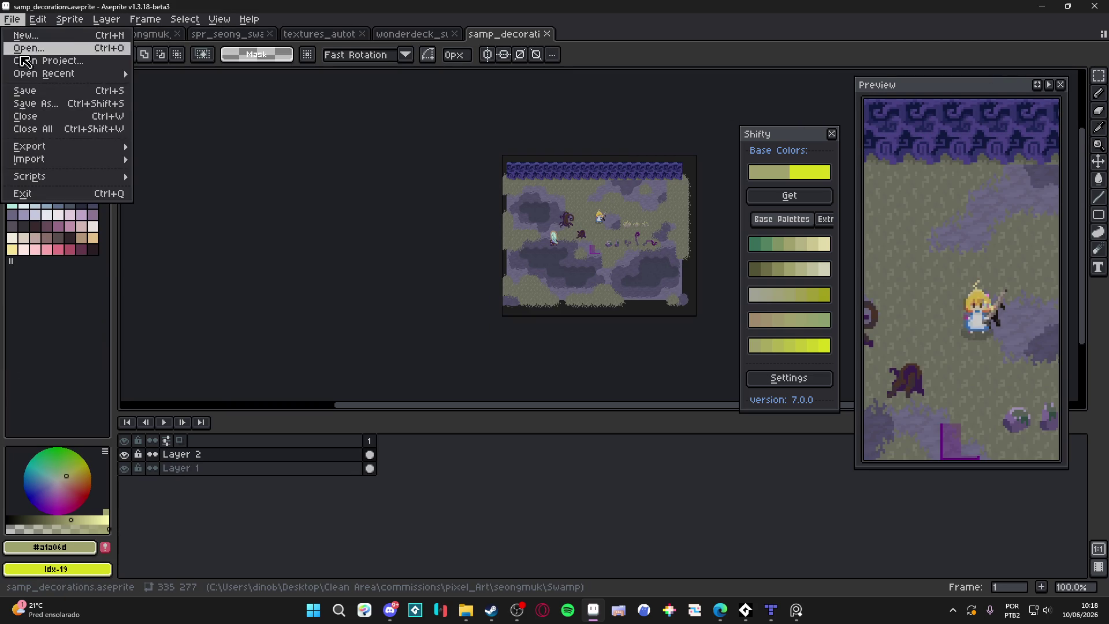
click(81, 62)
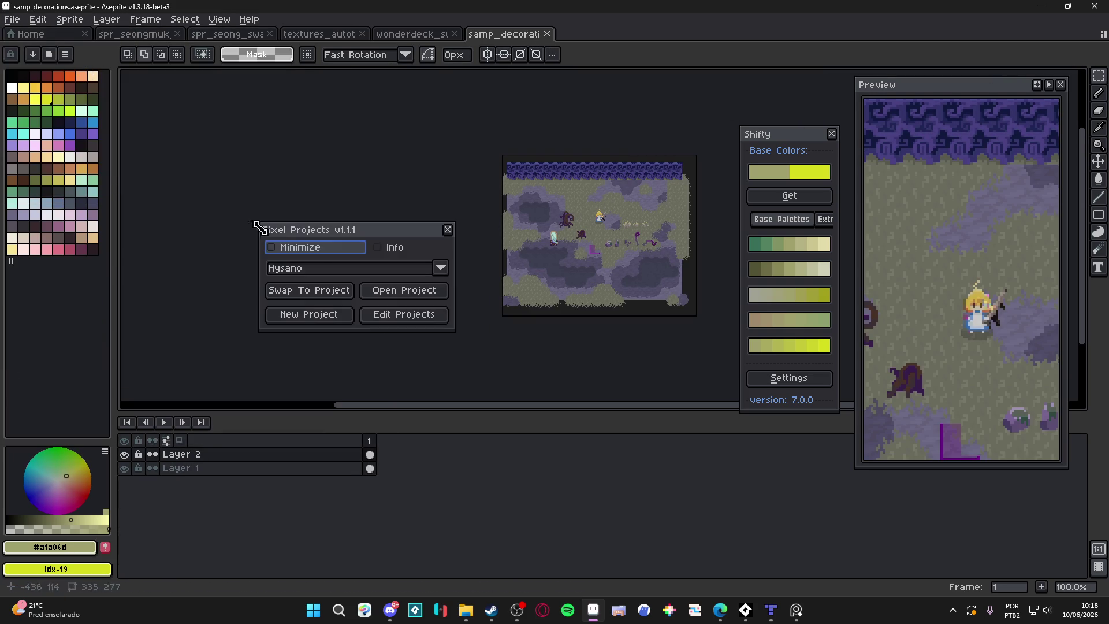
click(354, 269)
click(326, 301)
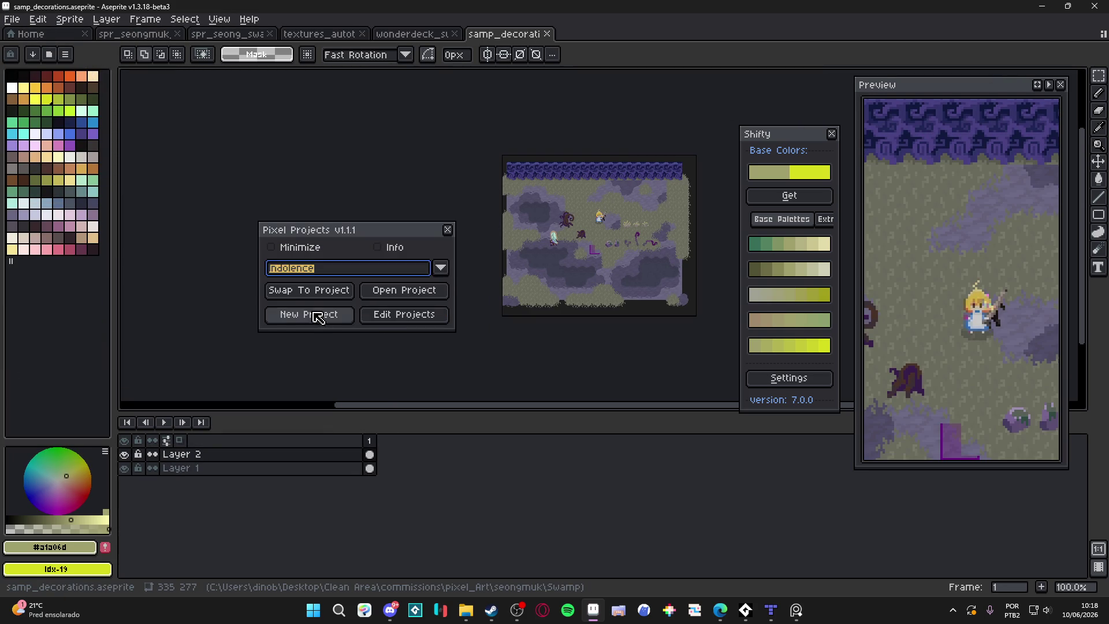
click(349, 291)
click(448, 229)
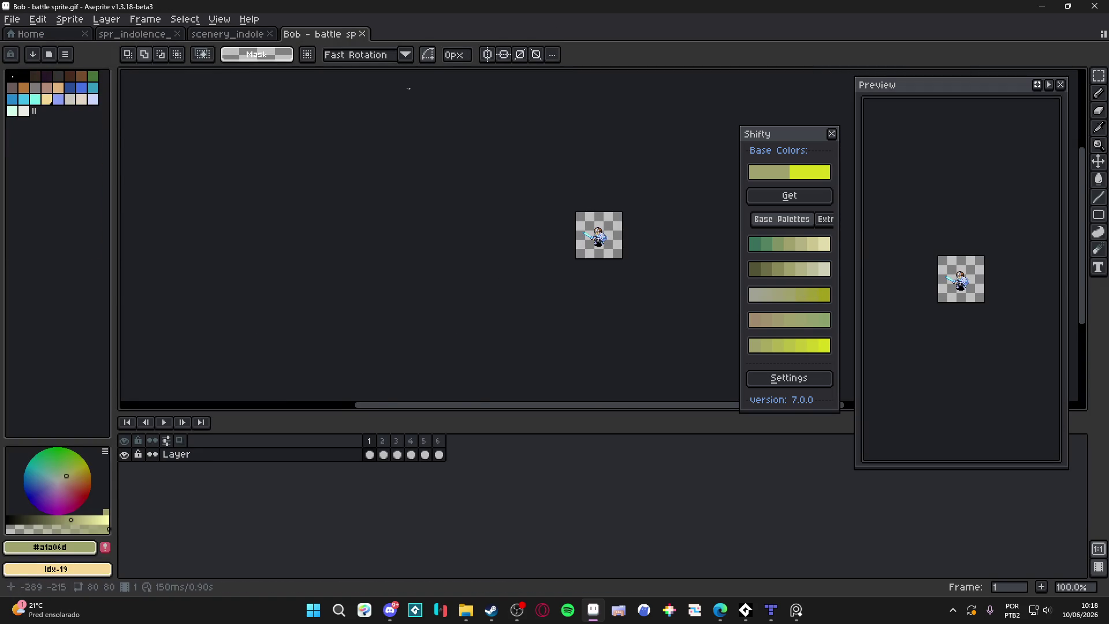
click(227, 35)
click(157, 35)
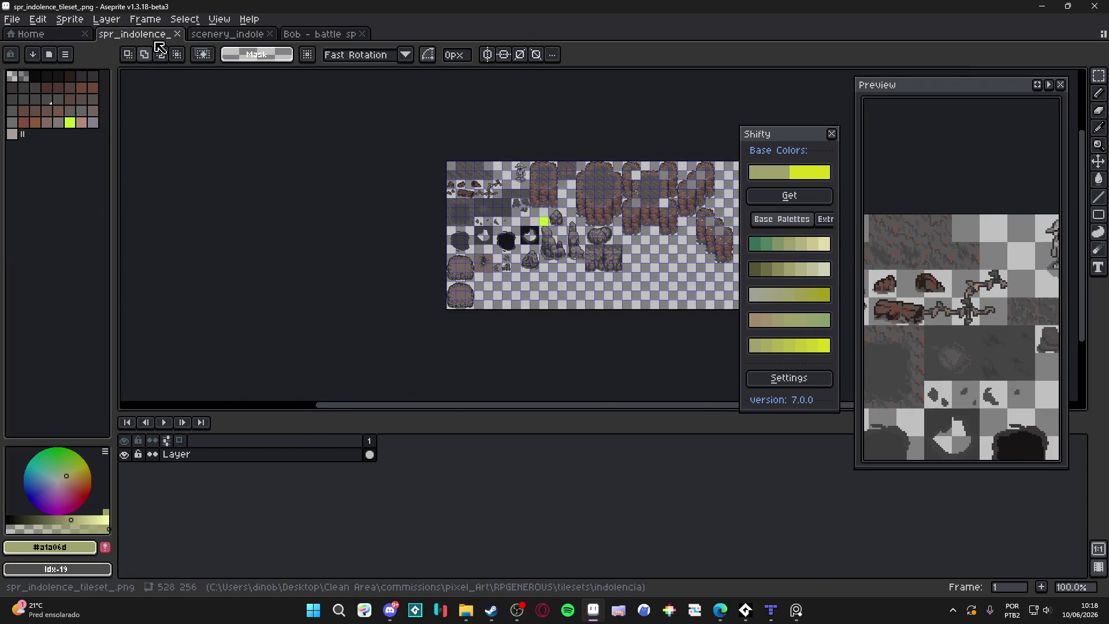
scroll(487, 370, up, 3)
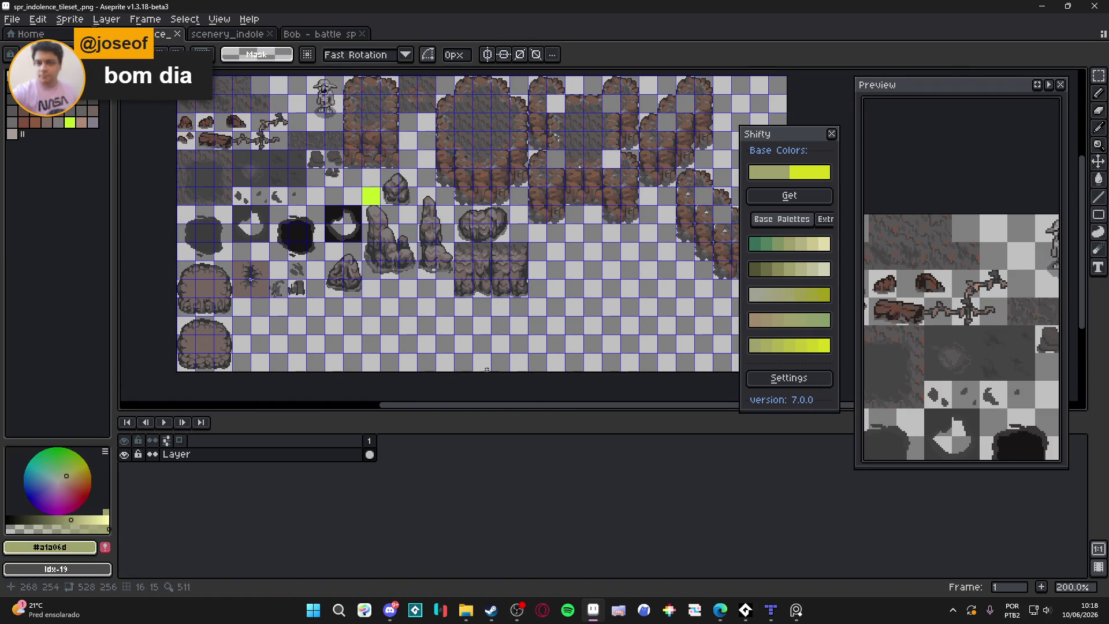
Glance at Discord's projetos-finalizados channel, then return to the Indolence tileset in Aseprite.
click(390, 609)
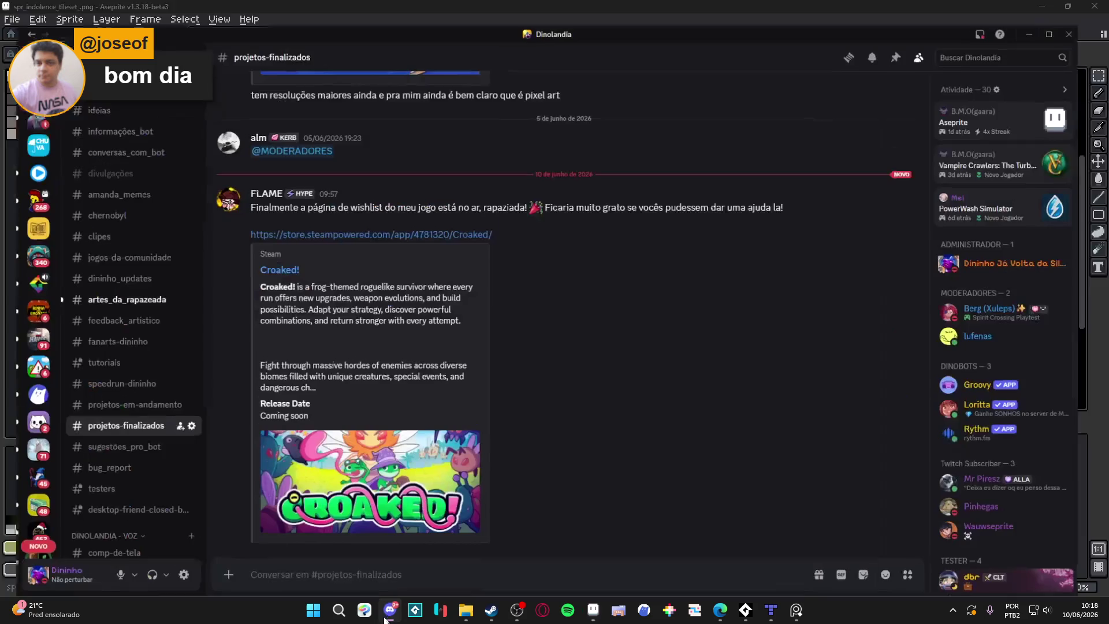
key(alt+Tab)
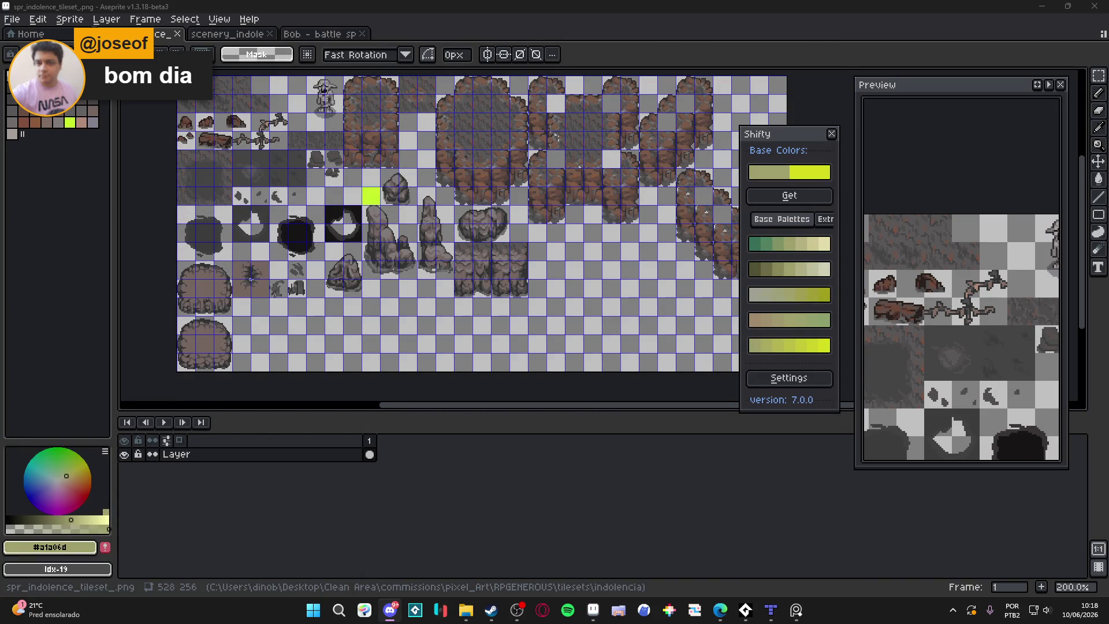
Paste the copied monster scene into a new sprite.
click(12, 19)
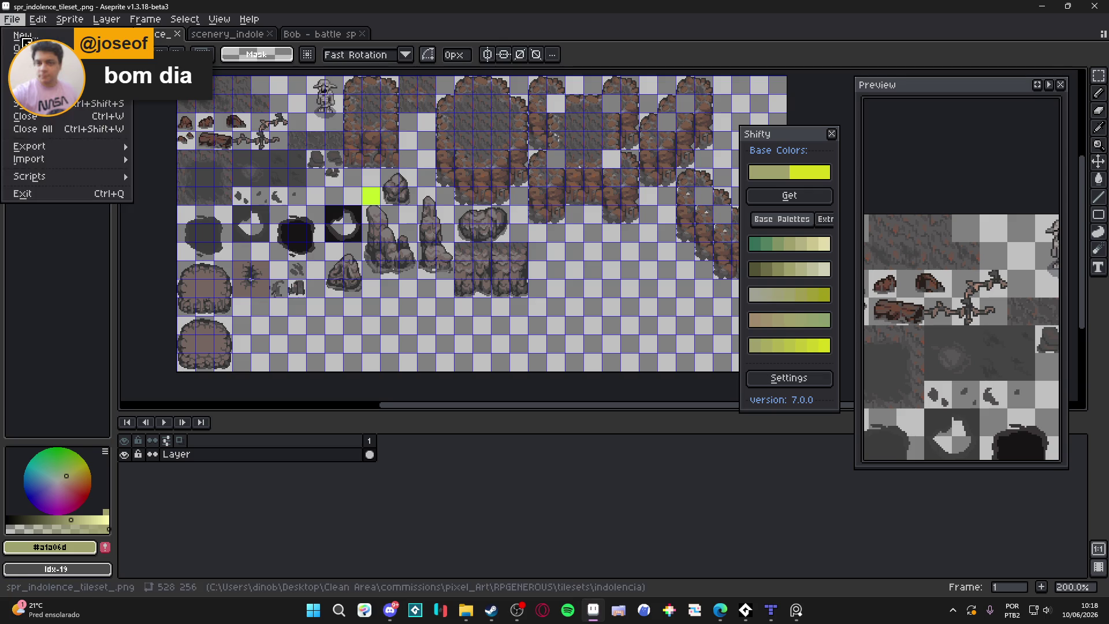
click(23, 35)
click(517, 427)
key(ctrl+v)
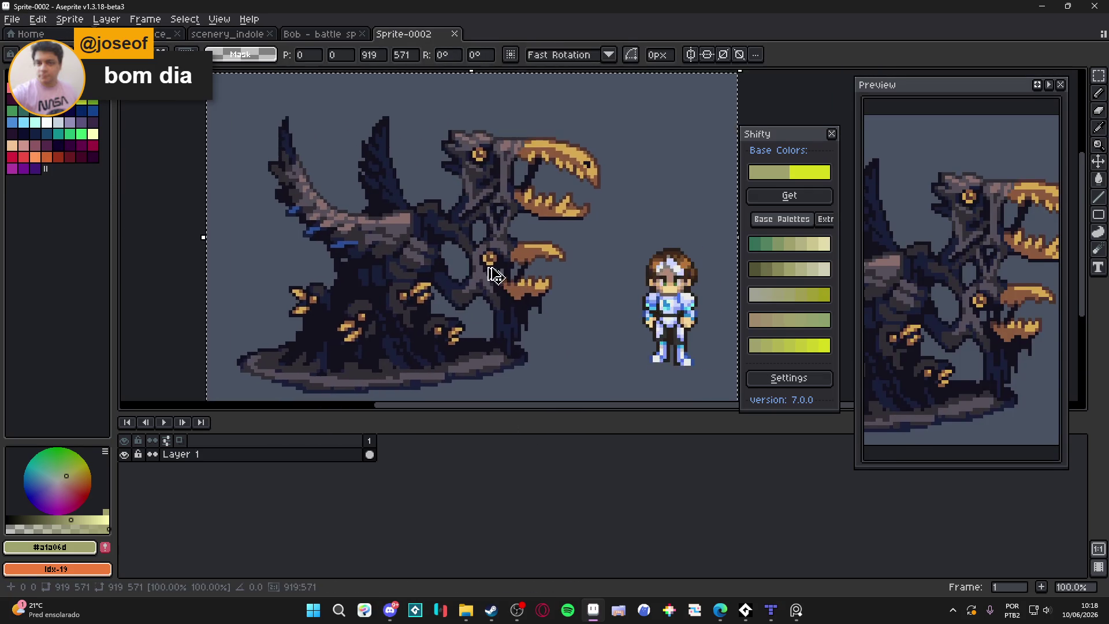
key(Return)
scroll(494, 275, up, 8)
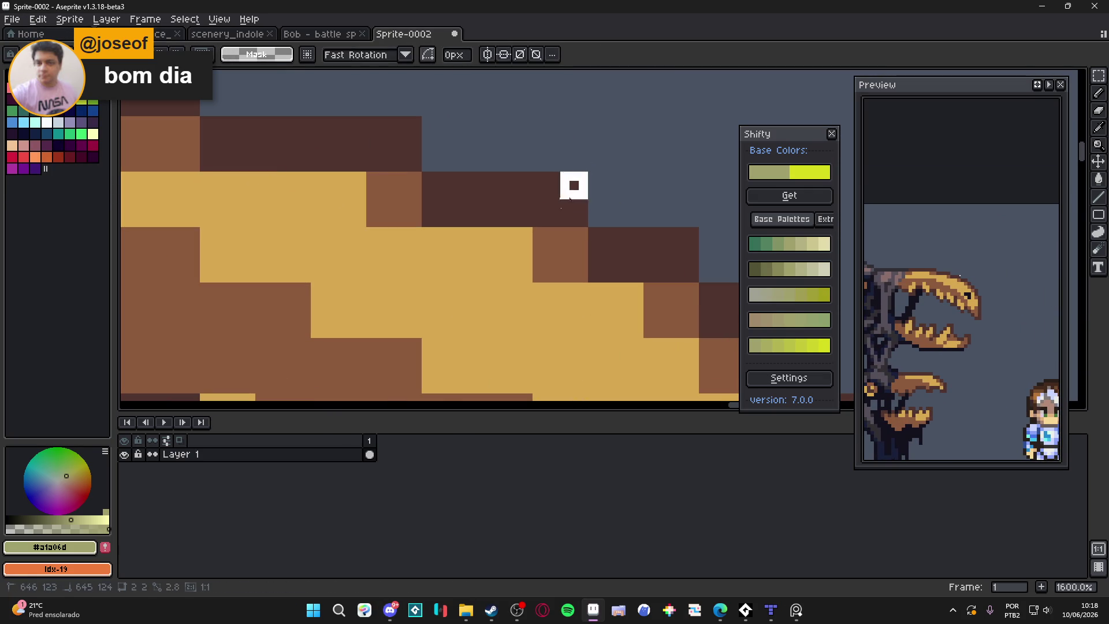
Scale the sprite to one sixth (919/6 width, locked ratio) giving 153×95 px.
click(69, 19)
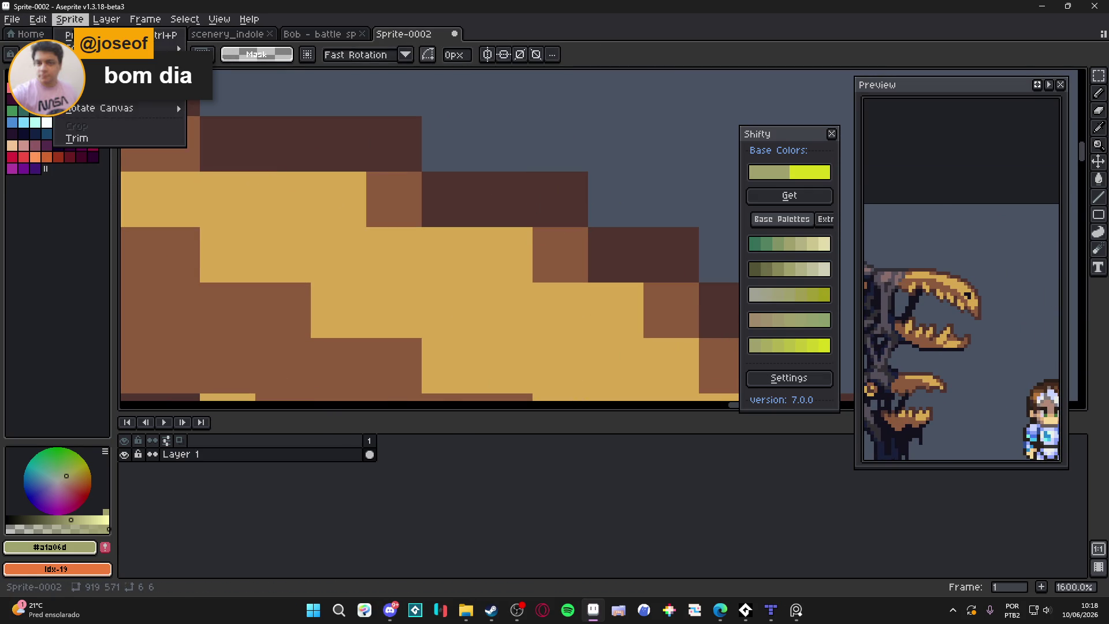
click(92, 79)
click(830, 151)
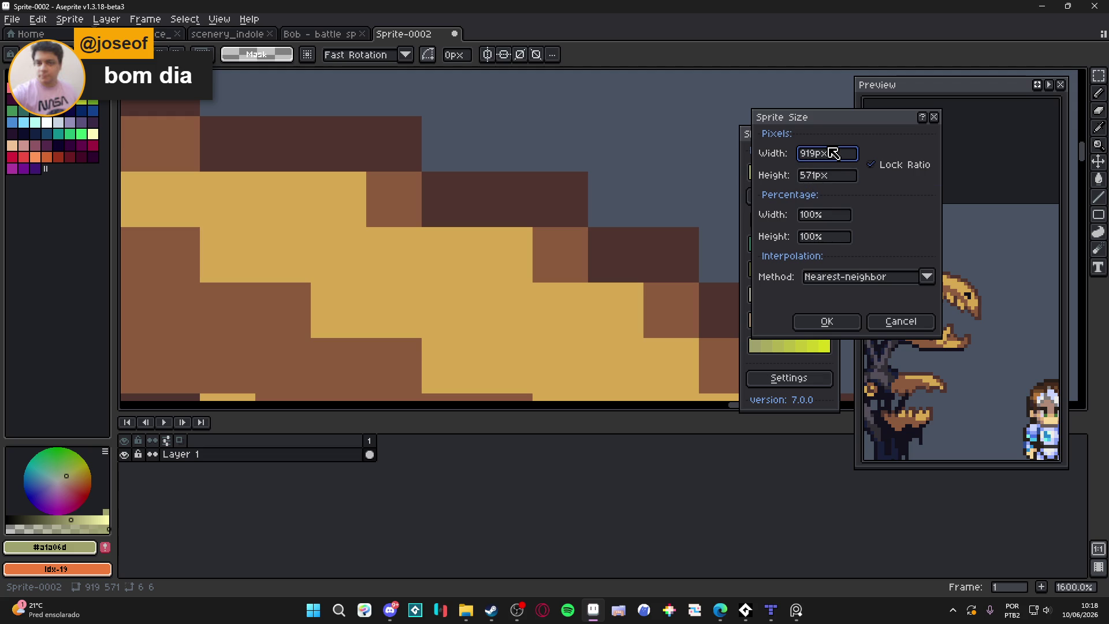
text(6)
key(Return)
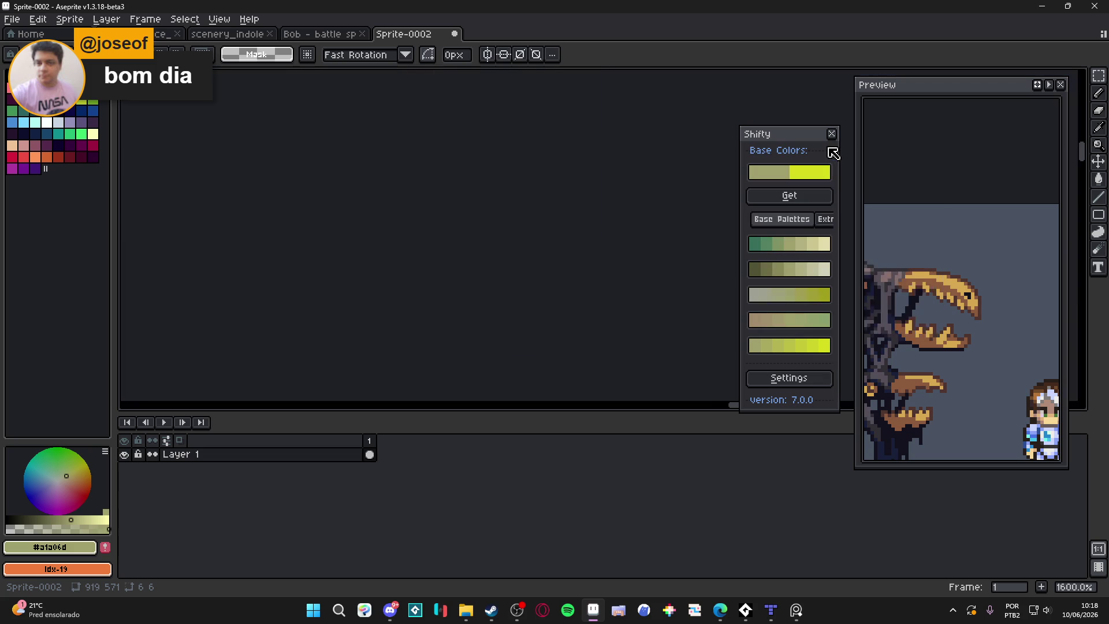
scroll(419, 288, down, 6)
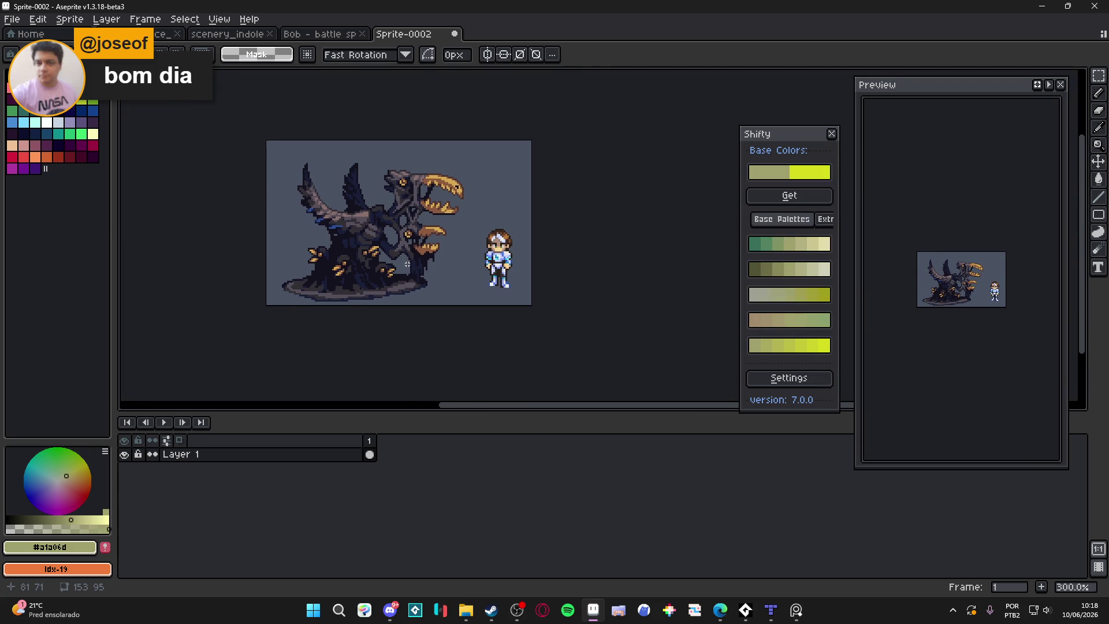
scroll(405, 257, up, 1)
Centre the resized sprite in view and pick the pencil tool.
drag(367, 247, 420, 256)
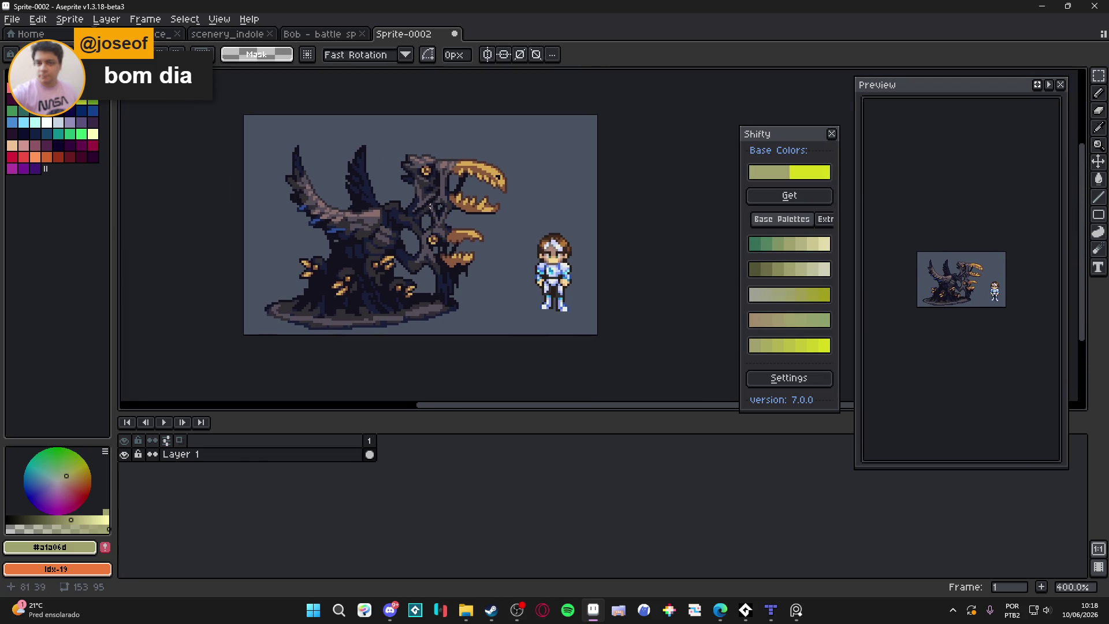
drag(385, 205, 392, 198)
key(b)
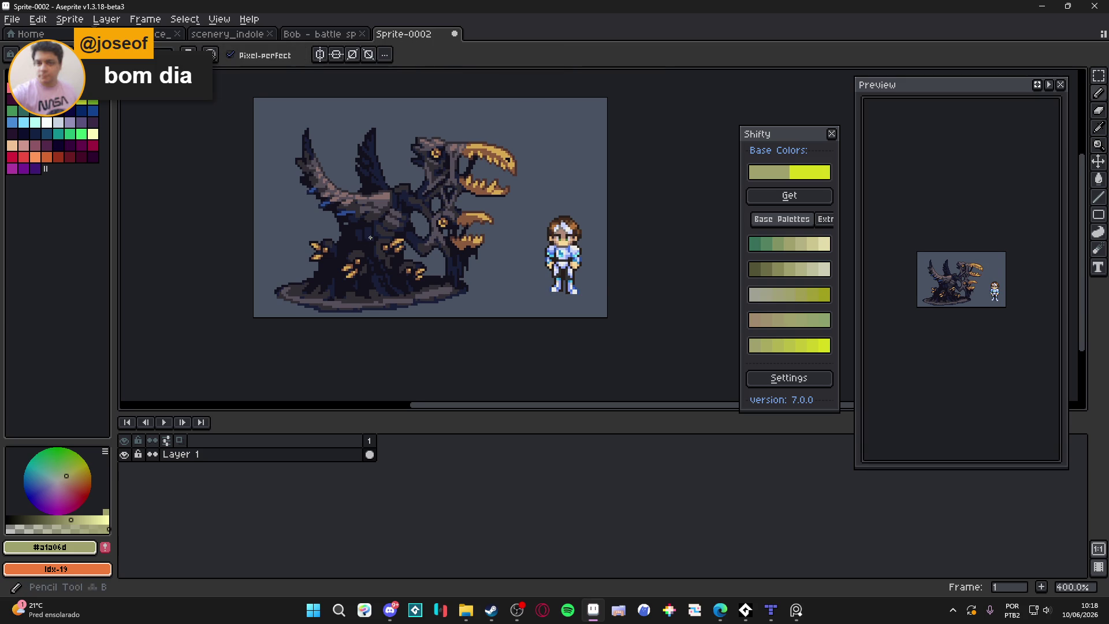
scroll(358, 219, up, 1)
drag(383, 258, 394, 256)
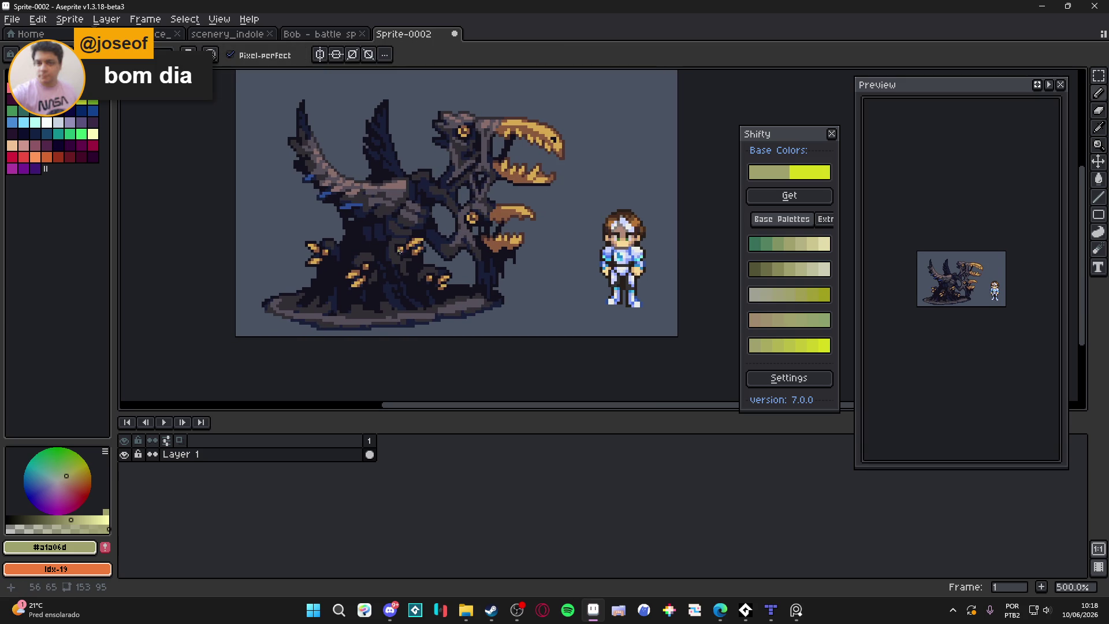
scroll(395, 242, up, 5)
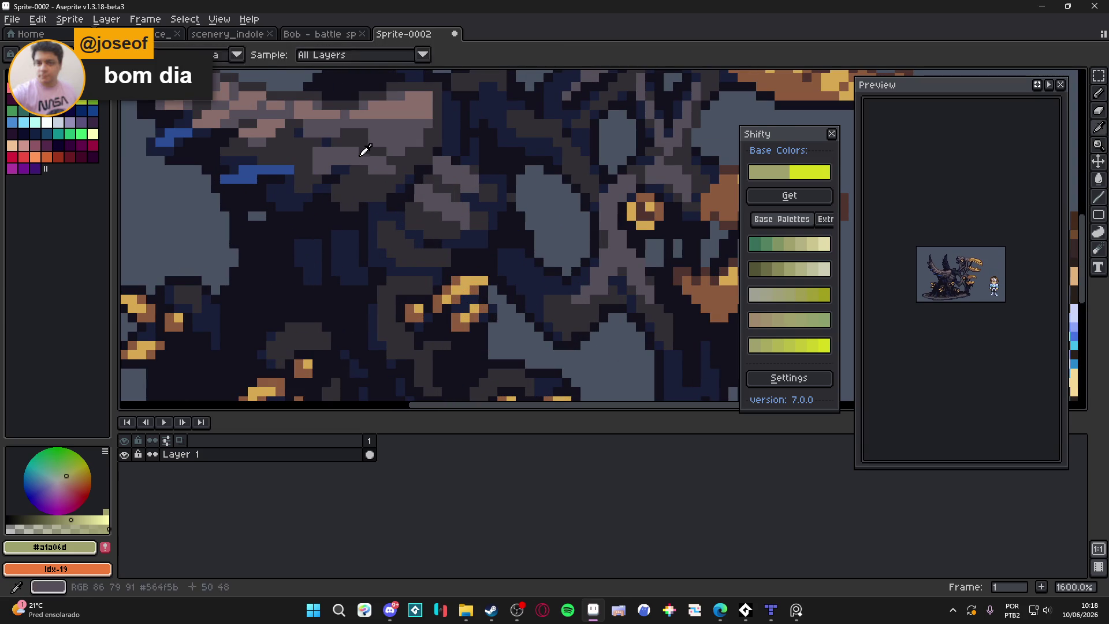
alt+click(366, 150)
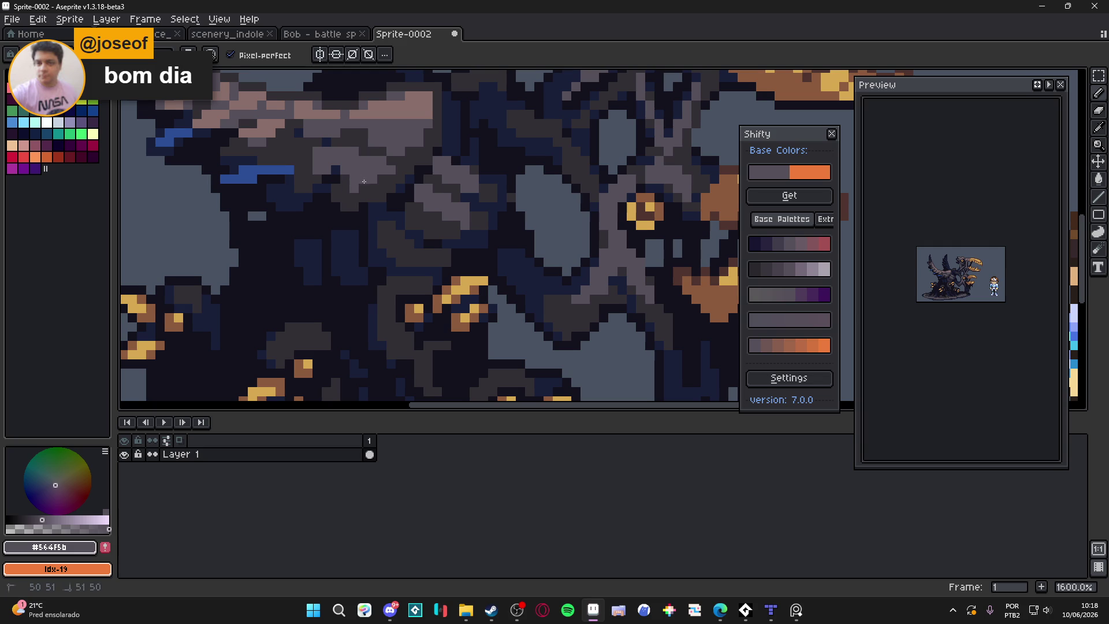
alt+click(367, 210)
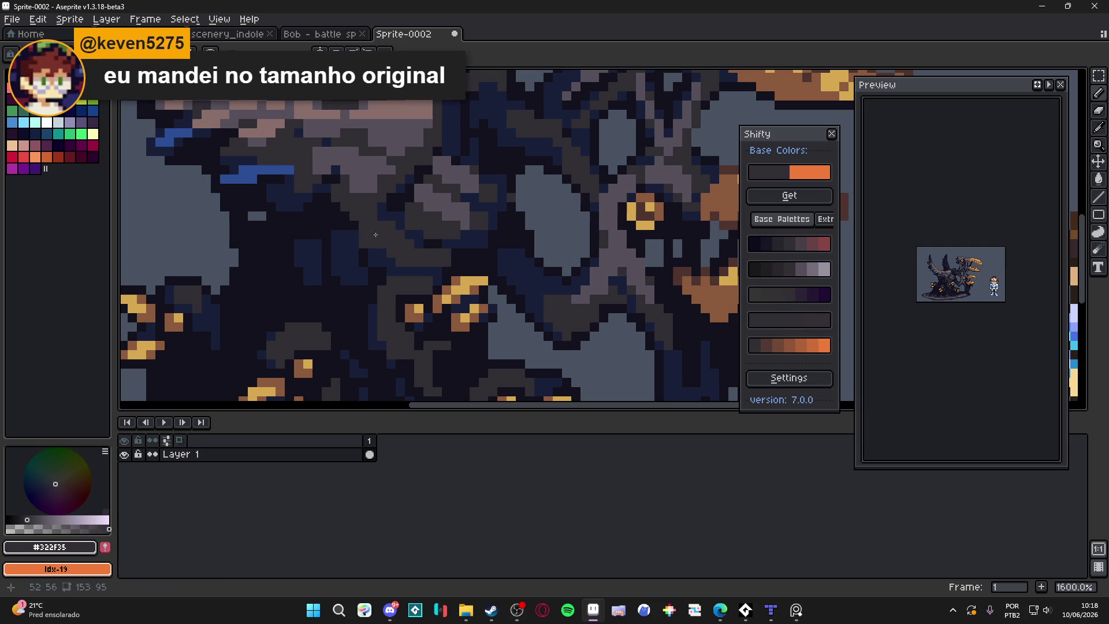
alt+click(378, 227)
alt+click(378, 215)
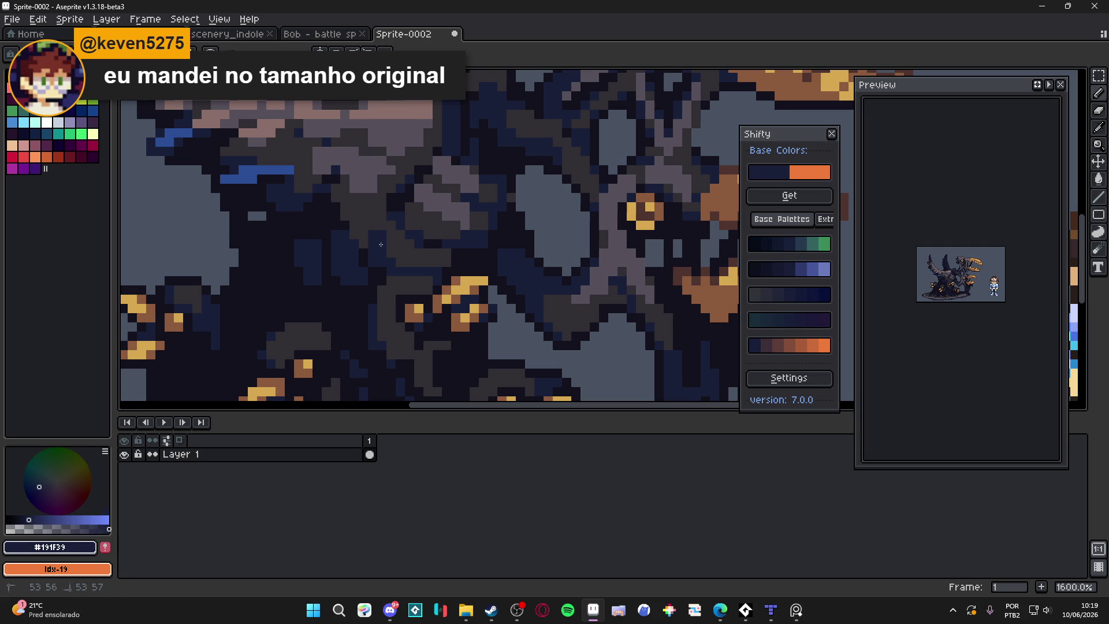
alt+click(393, 265)
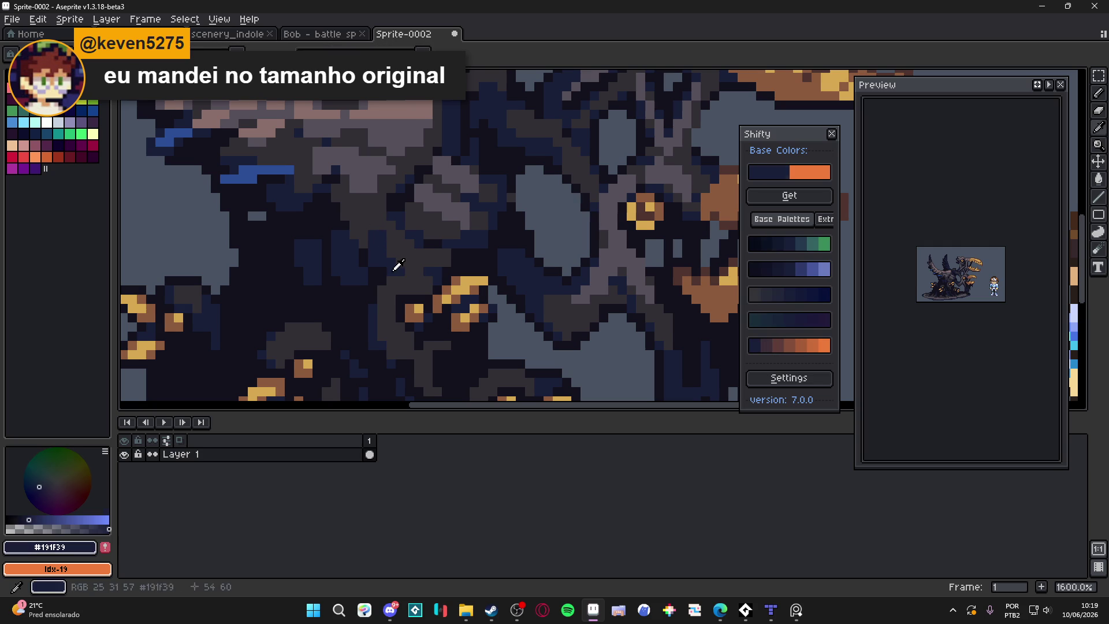
scroll(407, 298, down, 5)
scroll(381, 277, up, 5)
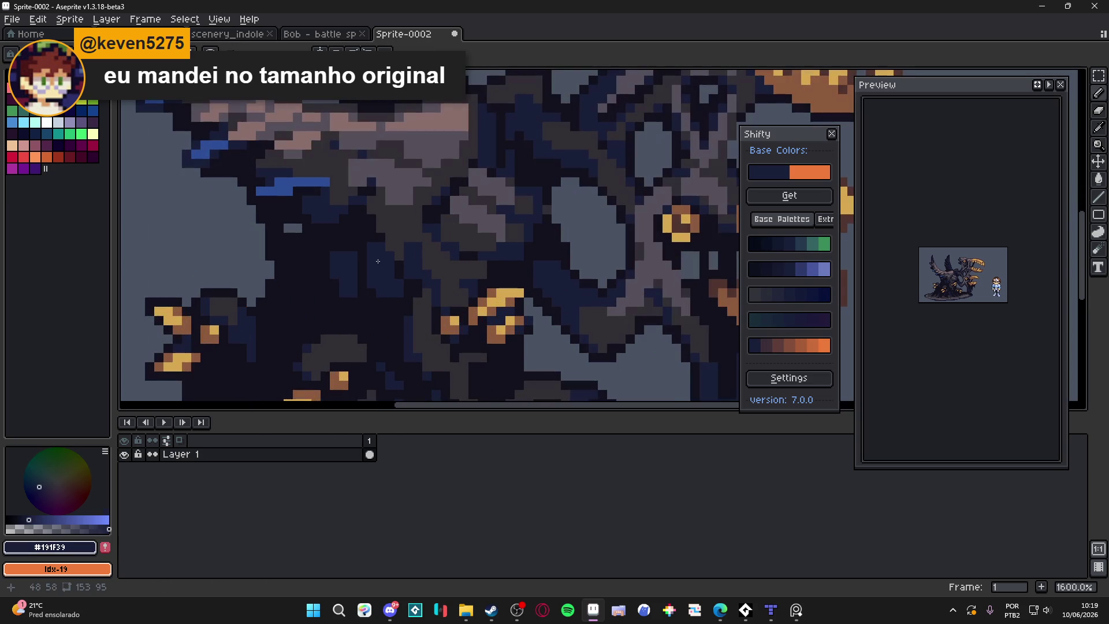
alt+click(376, 274)
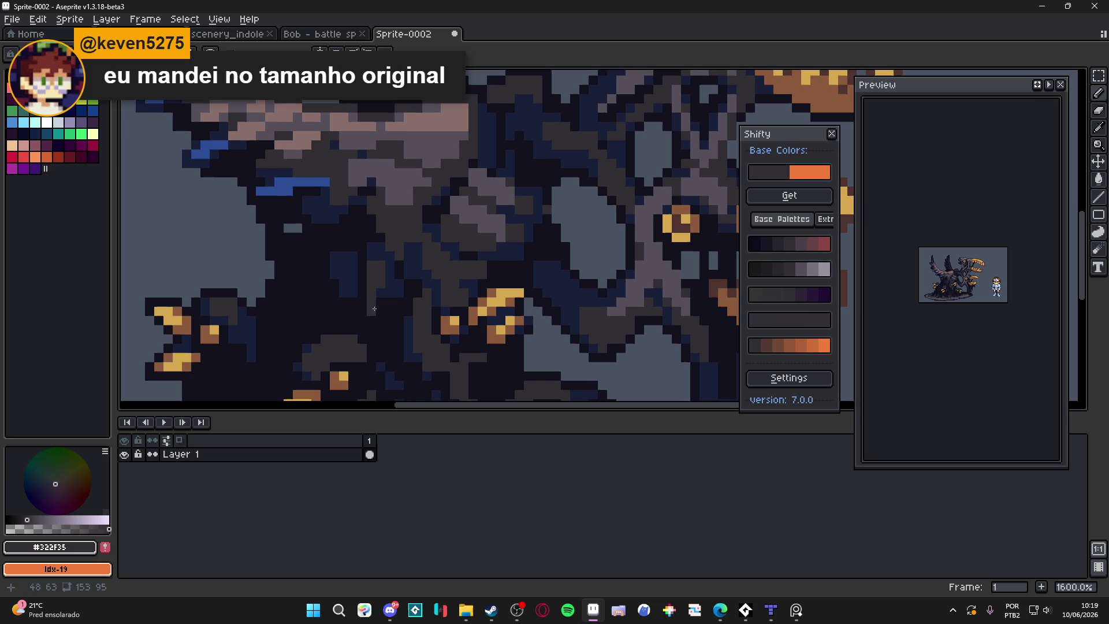
alt+click(381, 296)
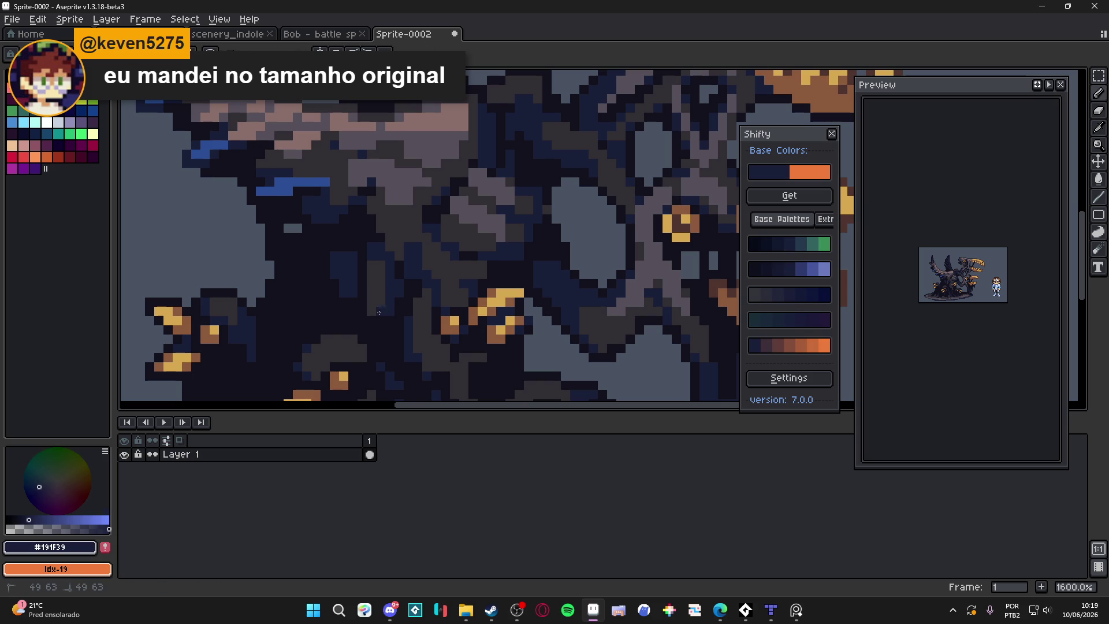
alt+click(370, 250)
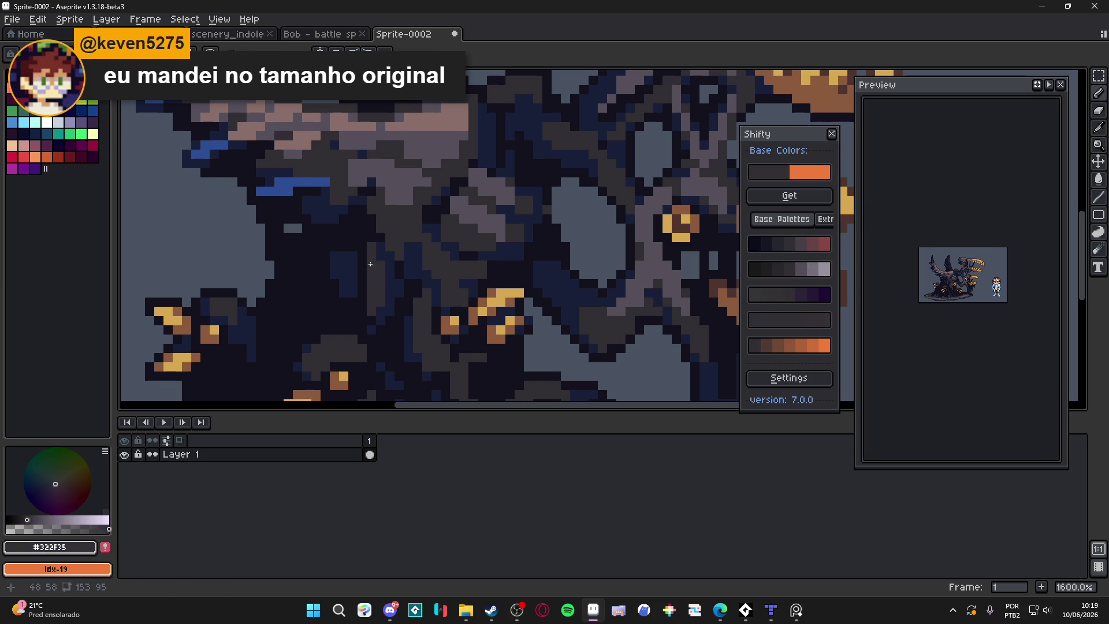
scroll(371, 264, down, 4)
scroll(398, 299, up, 4)
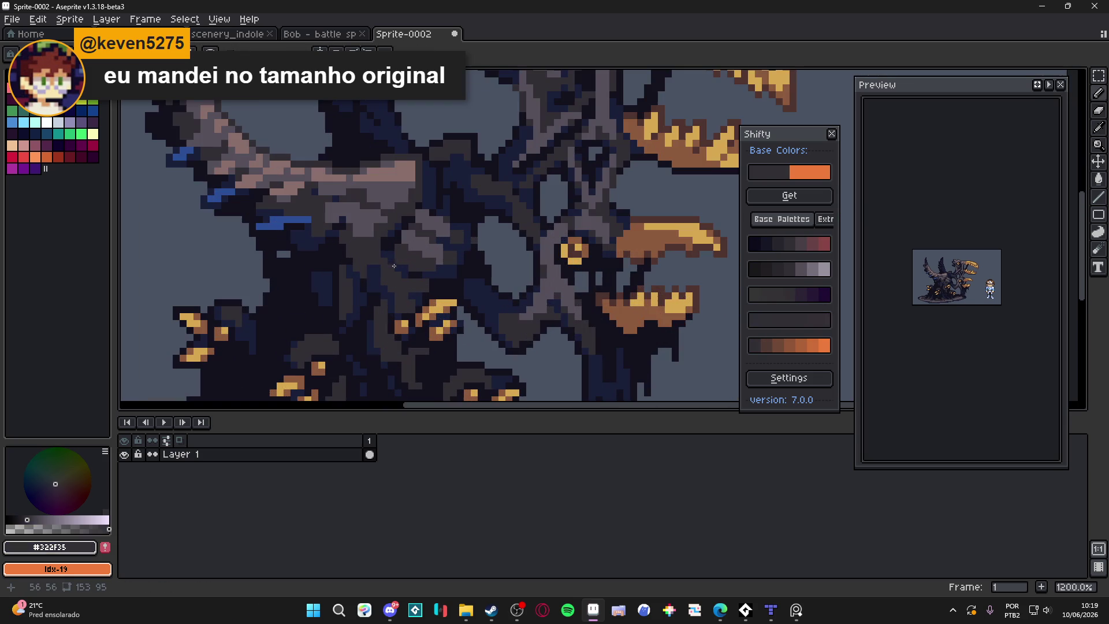
alt+click(371, 219)
alt+click(396, 285)
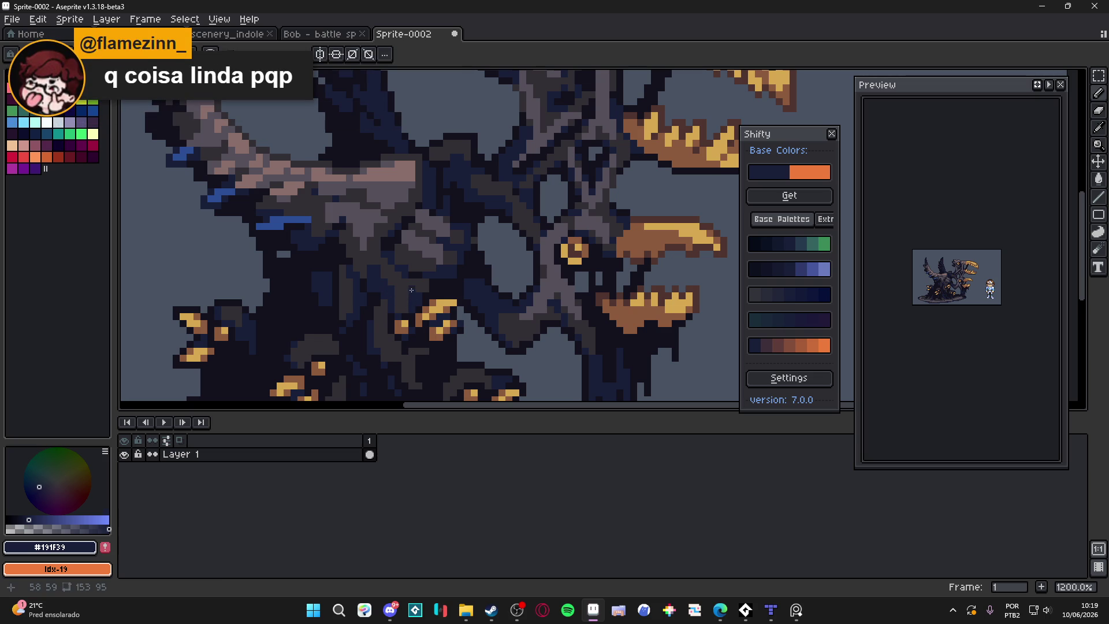
scroll(411, 290, down, 2)
scroll(405, 294, up, 2)
scroll(369, 314, down, 5)
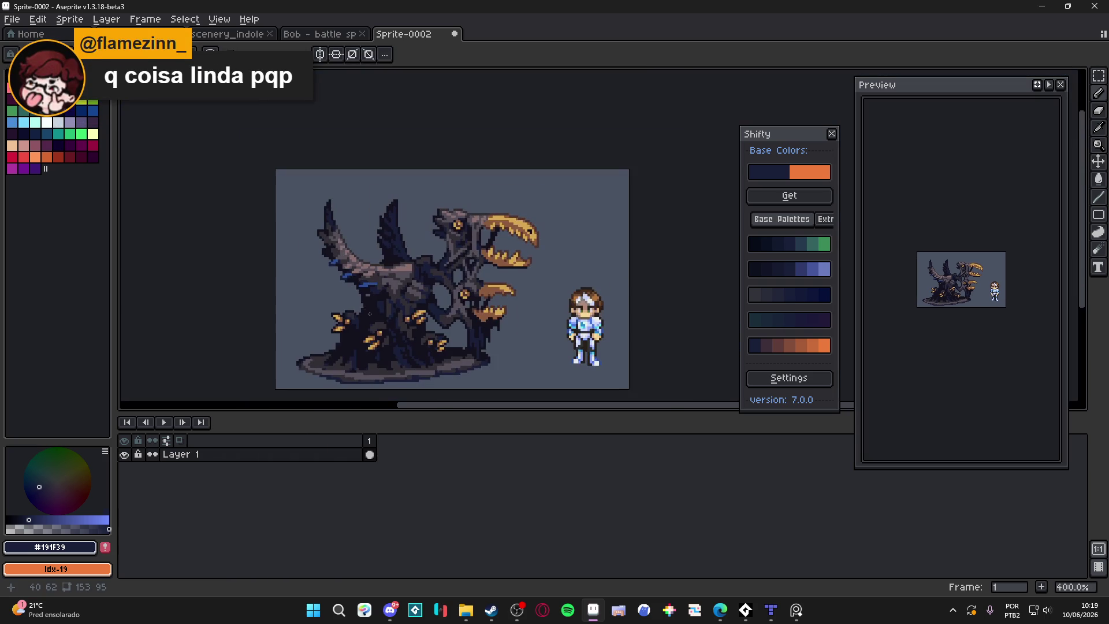
scroll(401, 296, up, 5)
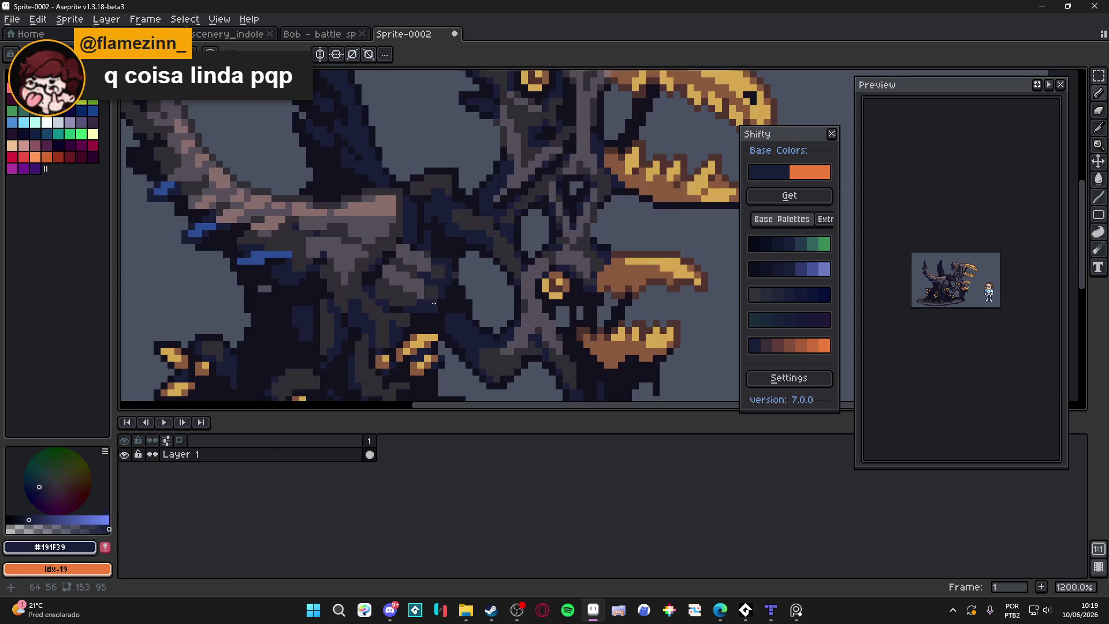
scroll(426, 276, up, 1)
alt+click(426, 276)
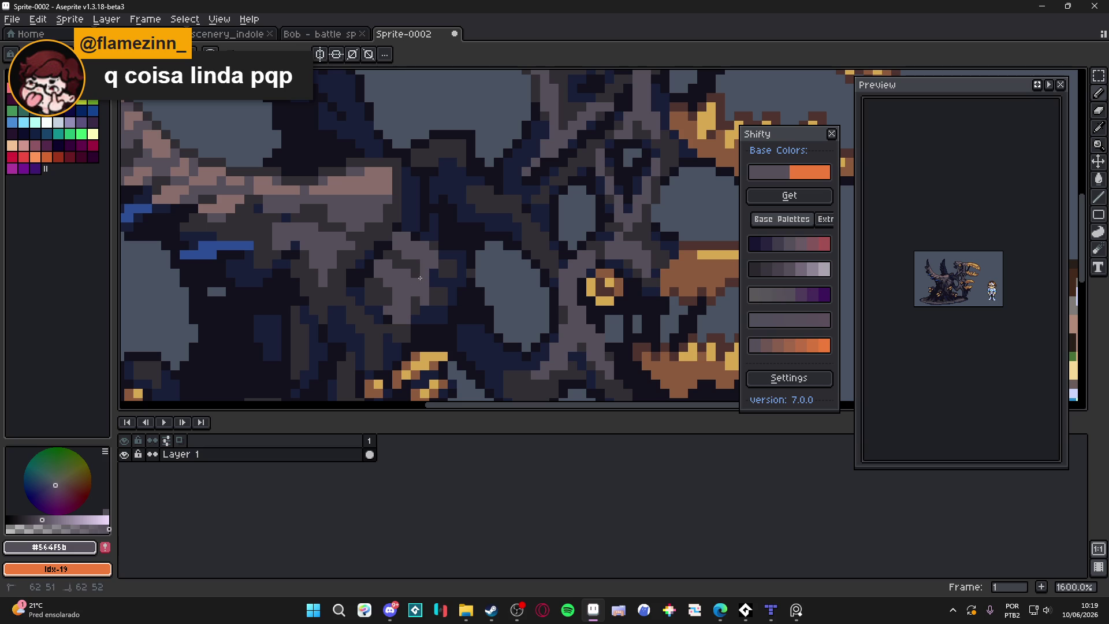
scroll(407, 298, down, 4)
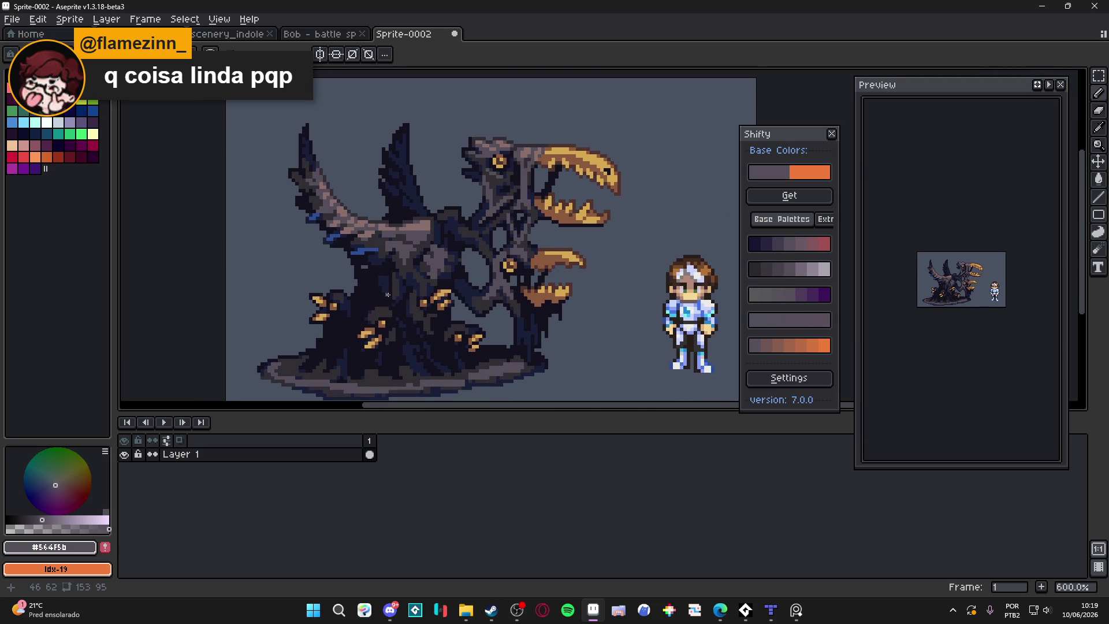
drag(388, 288, 402, 285)
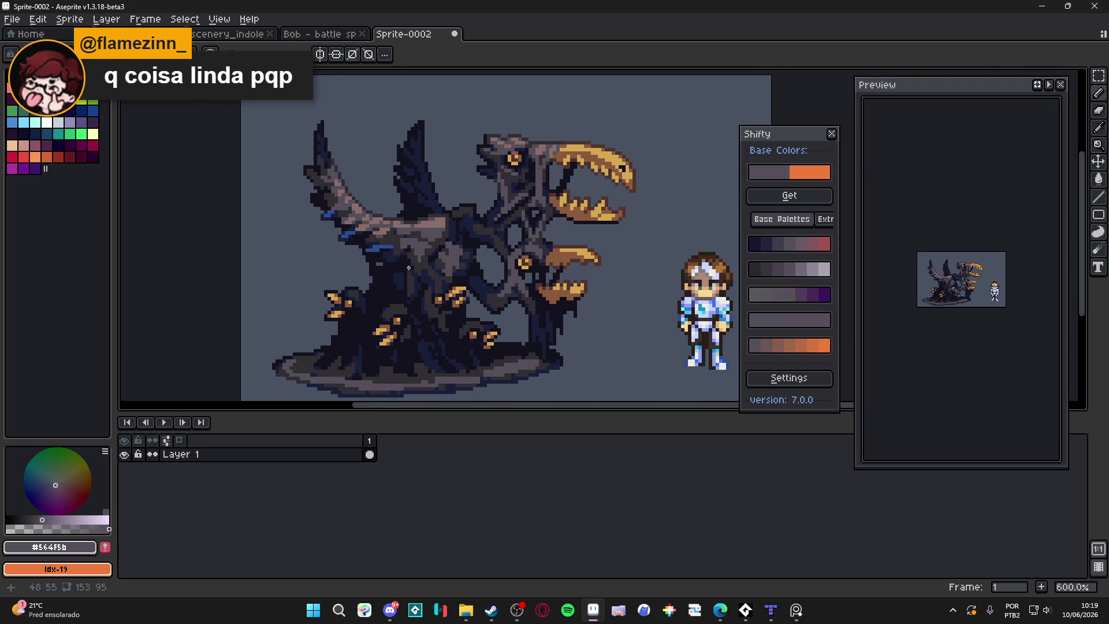
scroll(408, 267, down, 1)
scroll(417, 248, up, 1)
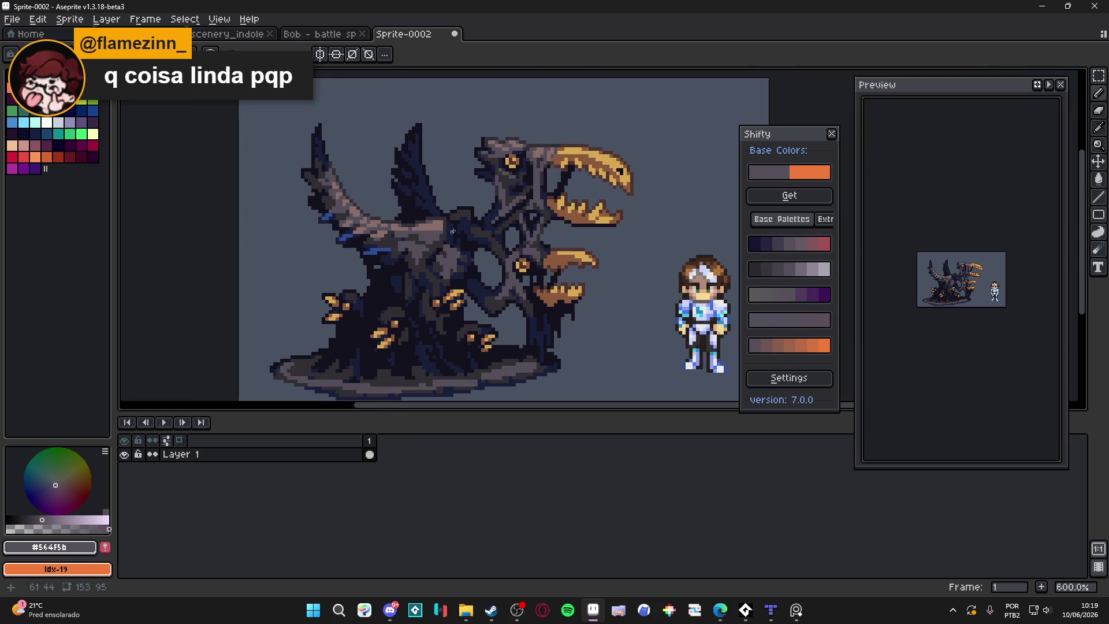
scroll(459, 229, down, 2)
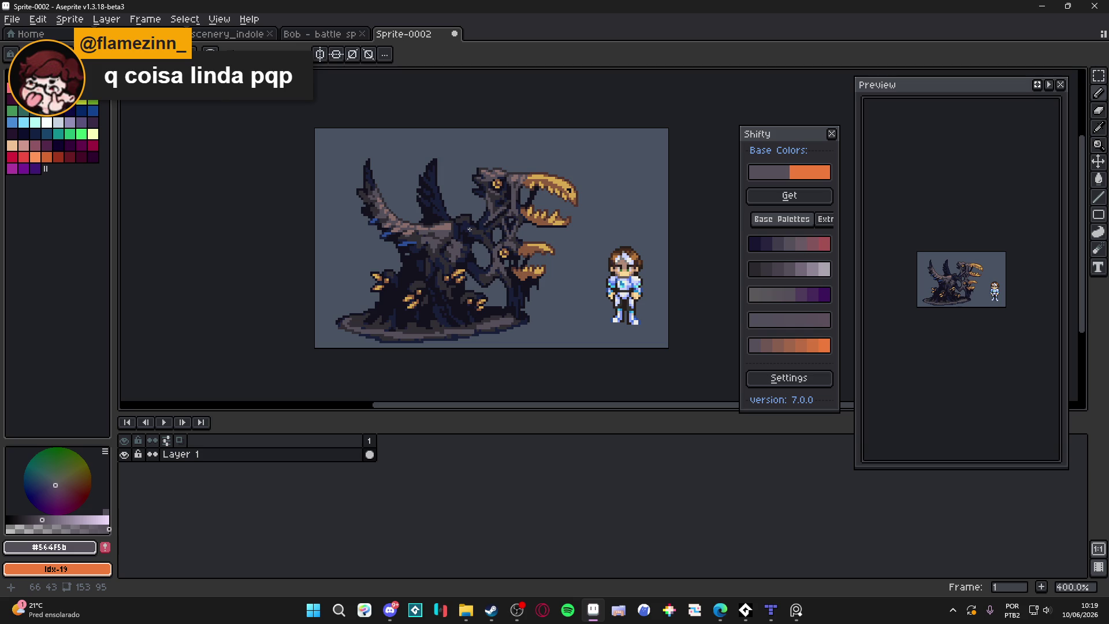
Erase the grey-blue background to transparency with the Magic Wand.
scroll(469, 229, down, 1)
key(w)
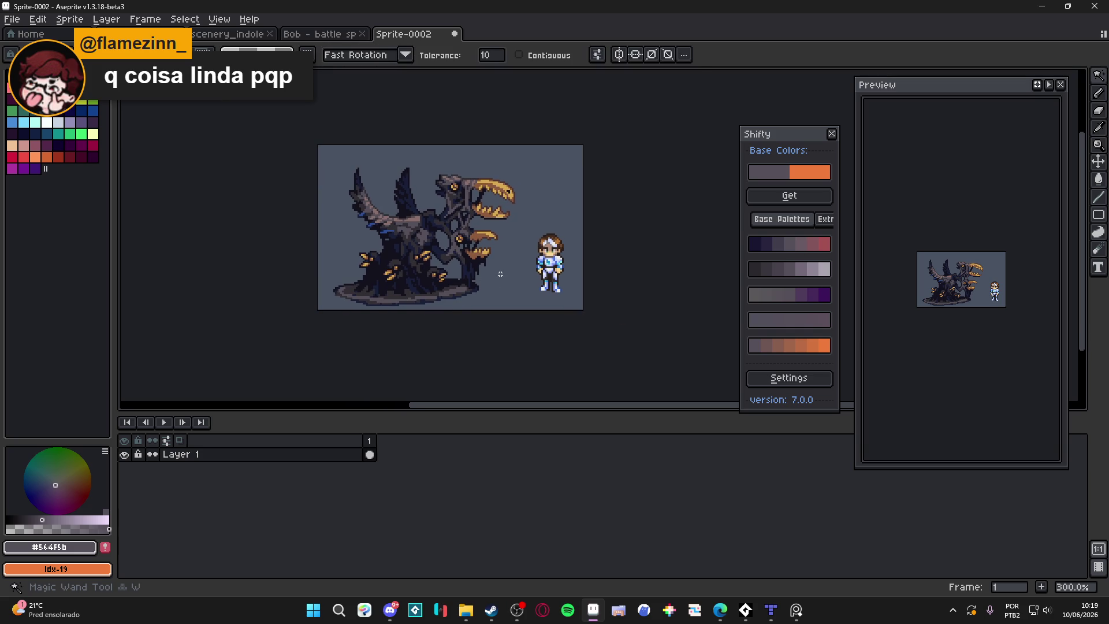
click(500, 273)
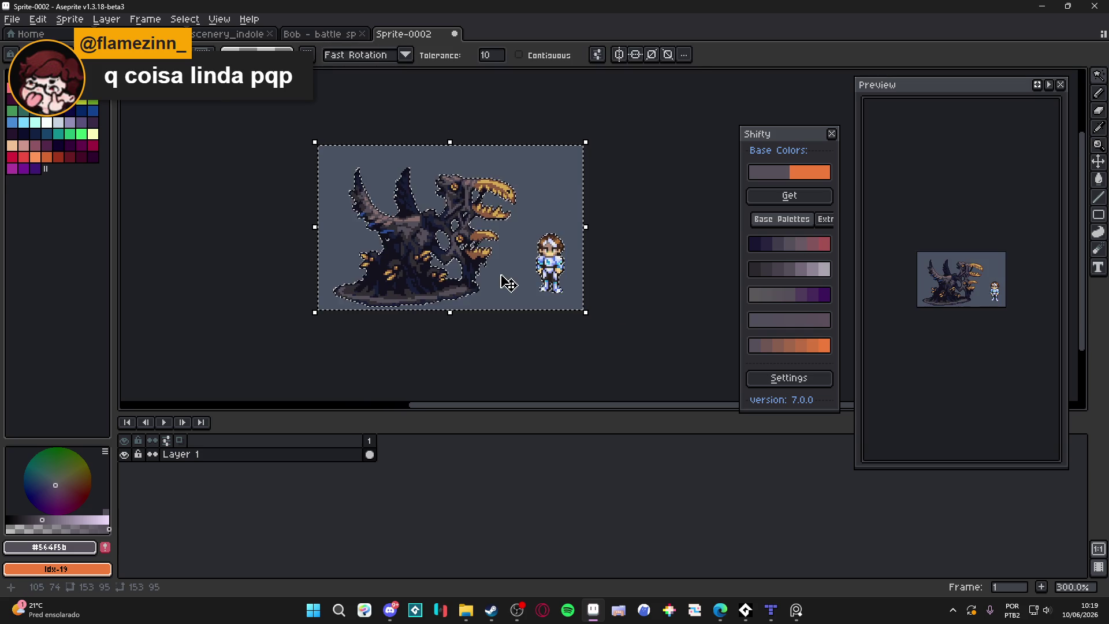
key(Delete)
Enlarge the canvas to 247×187 with transparent margins, then show the palette presets.
key(ctrl+alt+c)
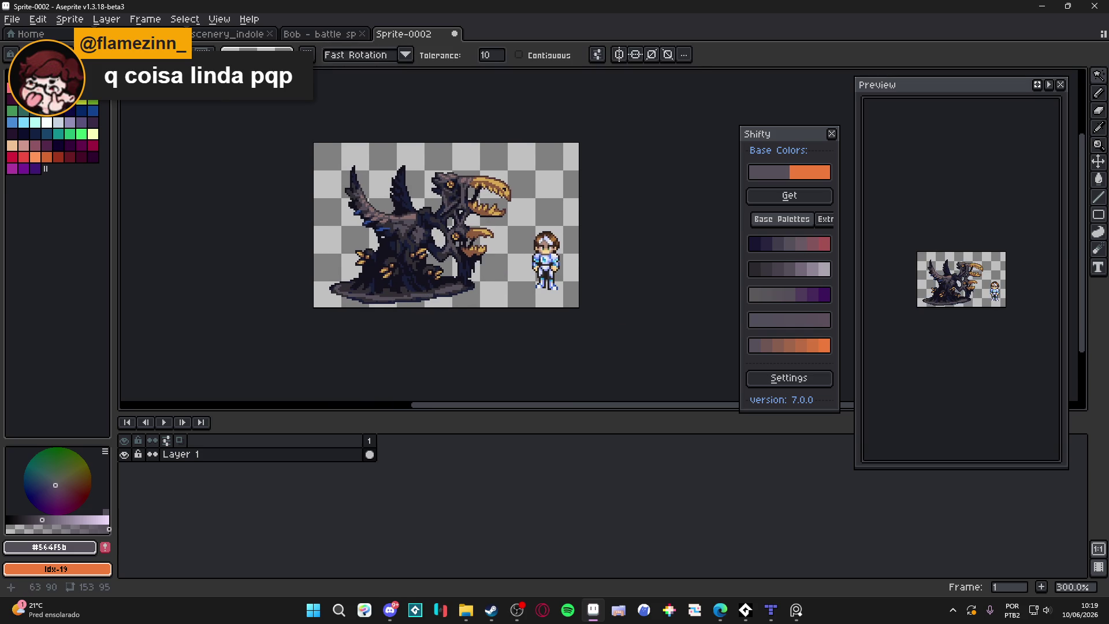
drag(584, 267, 622, 312)
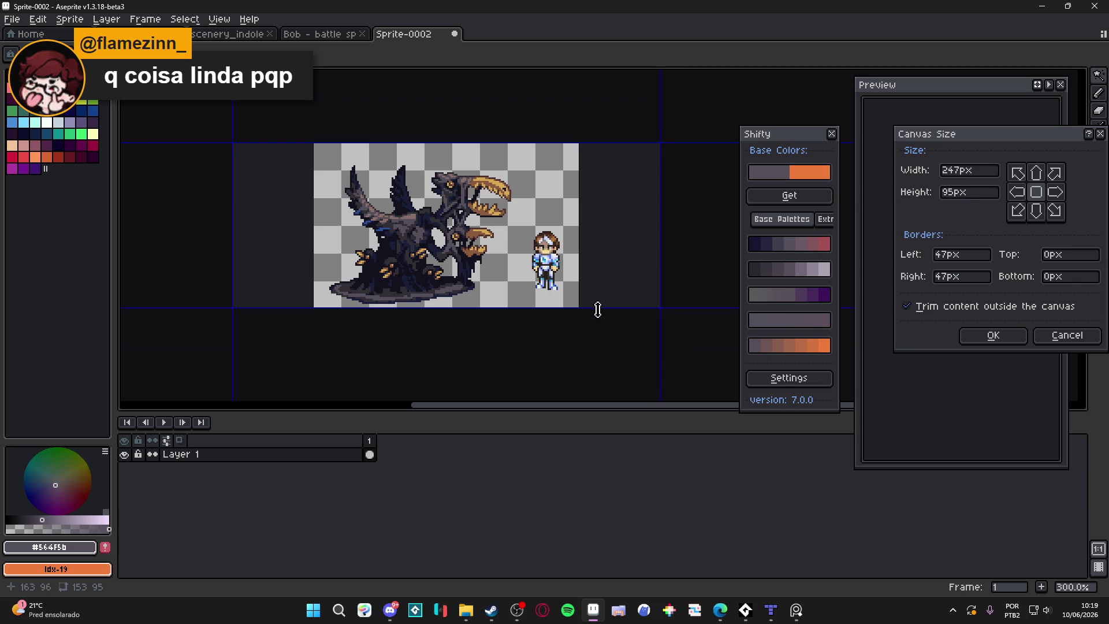
click(991, 335)
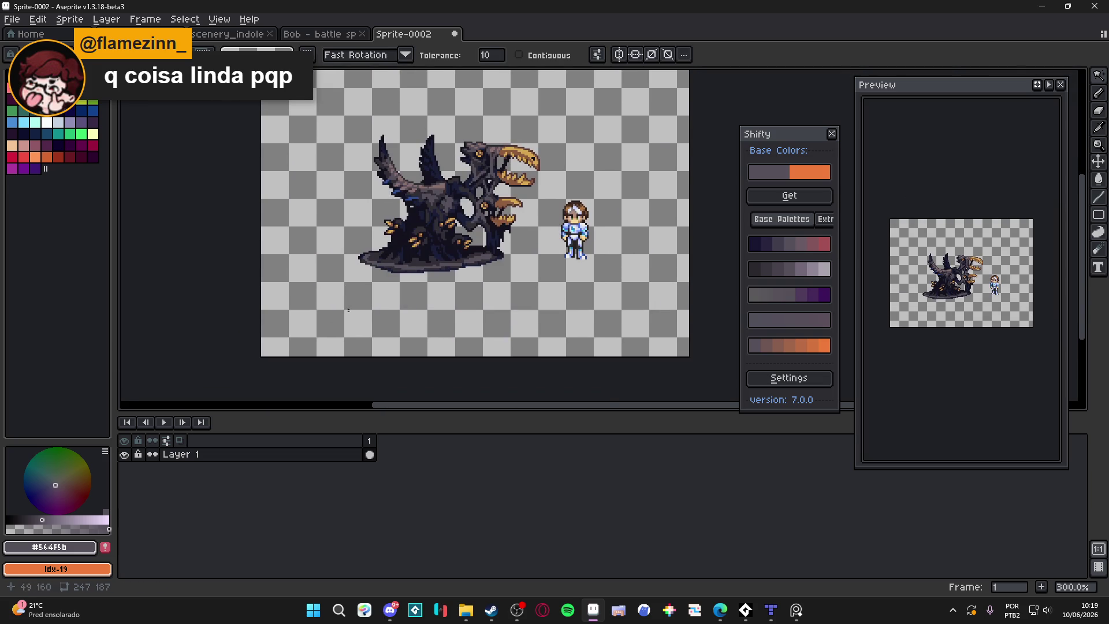
key(F4)
Load the AAP-Splendor128 palette and browse File Explorer to the RPGENEROUS folder.
scroll(167, 221, up, 2)
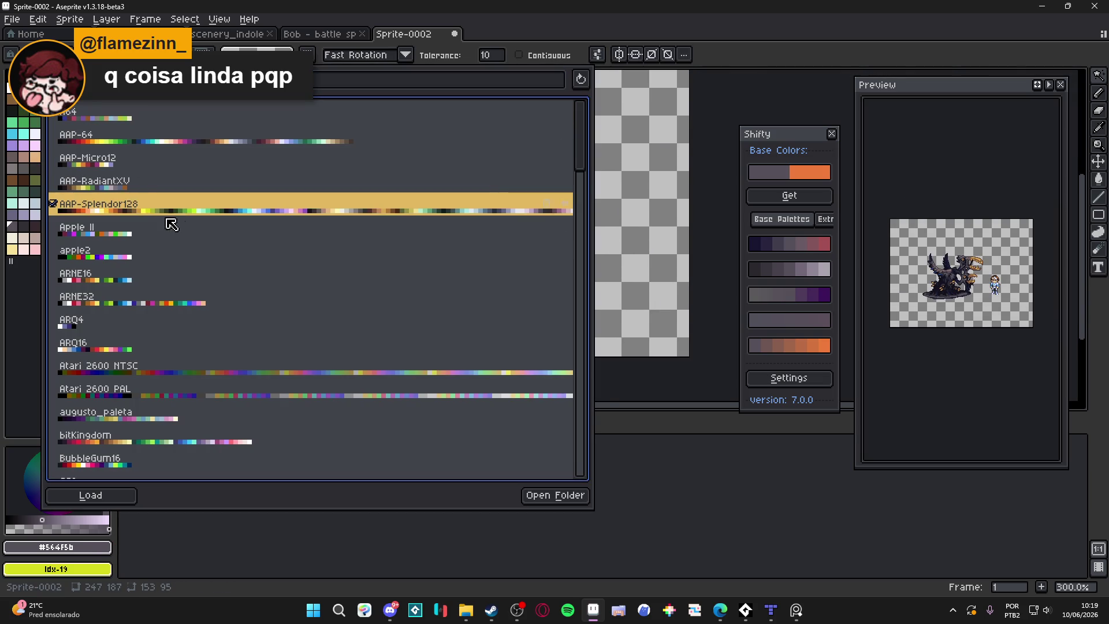
click(35, 317)
click(465, 609)
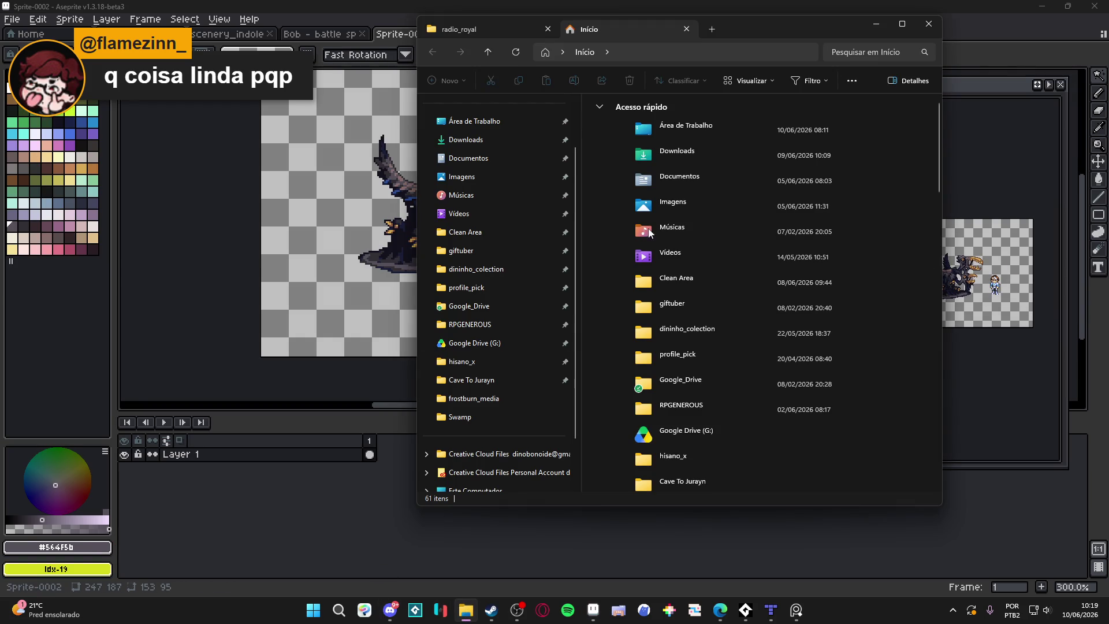
click(479, 232)
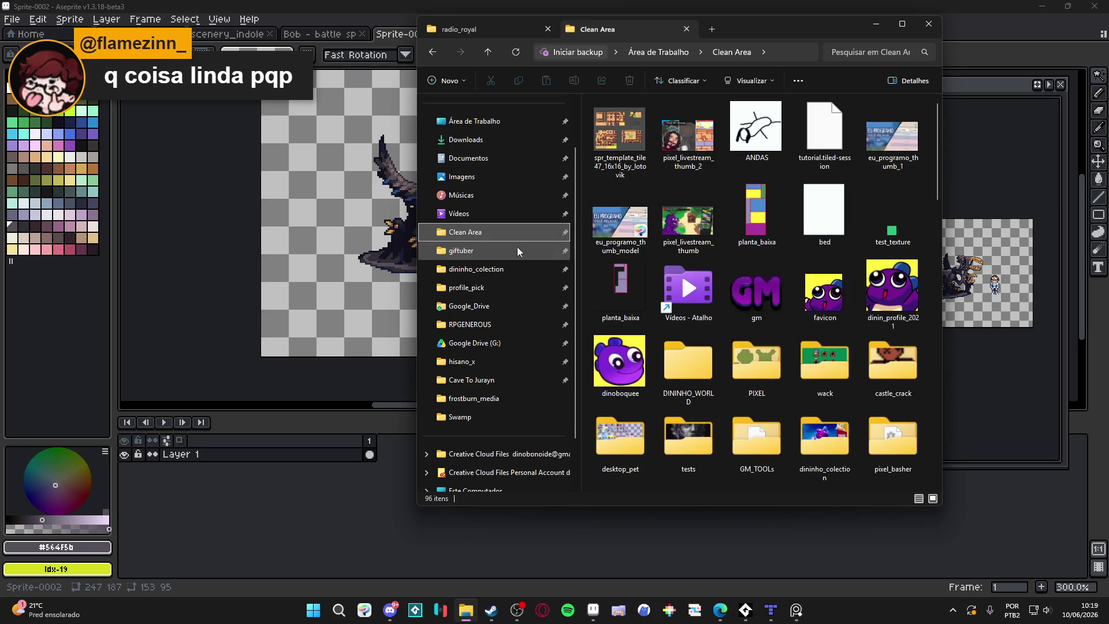
scroll(630, 243, down, 5)
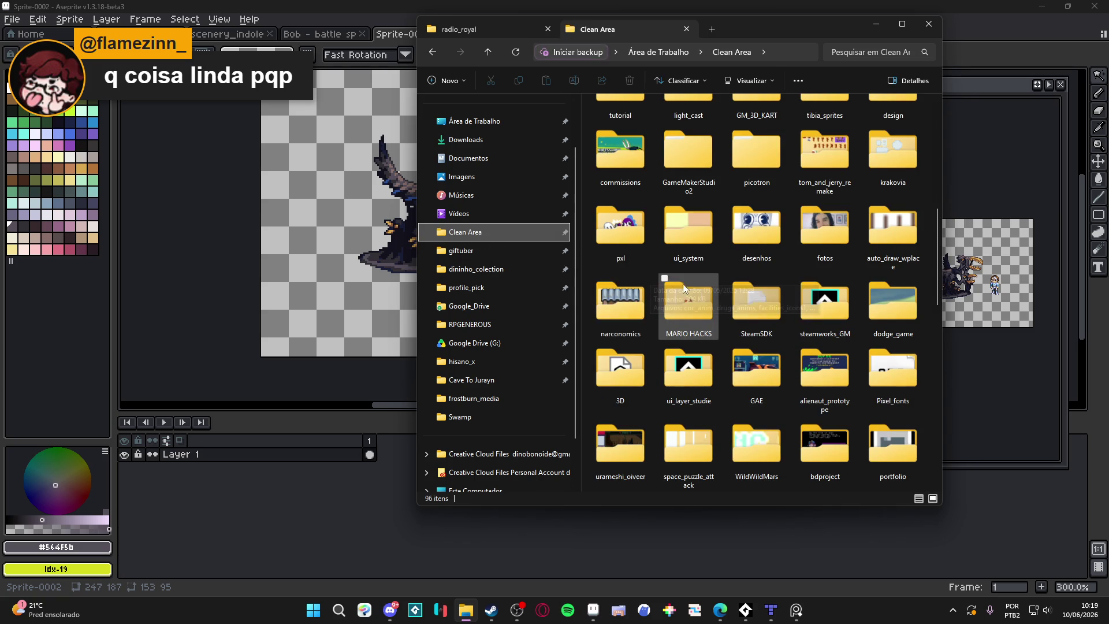
scroll(677, 294, down, 5)
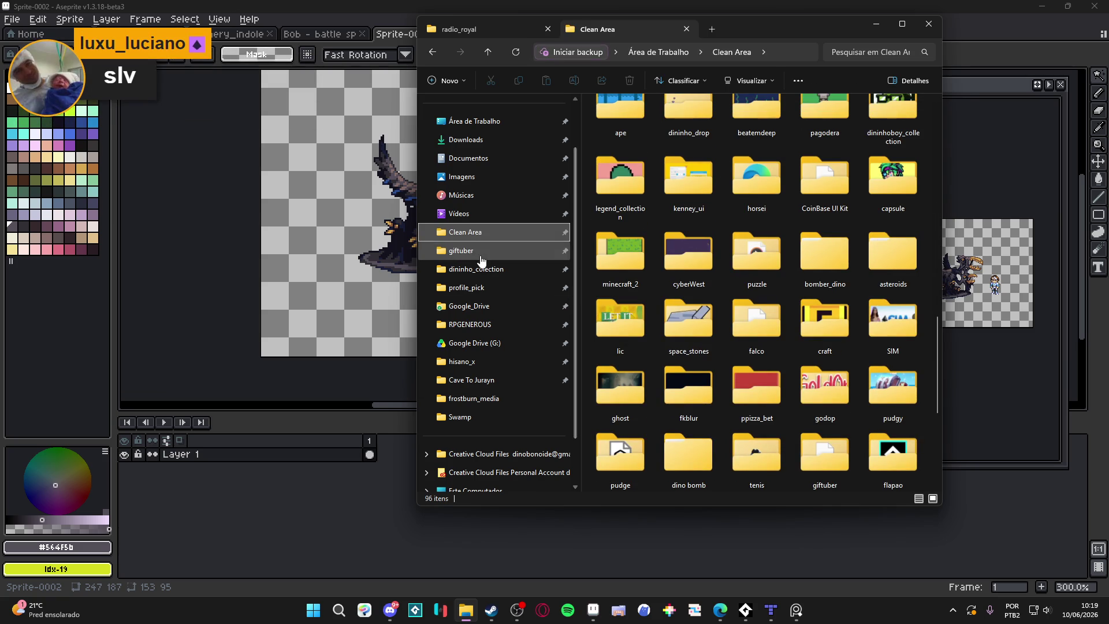
click(482, 324)
Open 'themba - stonefist barrage' from vfx > character_spells > Dino in Aseprite.
scroll(771, 231, down, 3)
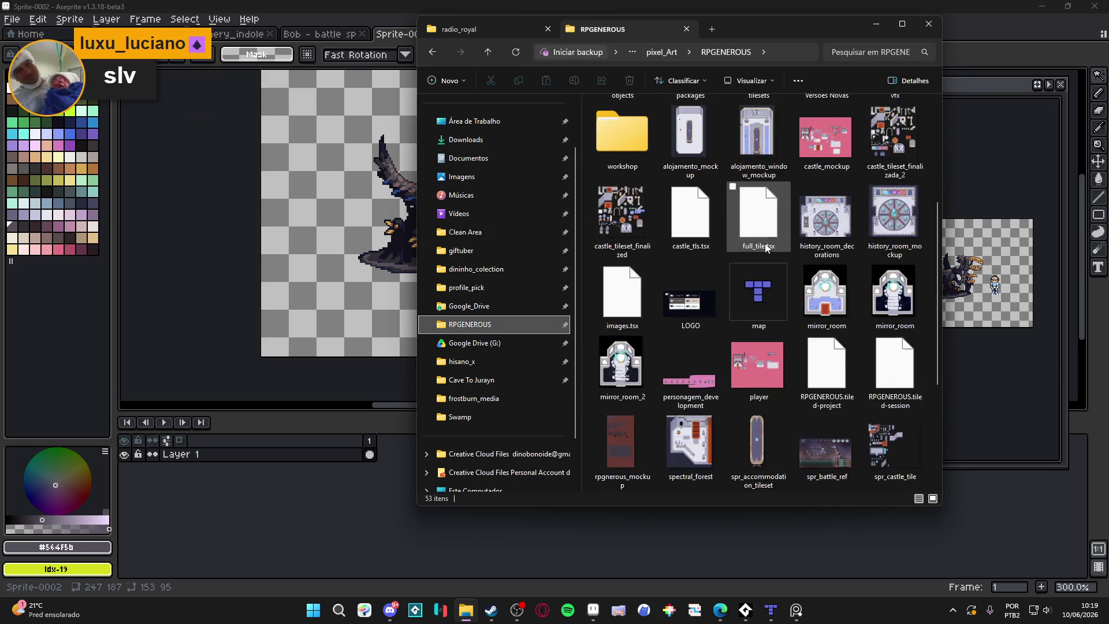
scroll(765, 245, up, 3)
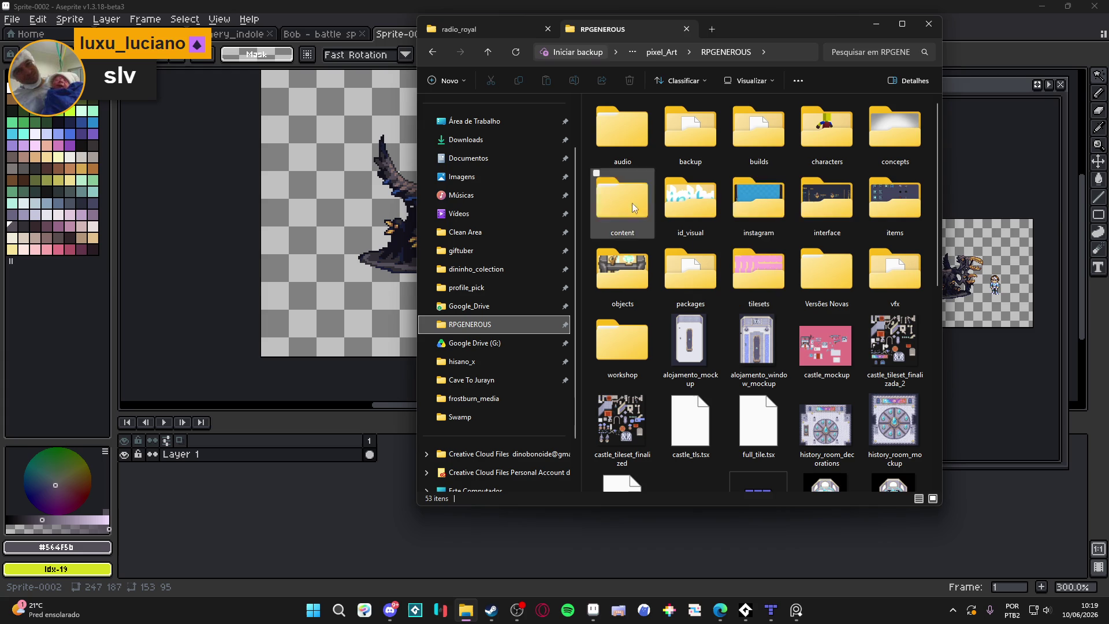
key(v)
key(v)
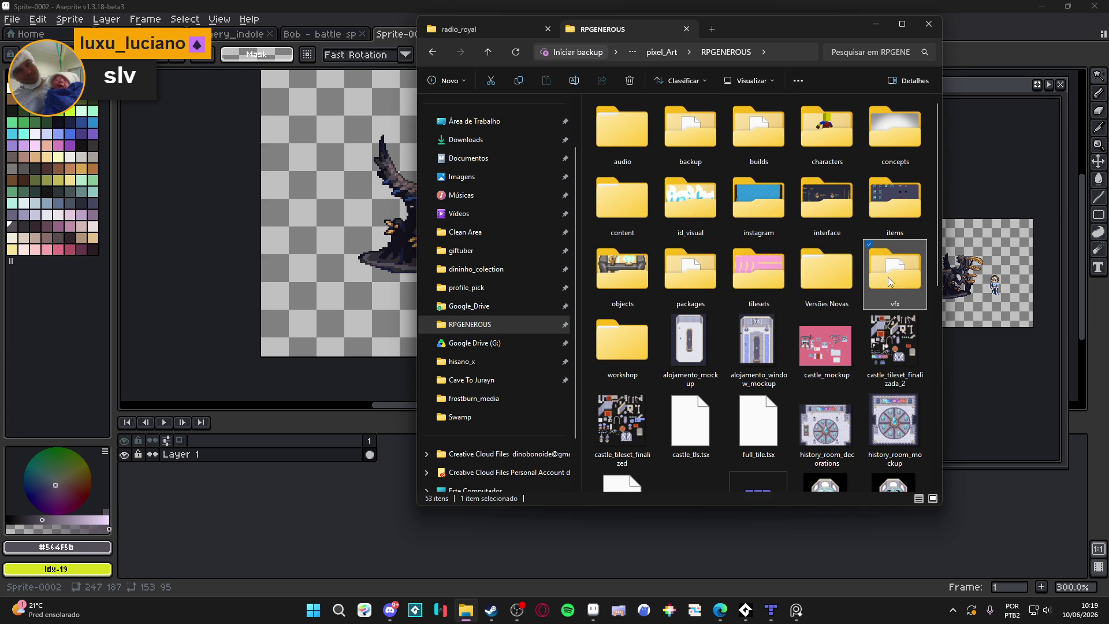
key(Return)
click(795, 178)
double_click(796, 178)
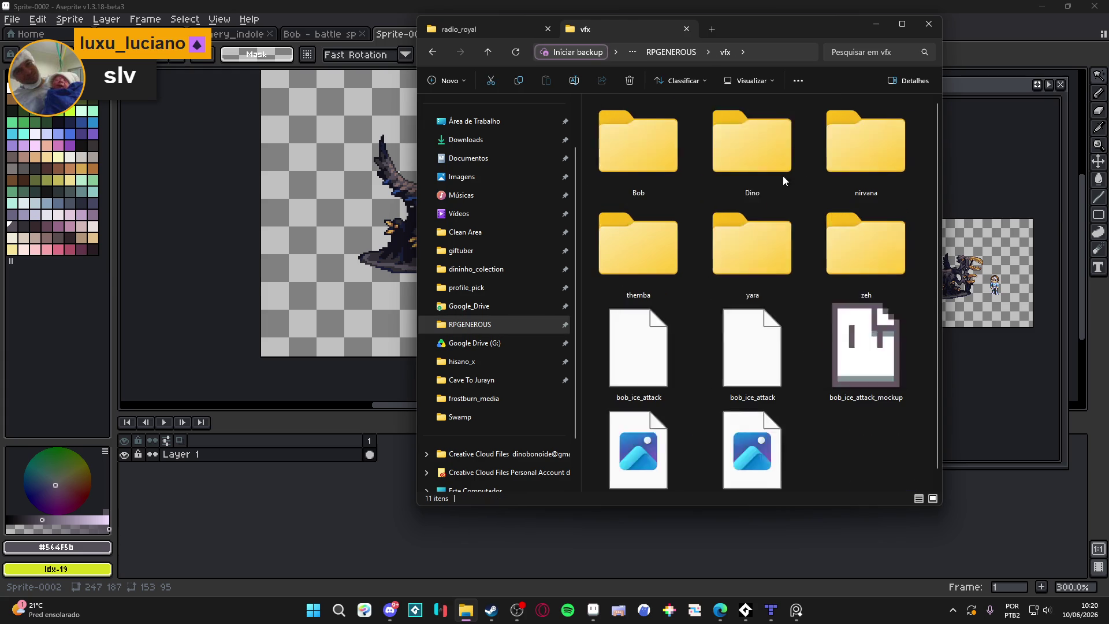
double_click(760, 154)
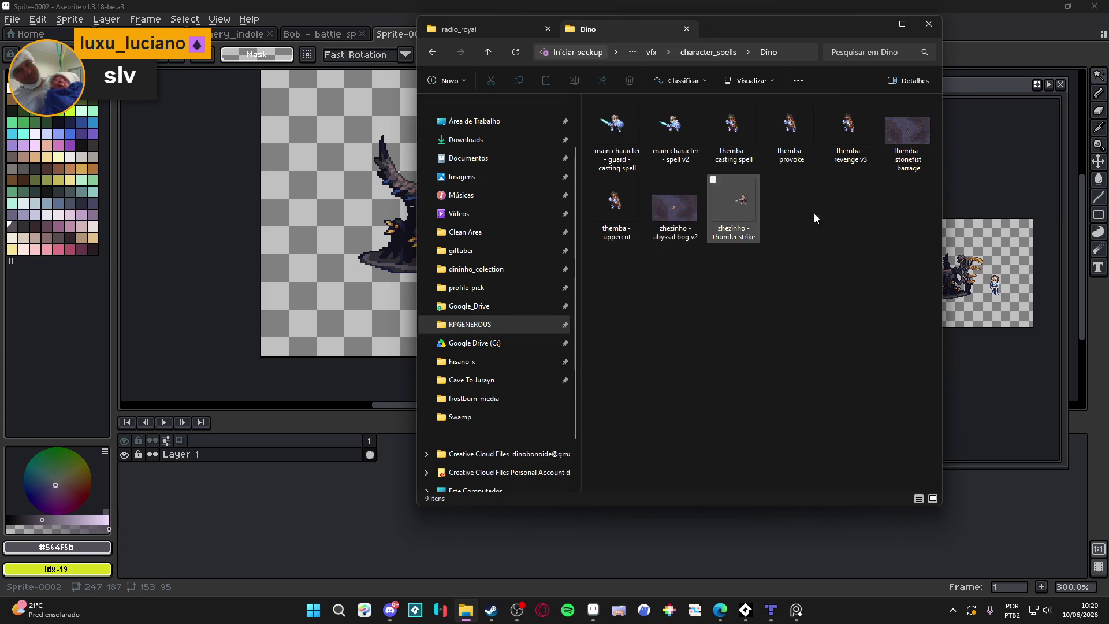
click(898, 167)
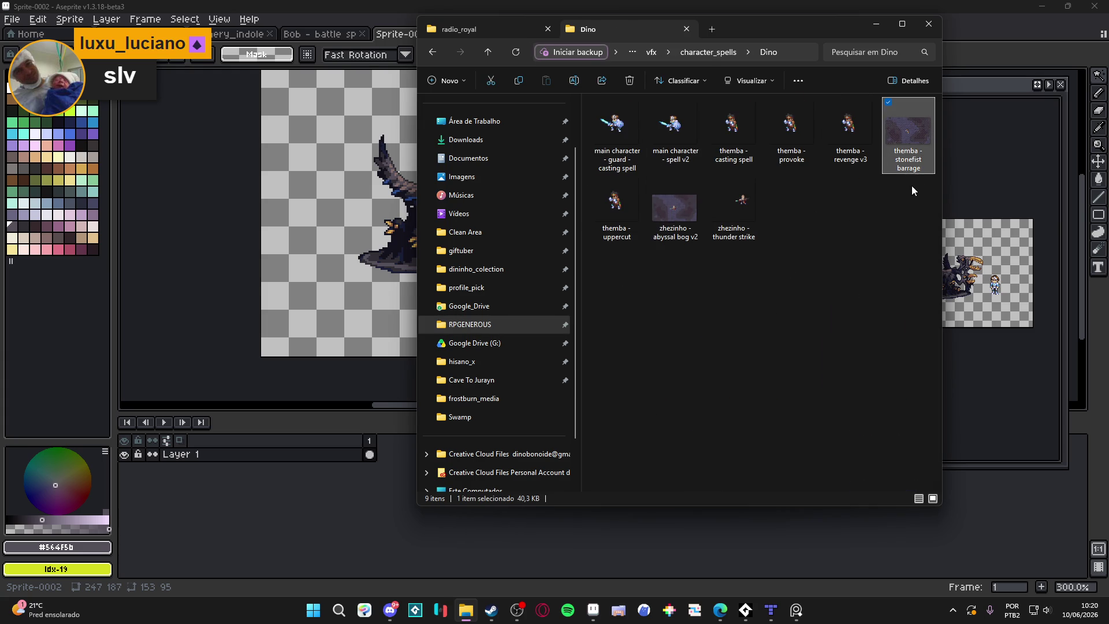
double_click(893, 139)
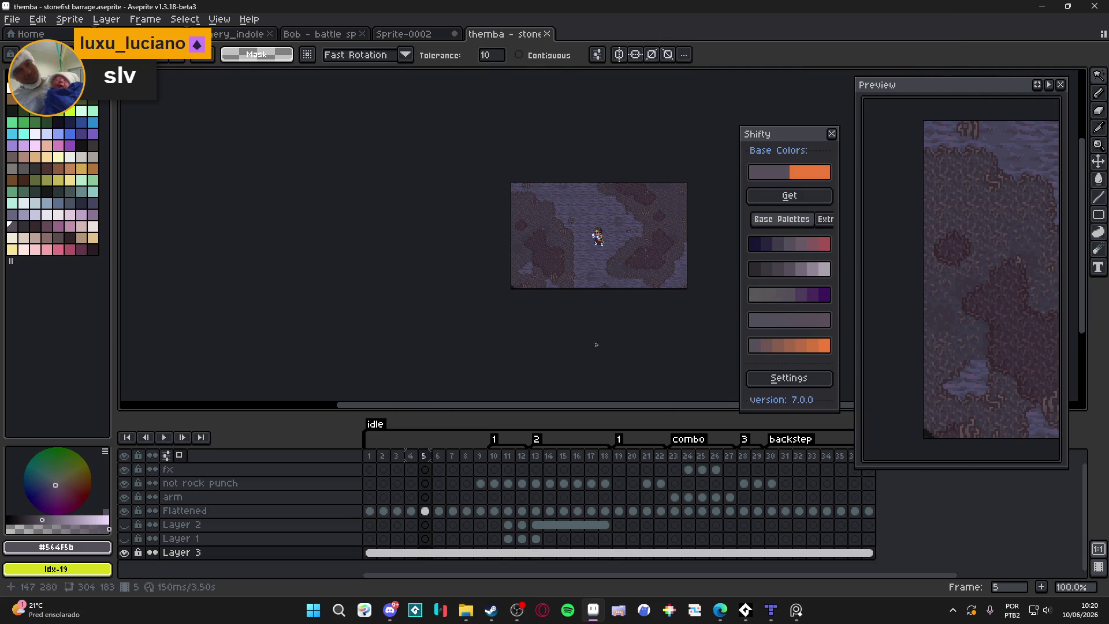
In Sprite-0002, add a layer below Layer 1 and paste the cave-floor background, nudged down-right.
click(422, 34)
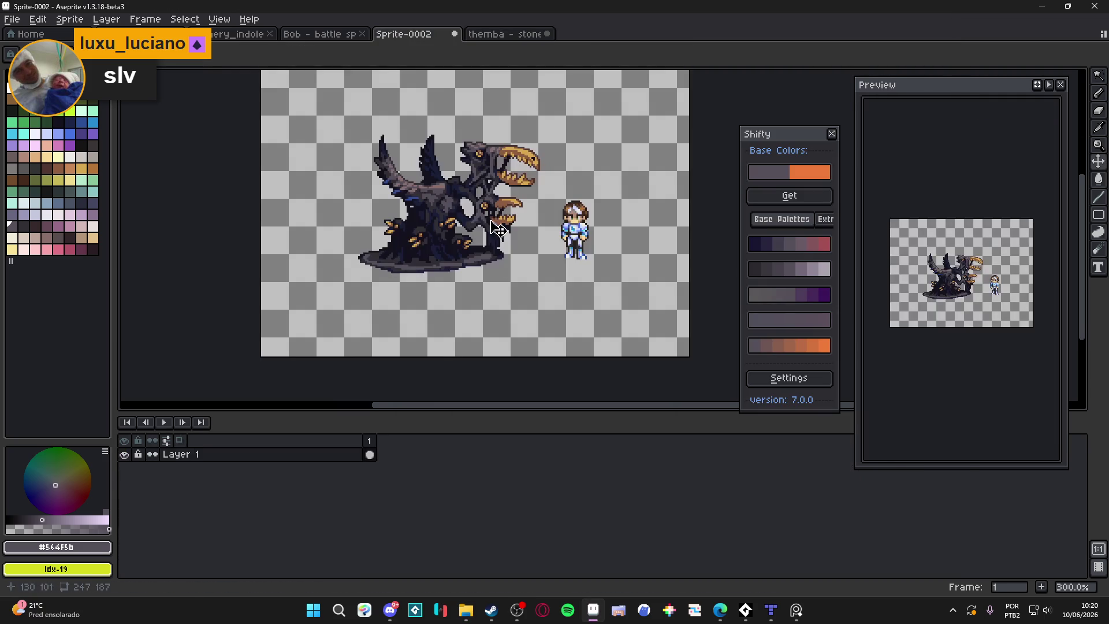
key(shift+n)
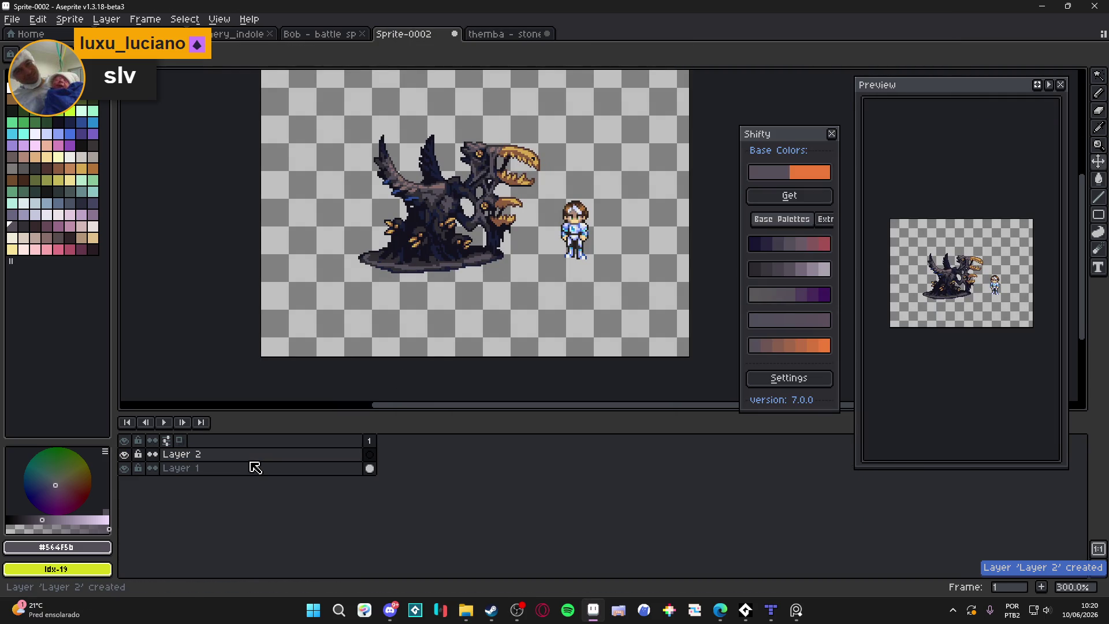
drag(272, 456, 297, 505)
key(ctrl+v)
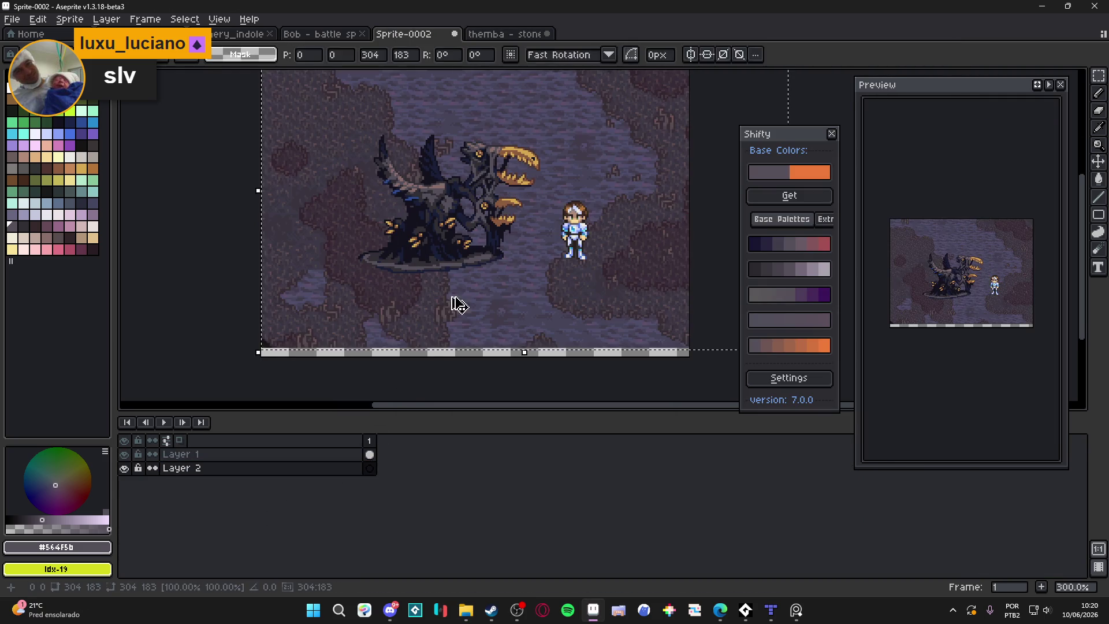
mouse_move(515, 313)
mouse_down()
mouse_move(526, 329)
mouse_move(514, 326)
mouse_up()
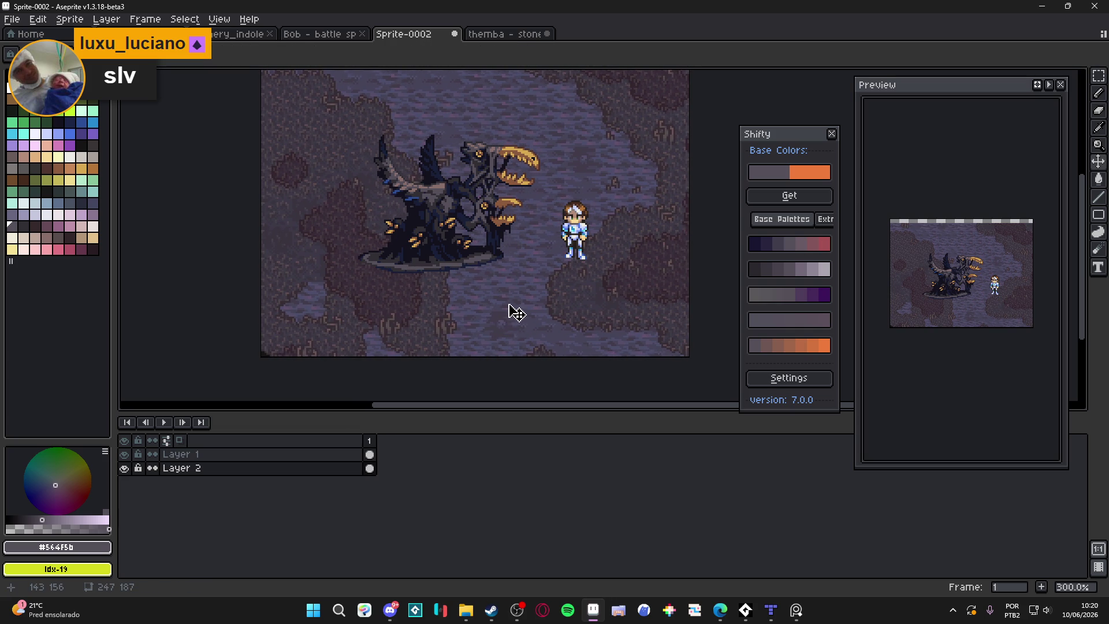
Choose the Pencil and make Layer 1 the active layer for painting.
scroll(486, 281, up, 2)
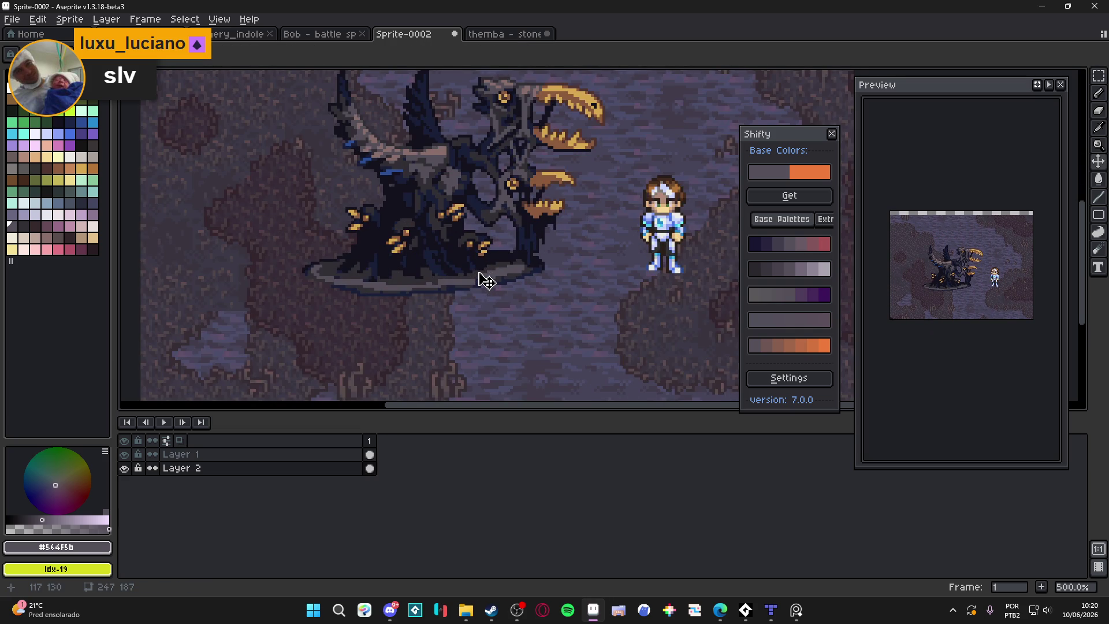
scroll(486, 281, down, 1)
scroll(468, 268, up, 1)
scroll(467, 269, down, 1)
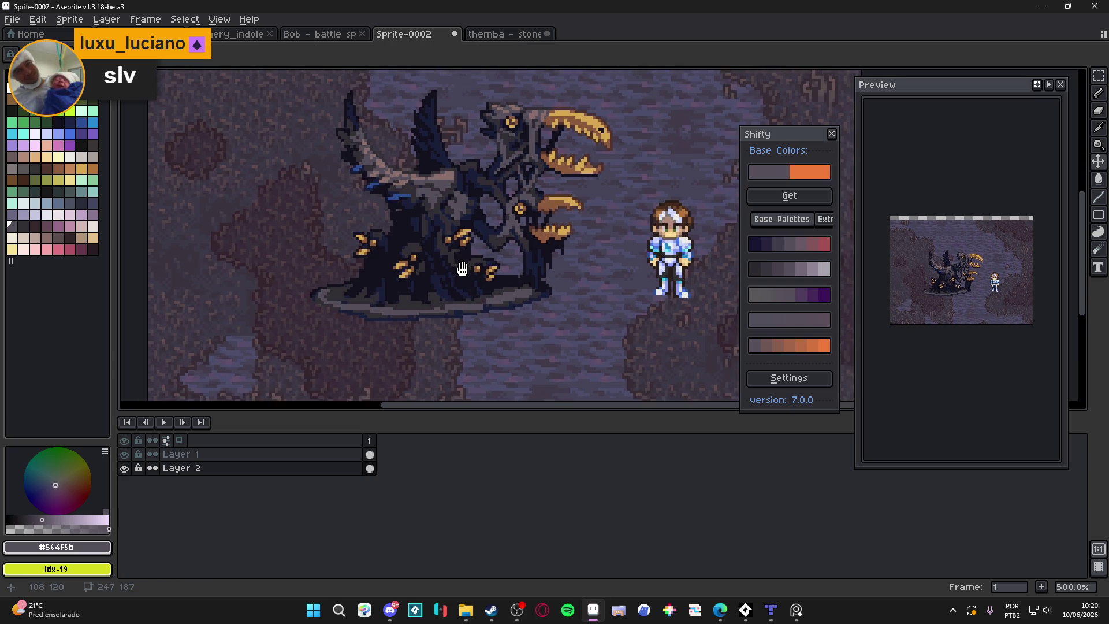
scroll(460, 262, up, 1)
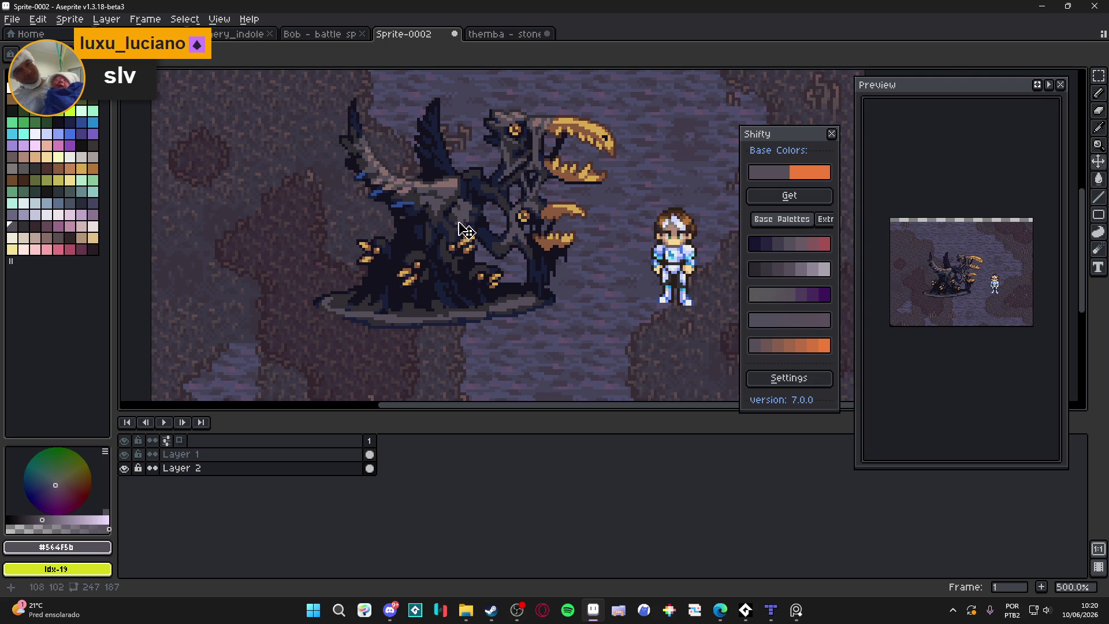
scroll(415, 219, up, 2)
key(b)
scroll(446, 208, down, 2)
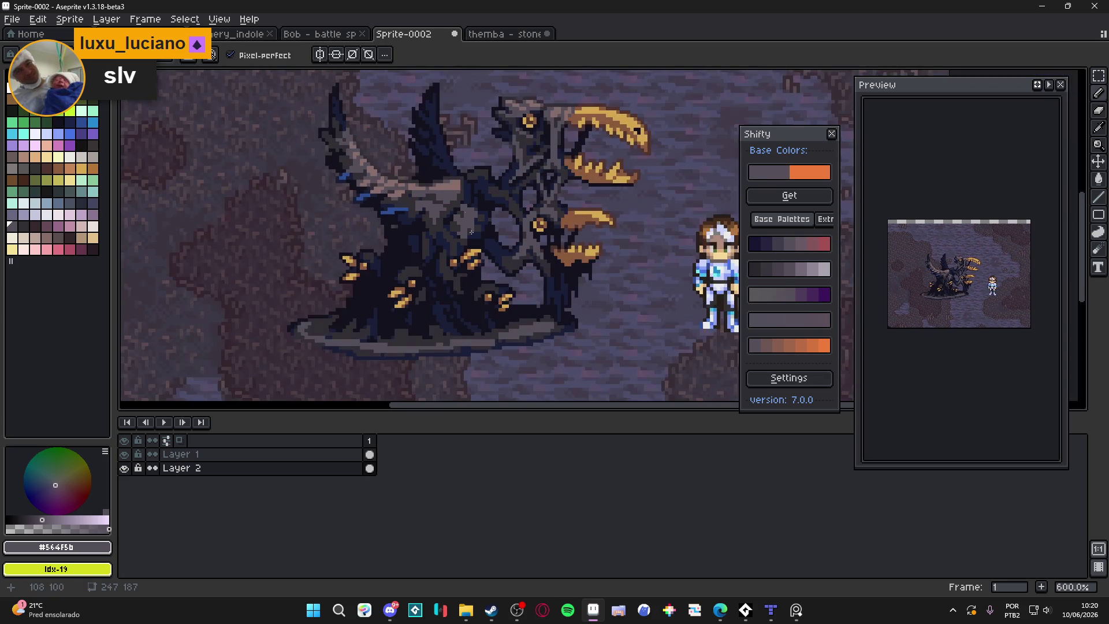
scroll(448, 210, up, 1)
scroll(456, 218, down, 2)
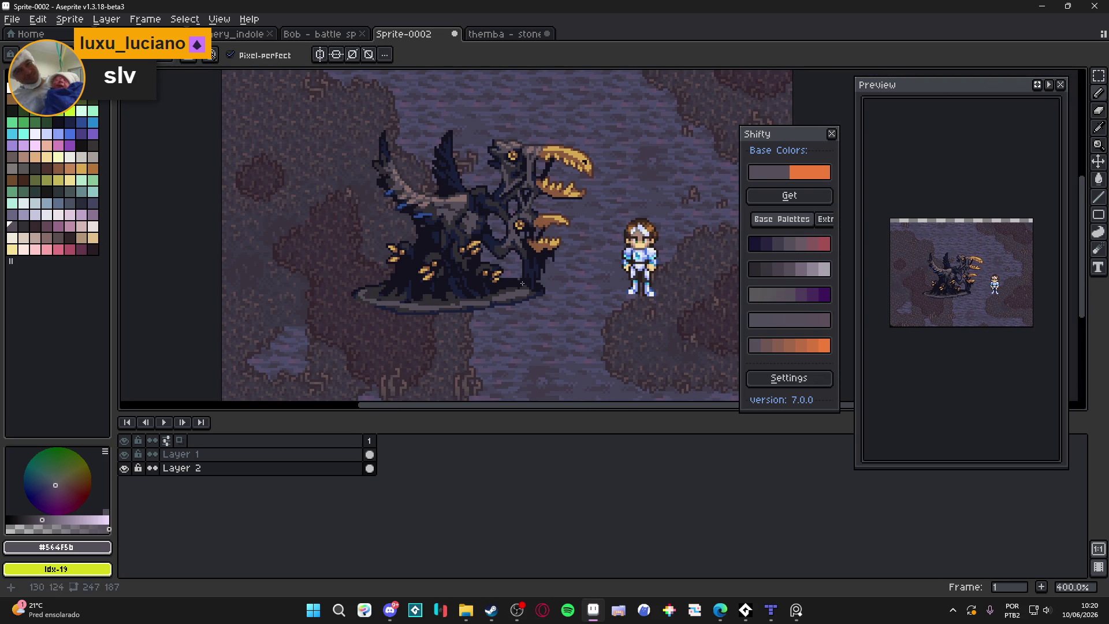
scroll(557, 159, up, 6)
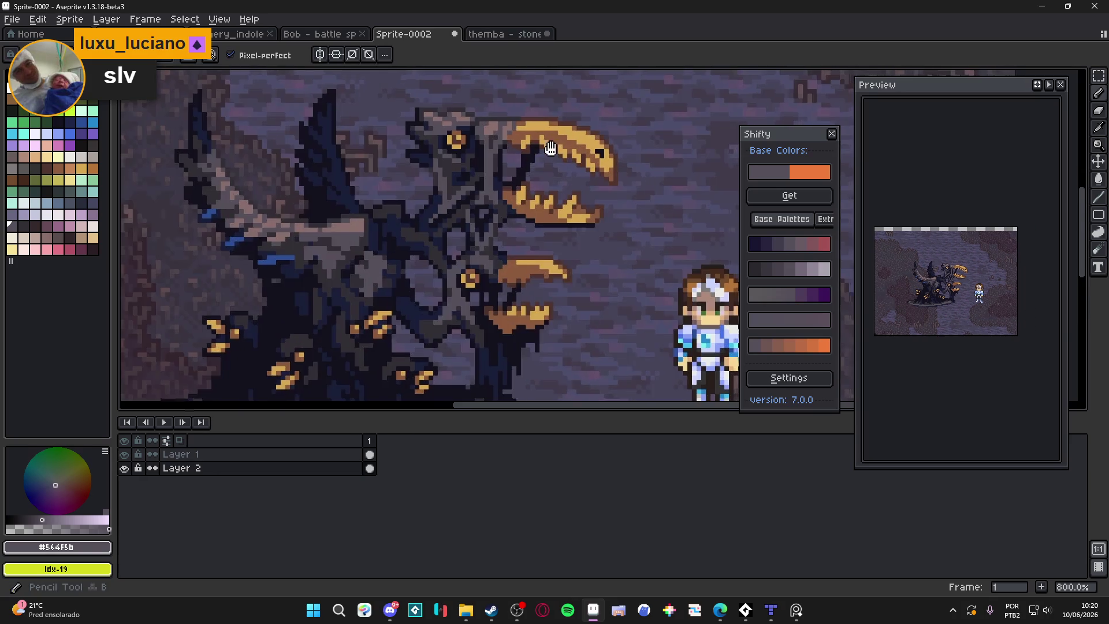
key(alt)
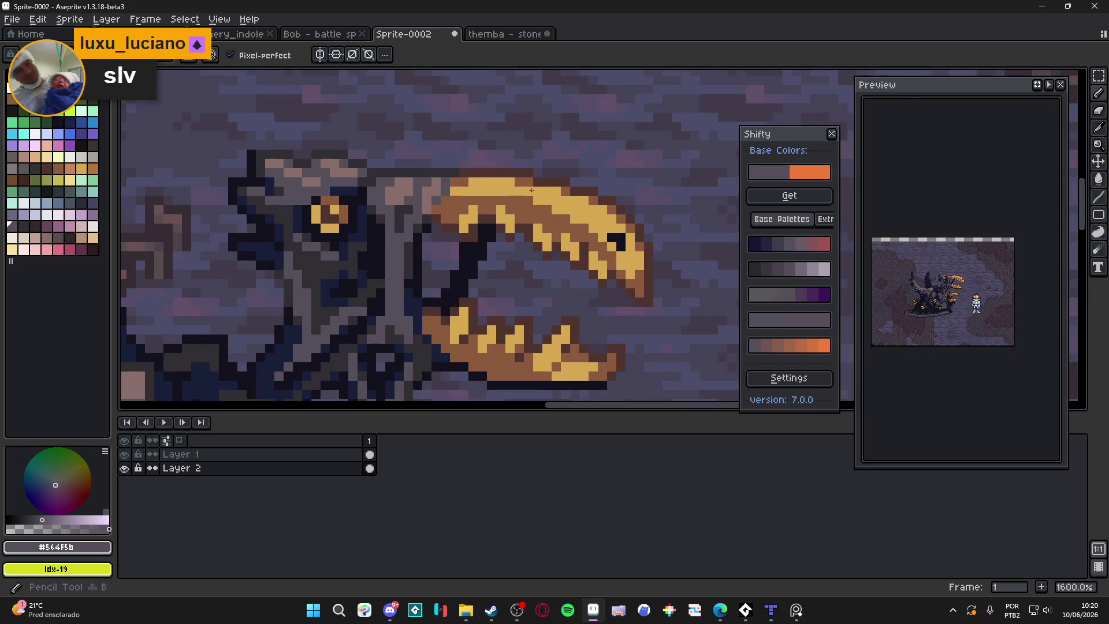
ctrl+click(423, 197)
scroll(424, 197, up, 2)
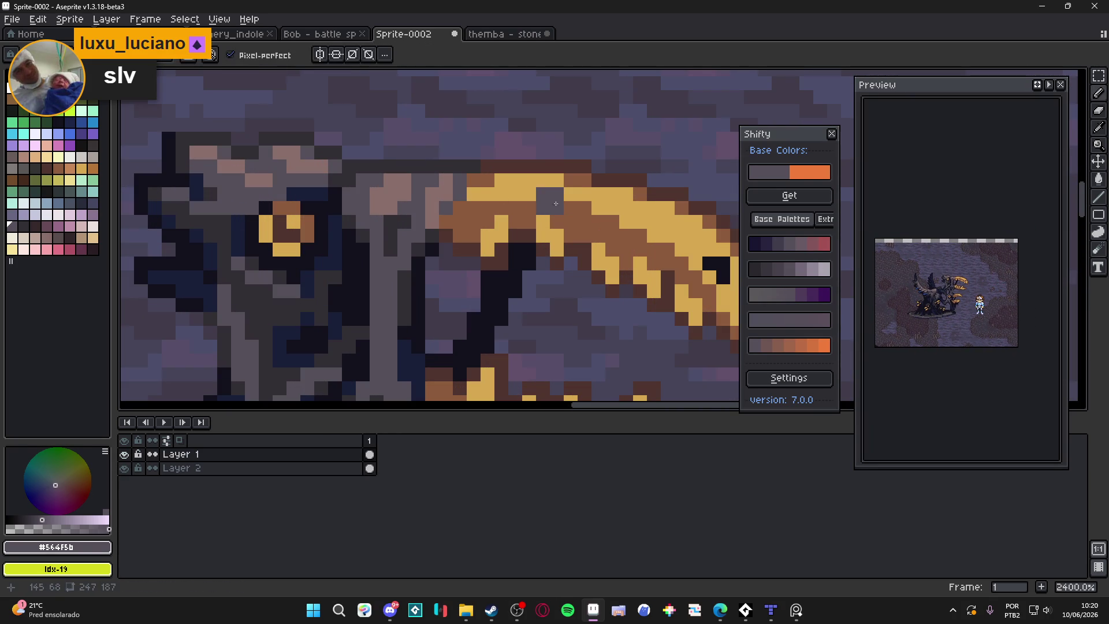
scroll(593, 209, down, 1)
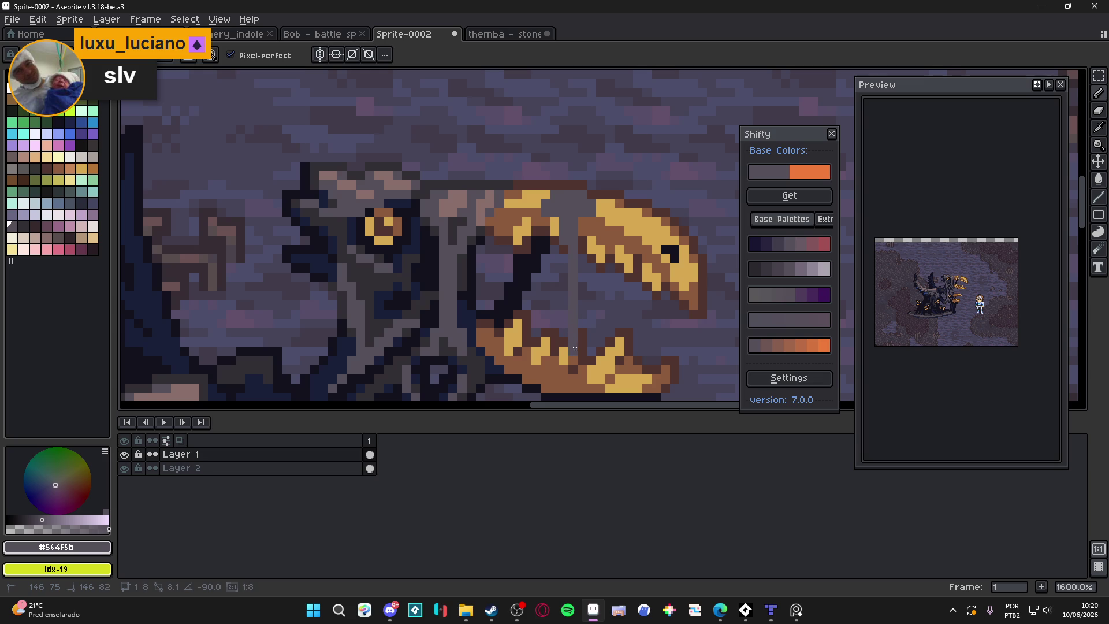
scroll(573, 346, down, 1)
Darken the grey vertical jaw line with the dark outline colour #14121d.
scroll(562, 248, up, 1)
alt+click(563, 248)
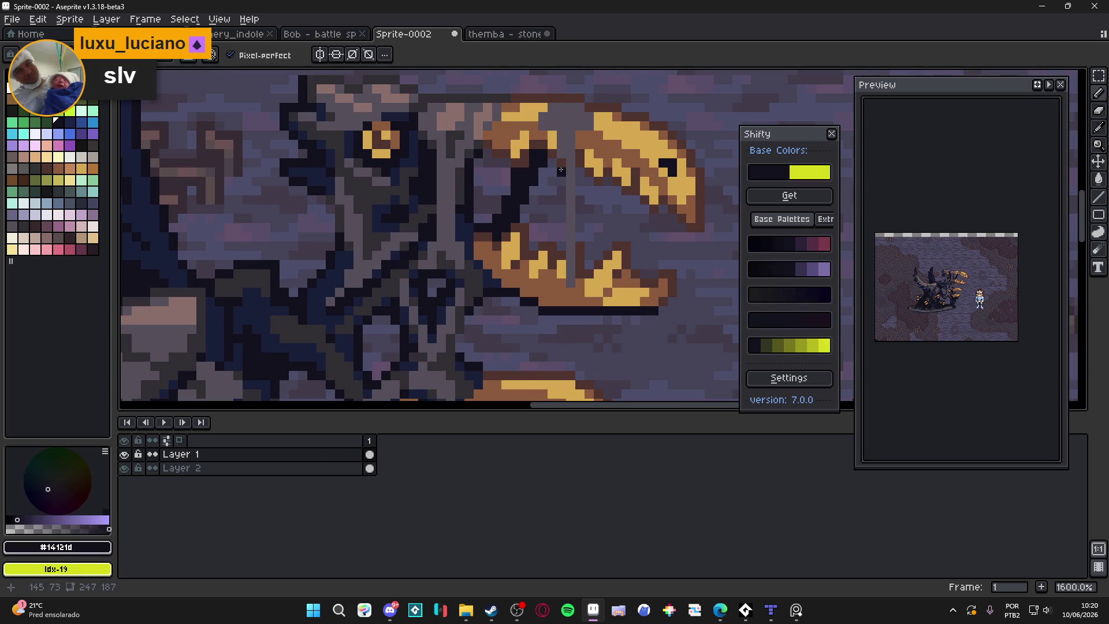
drag(561, 162, 563, 282)
click(553, 162)
drag(547, 156, 552, 135)
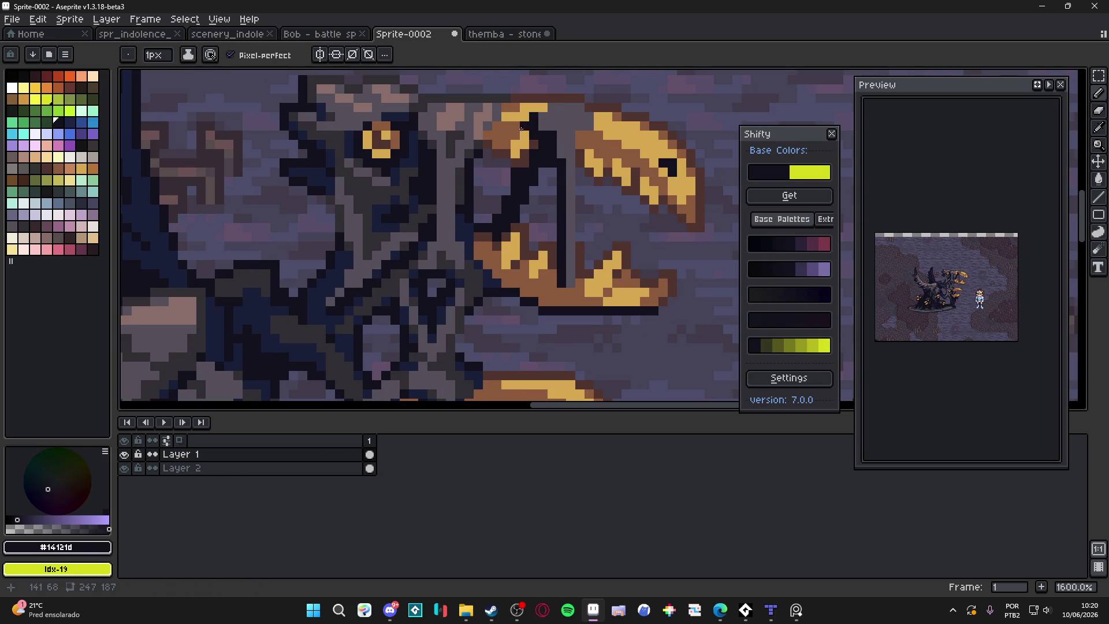
With orange and the Paint Bucket, repaint the yellow jaw pixels and most of the lower jaw.
alt+click(521, 128)
scroll(570, 211, down, 5)
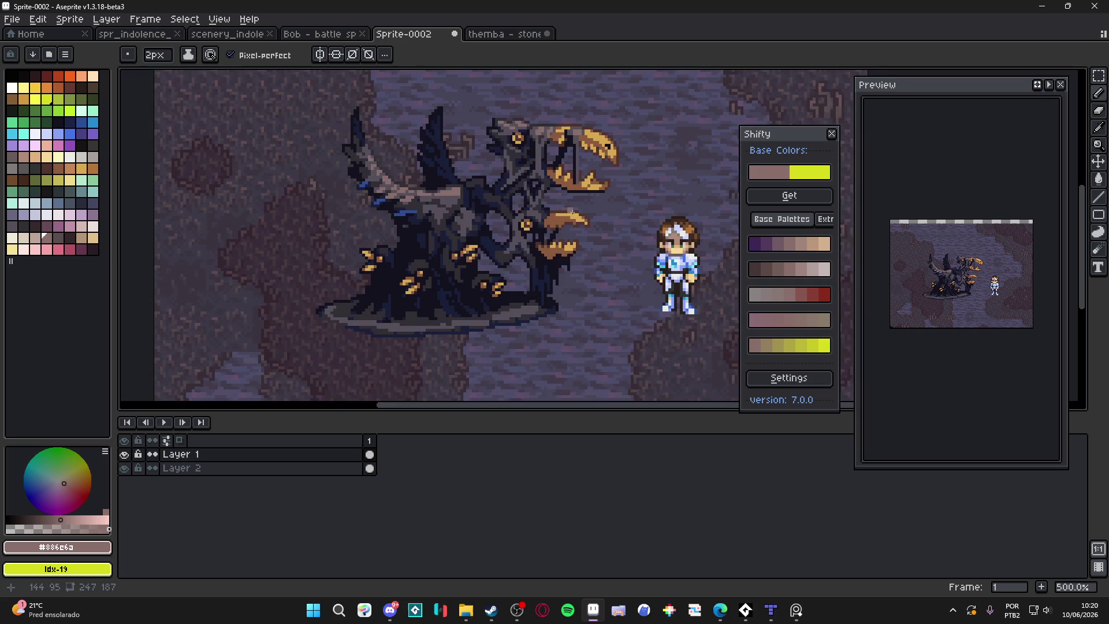
scroll(571, 211, down, 2)
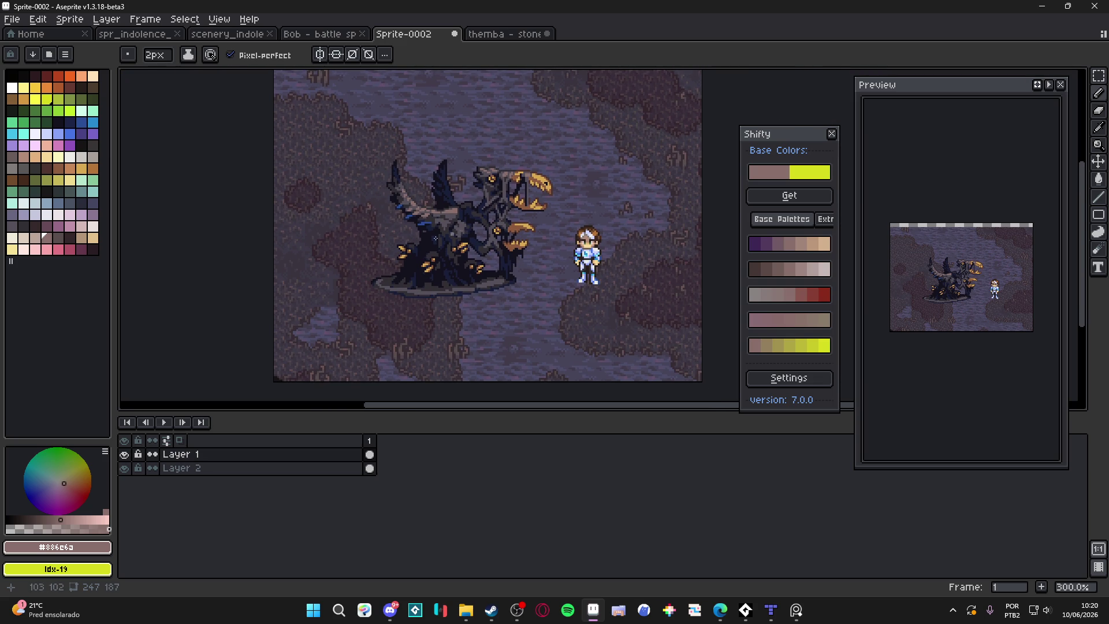
scroll(440, 254, up, 5)
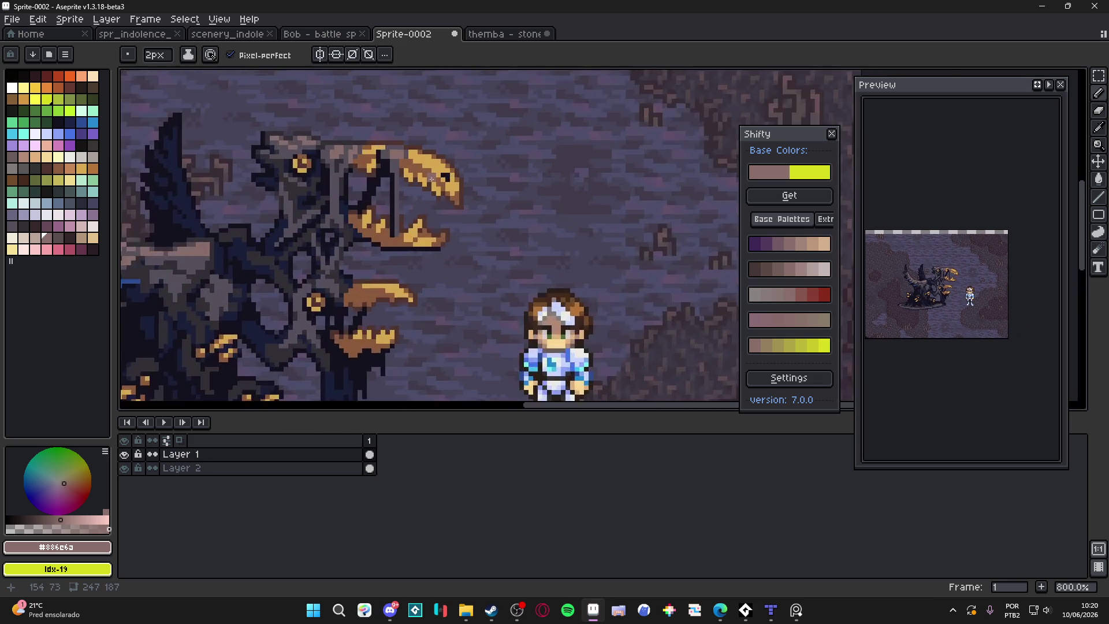
click(411, 169)
key(g)
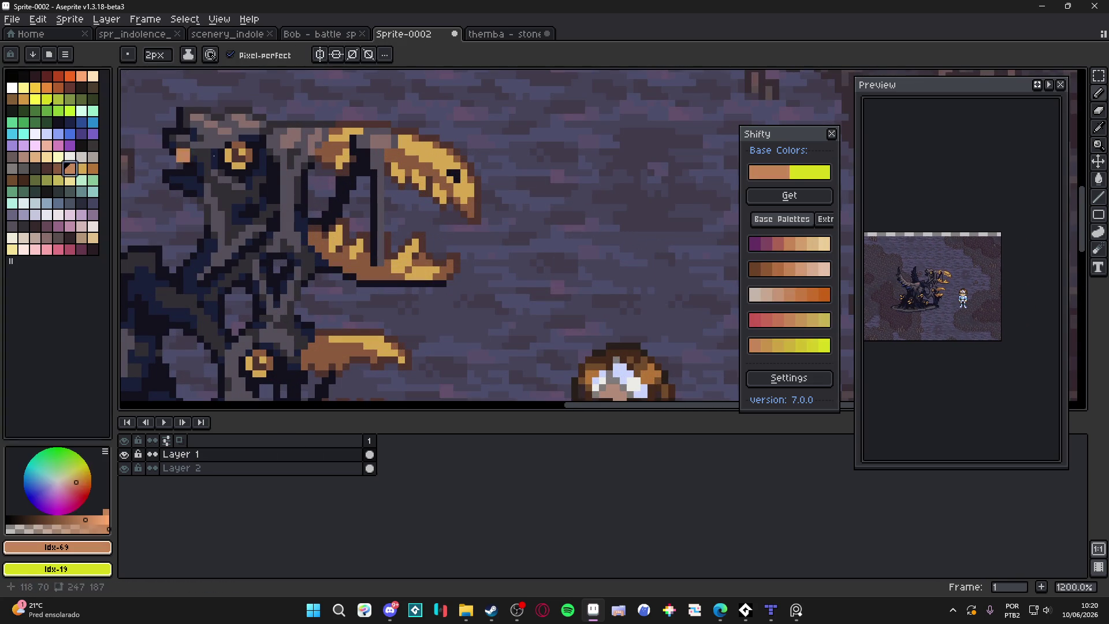
scroll(425, 153, down, 4)
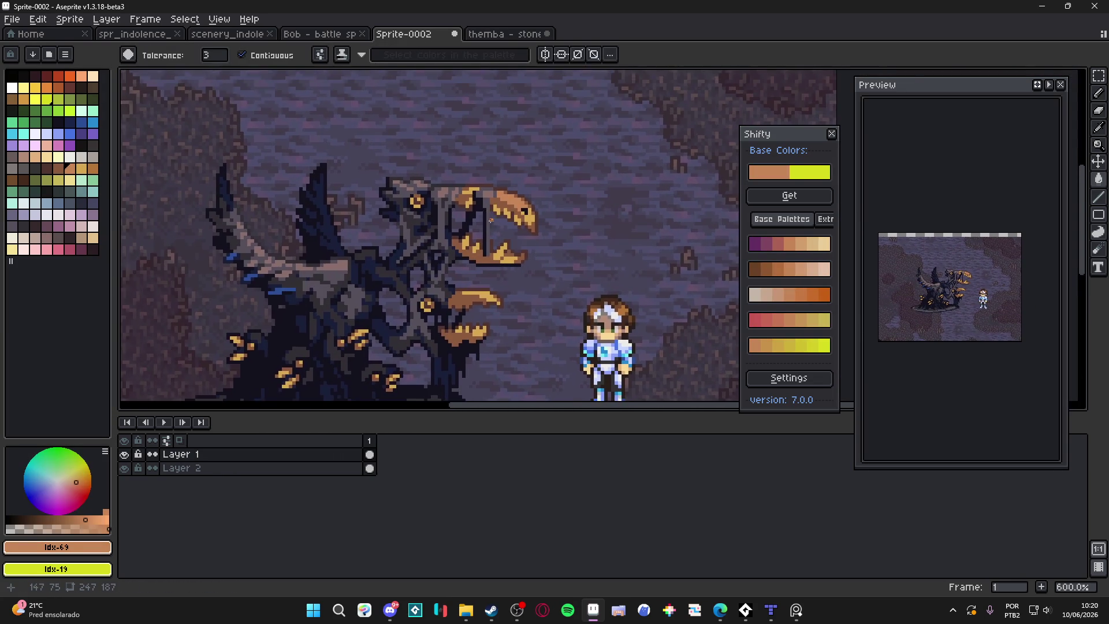
scroll(518, 248, up, 4)
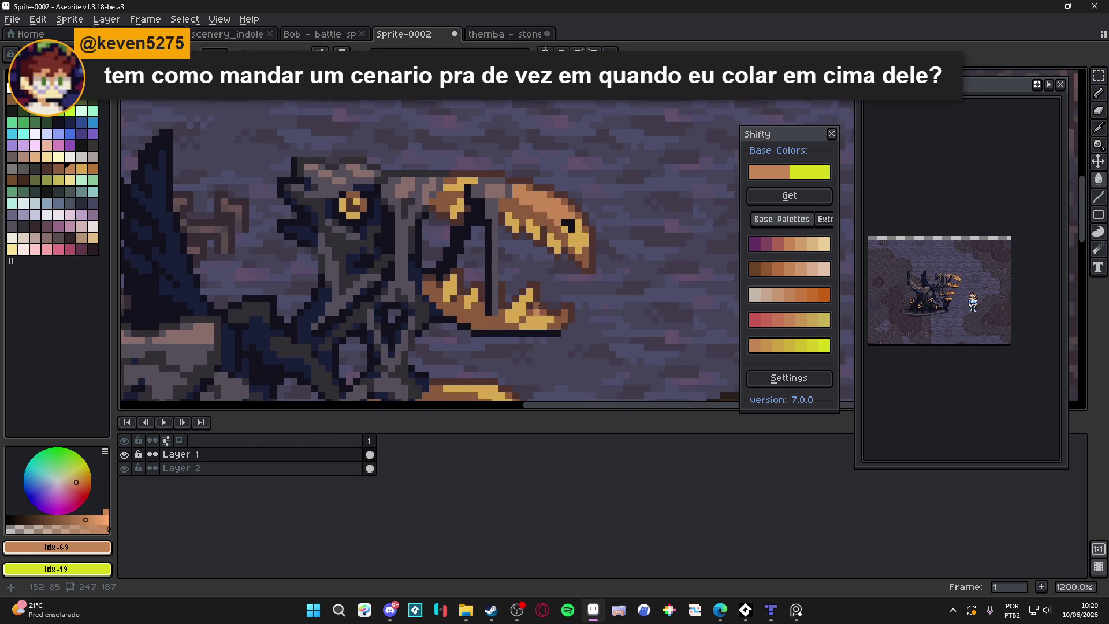
scroll(575, 237, up, 1)
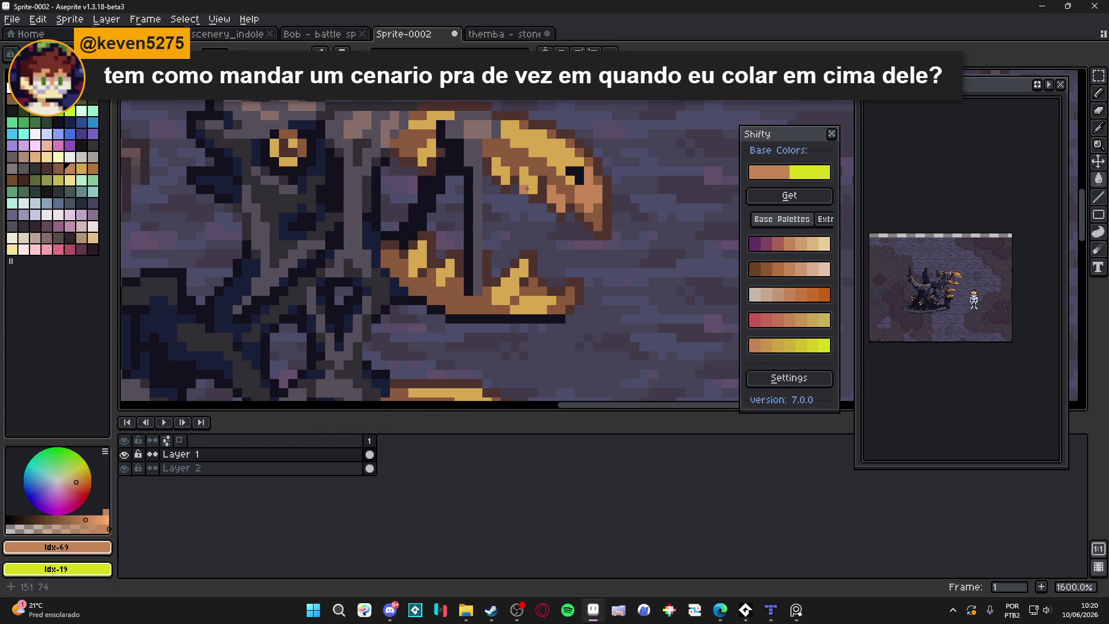
mouse_move(429, 158)
mouse_down()
mouse_move(432, 125)
mouse_move(523, 142)
mouse_move(523, 283)
mouse_move(508, 284)
mouse_up()
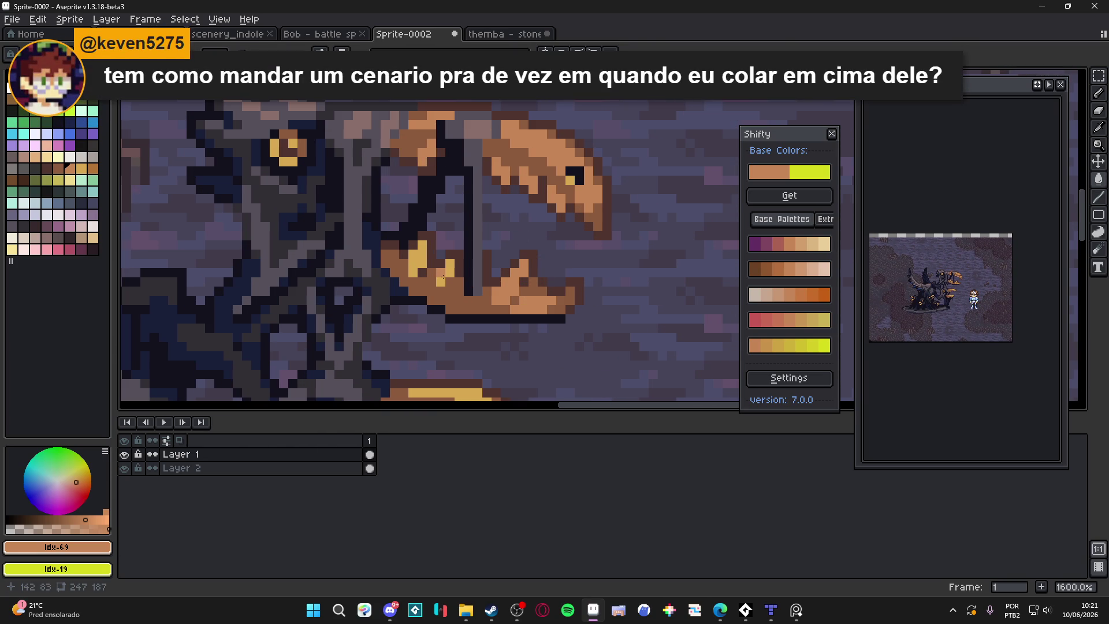
drag(443, 277, 407, 242)
Turn the lower jaw's last yellow pixels and a lower-left claw region orange.
scroll(321, 178, down, 5)
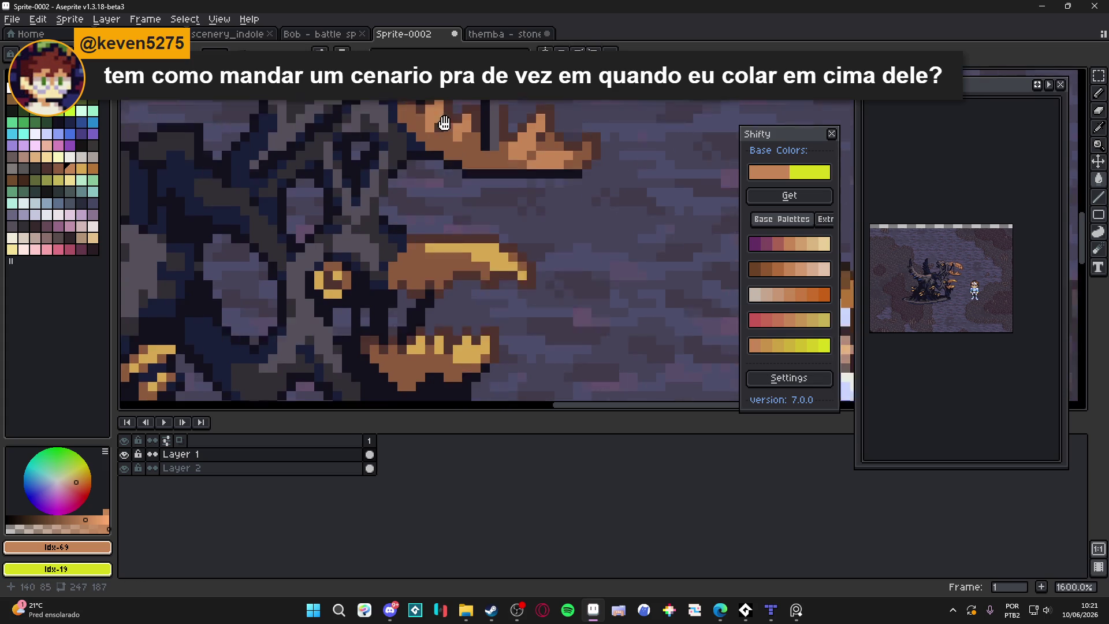
drag(482, 218, 433, 240)
drag(463, 310, 444, 311)
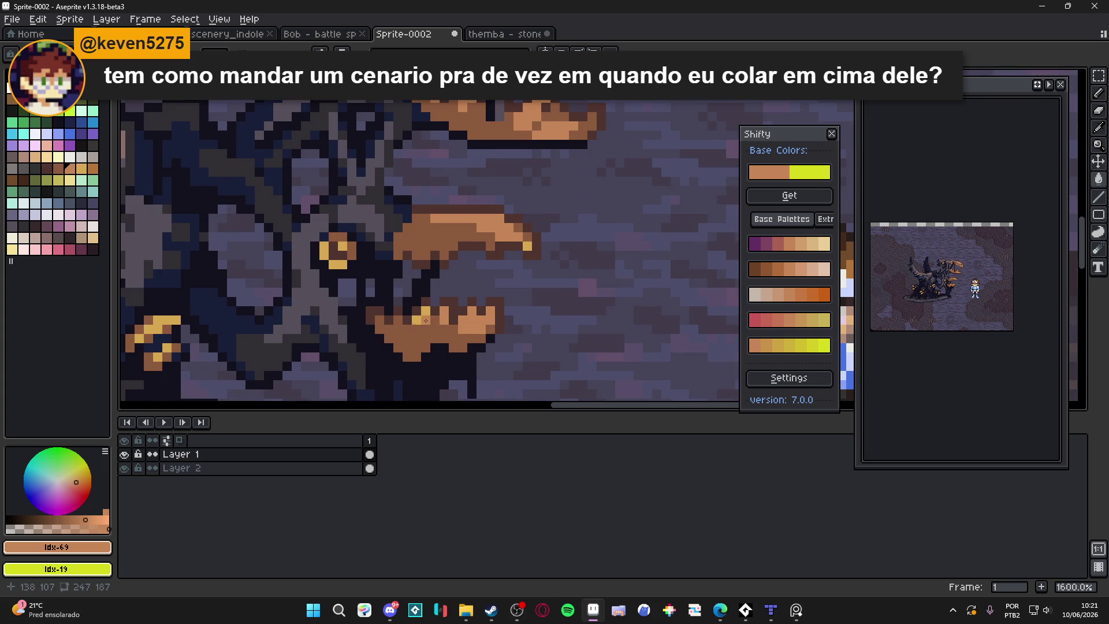
click(426, 321)
scroll(373, 318, down, 1)
scroll(340, 311, up, 1)
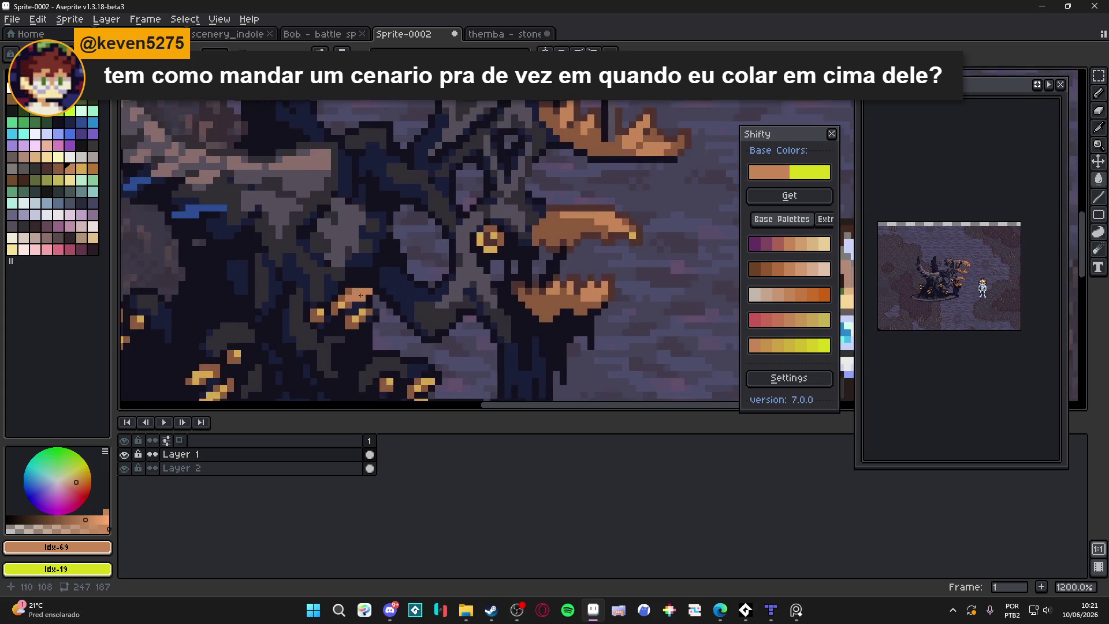
click(340, 310)
scroll(340, 310, down, 4)
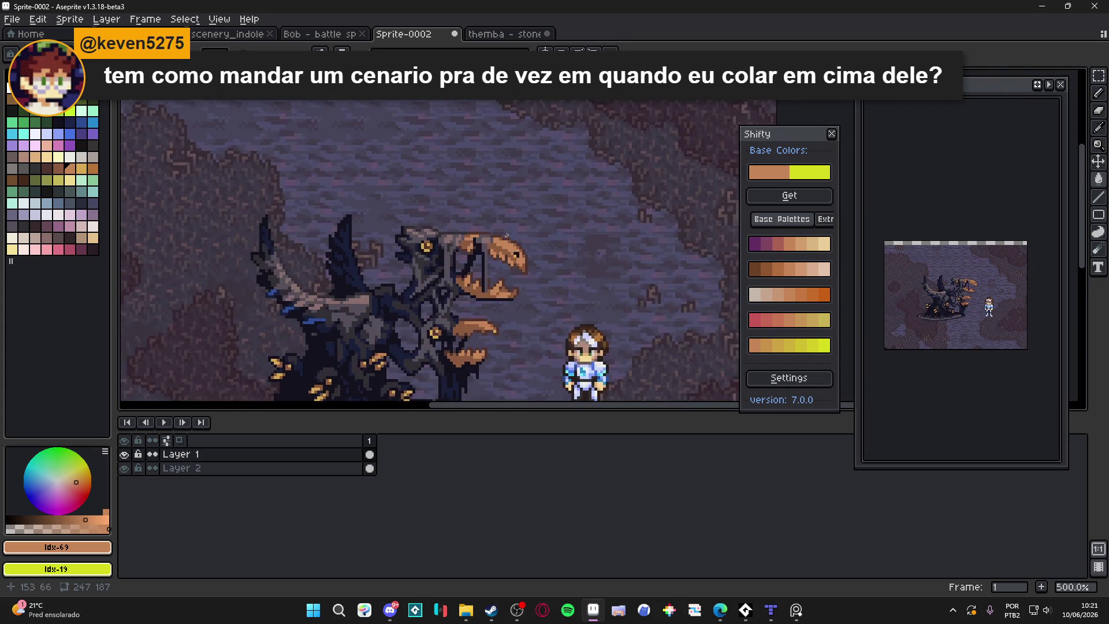
scroll(535, 274, up, 4)
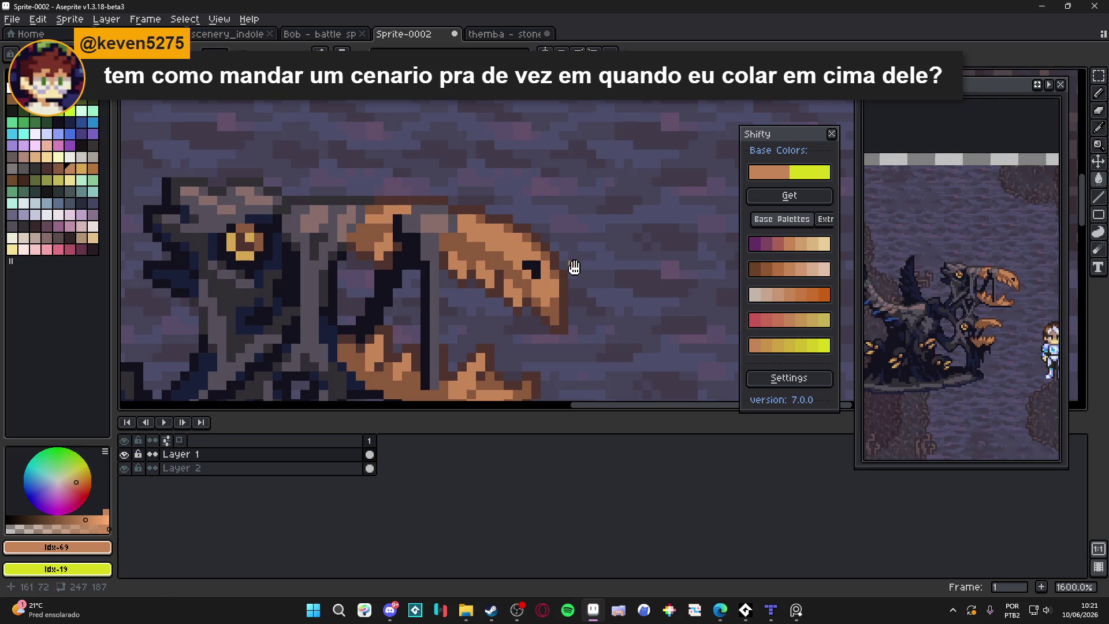
scroll(574, 265, up, 2)
Paint gold highlight pixels along the upper jaw.
click(81, 168)
click(559, 220)
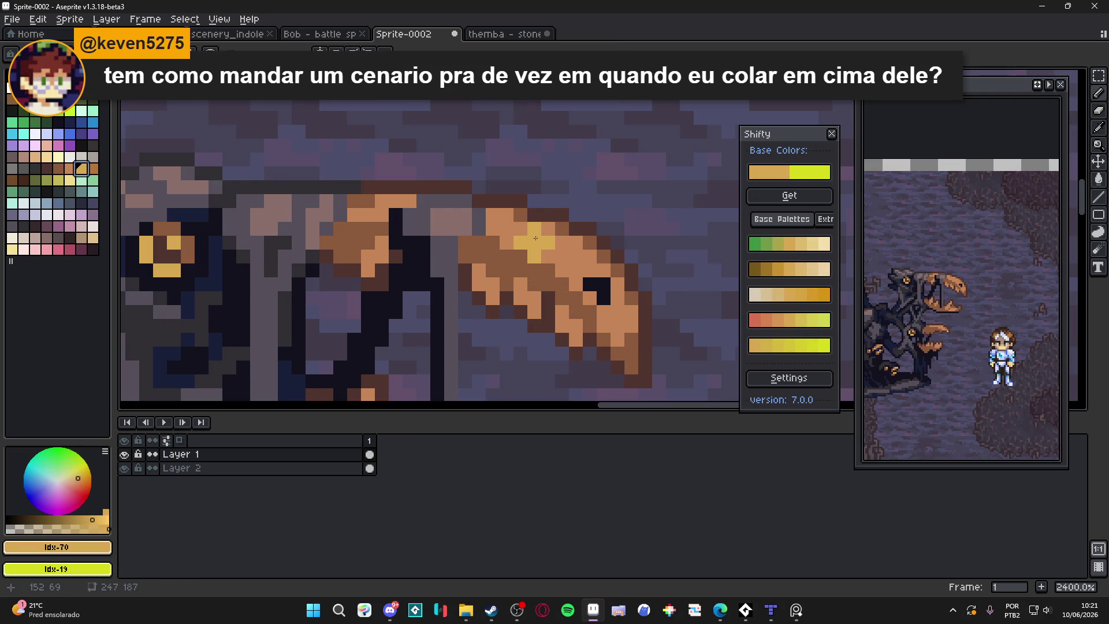
click(535, 238)
drag(536, 238, 562, 256)
scroll(499, 398, down, 4)
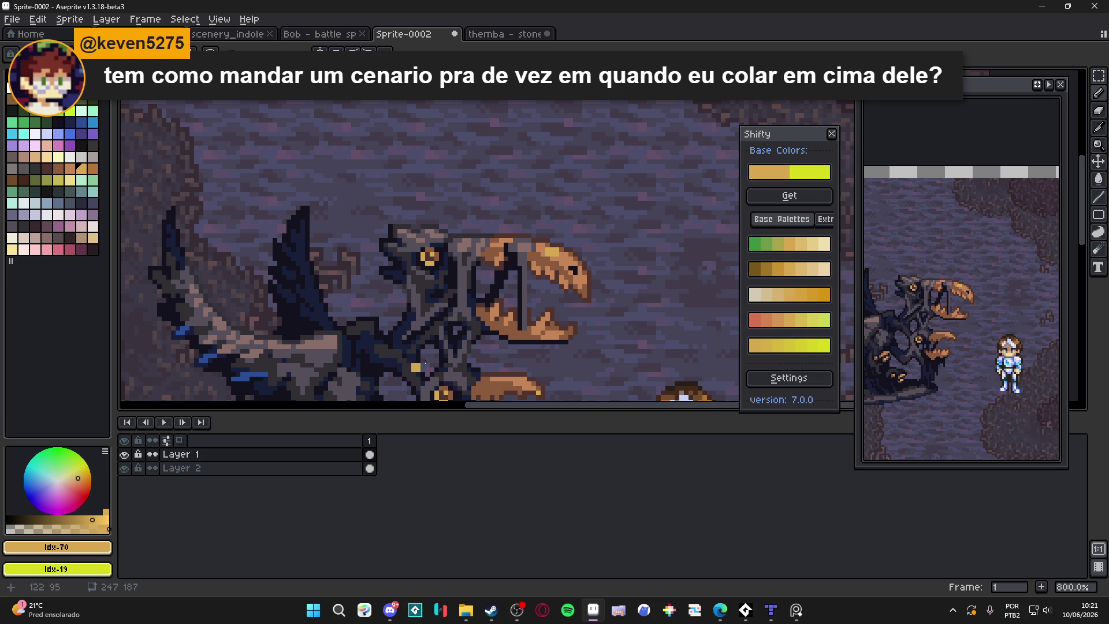
scroll(490, 316, down, 2)
drag(556, 307, 598, 218)
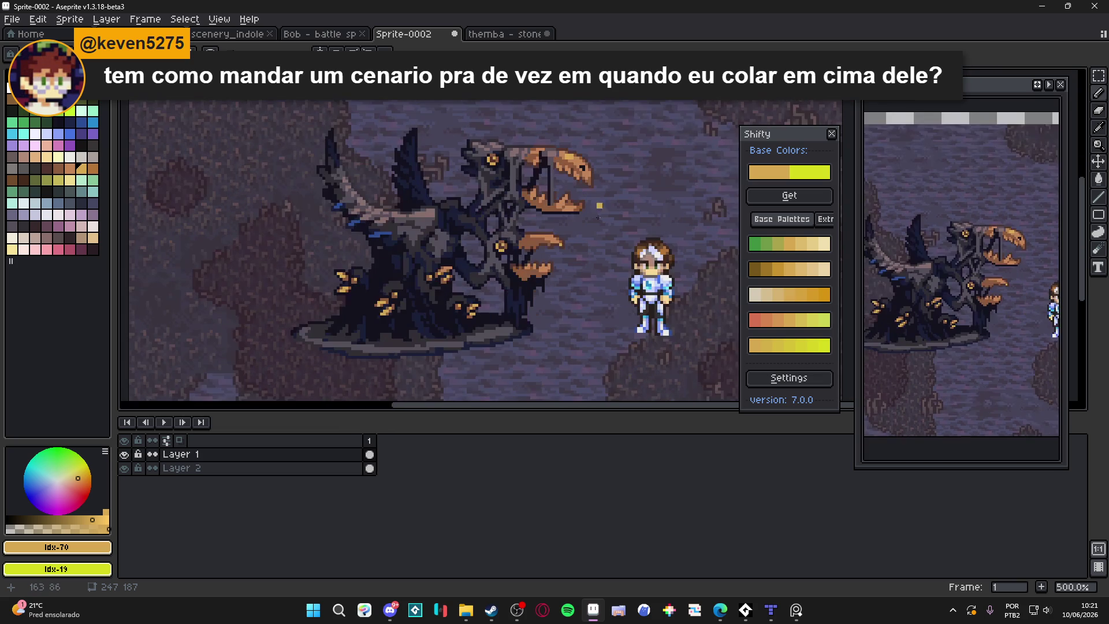
scroll(542, 237, up, 5)
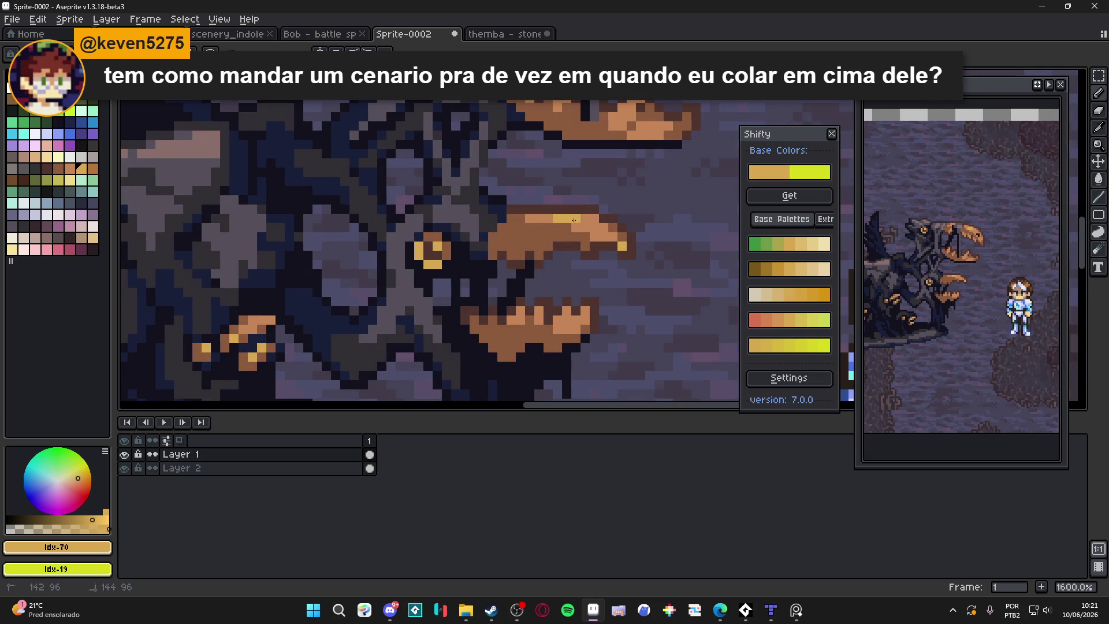
scroll(593, 224, down, 5)
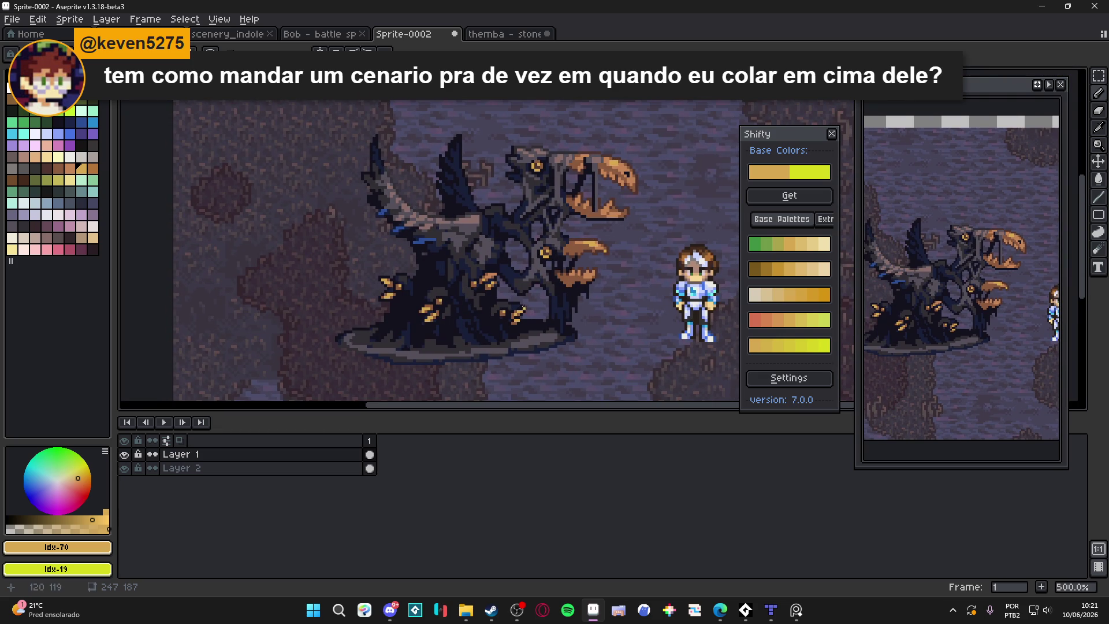
scroll(316, 317, up, 7)
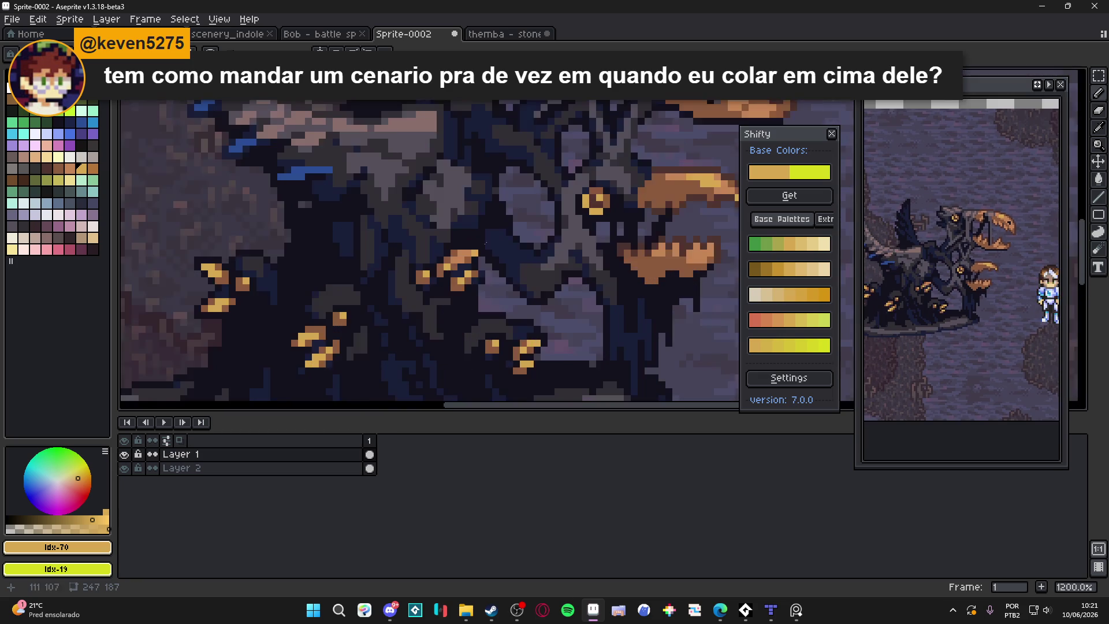
Bucket-fill five yellow claw patches with the brown sampled from the claws.
alt+click(315, 317)
key(g)
click(304, 327)
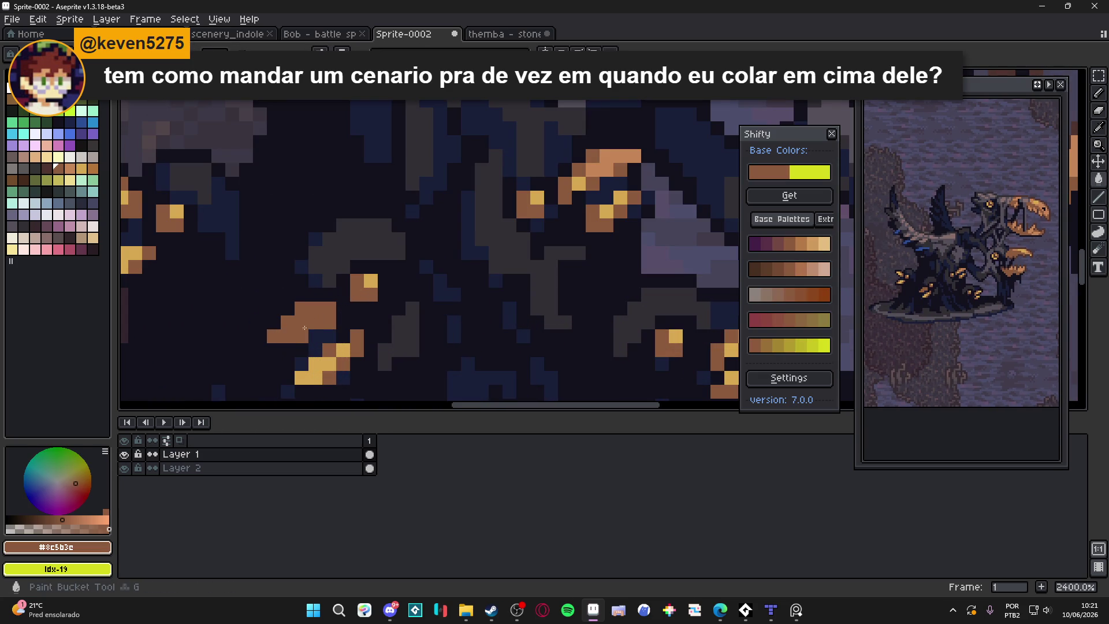
click(329, 364)
scroll(369, 287, left, 3)
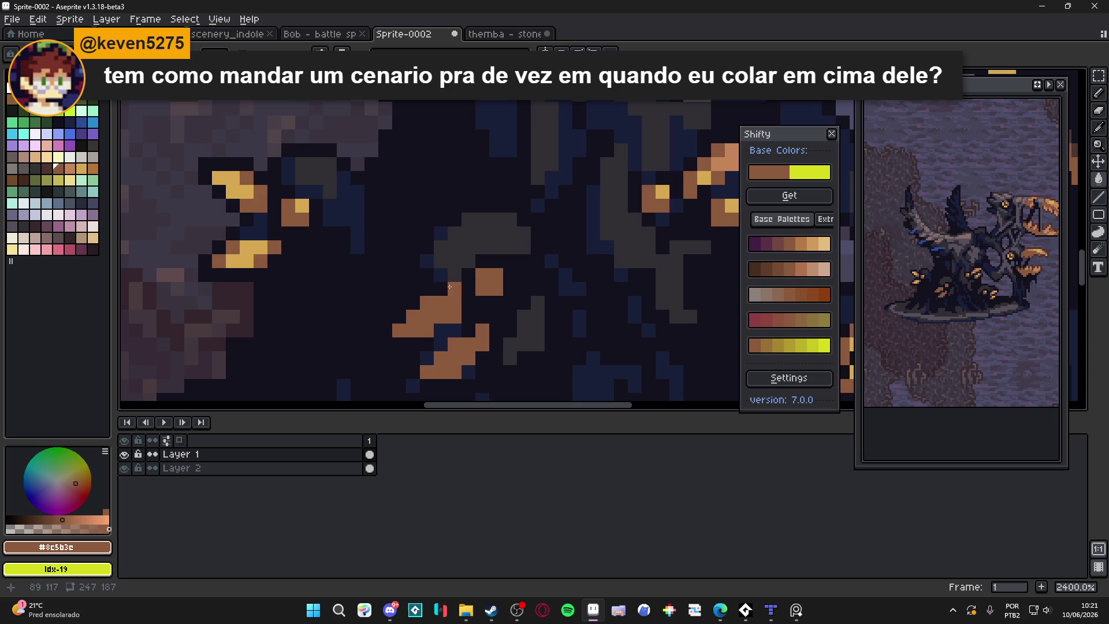
click(252, 191)
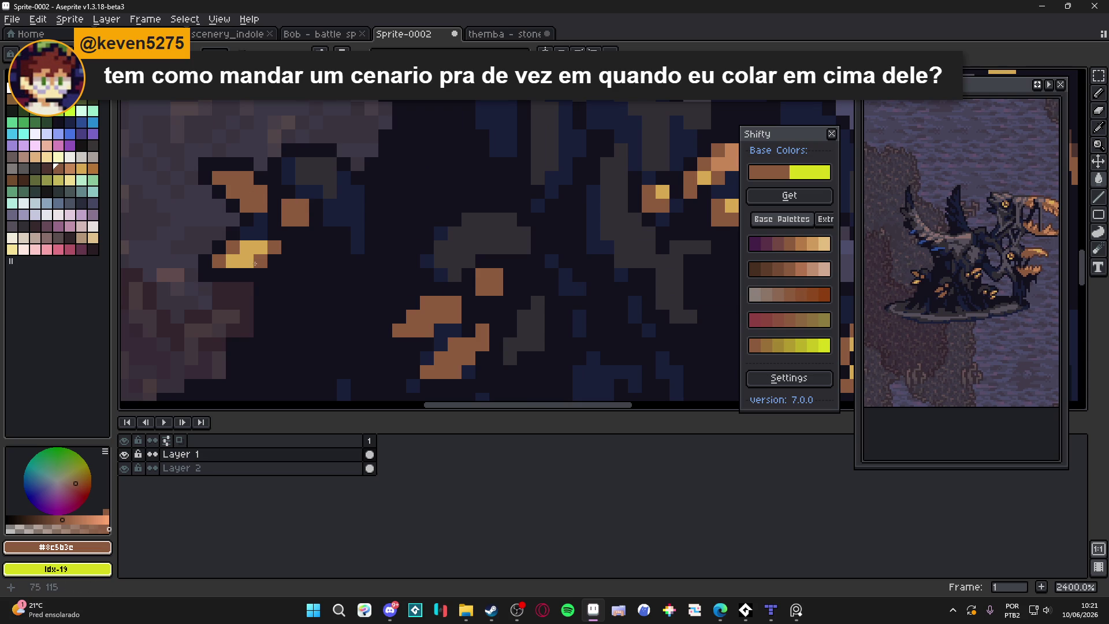
click(248, 254)
scroll(390, 250, right, 3)
click(456, 246)
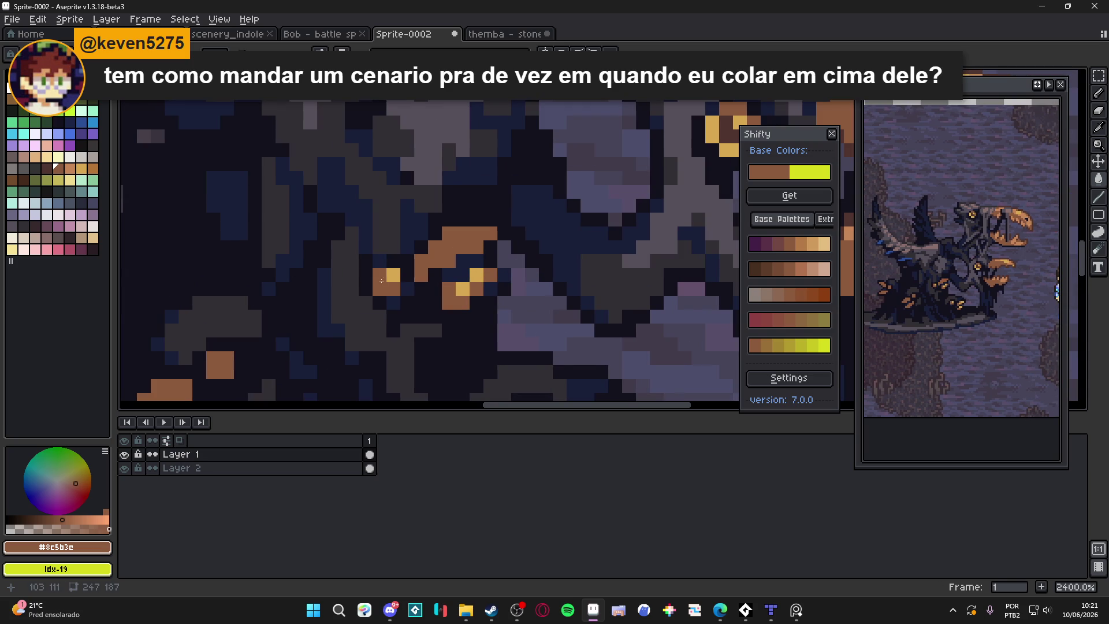
scroll(482, 274, down, 6)
scroll(532, 200, up, 4)
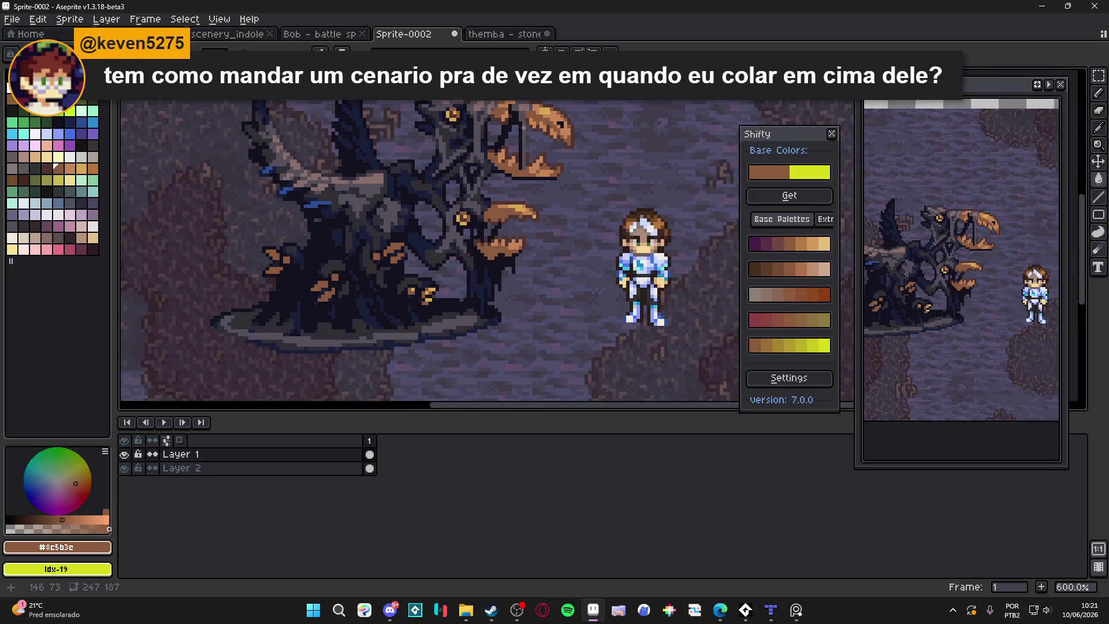
scroll(533, 238, down, 3)
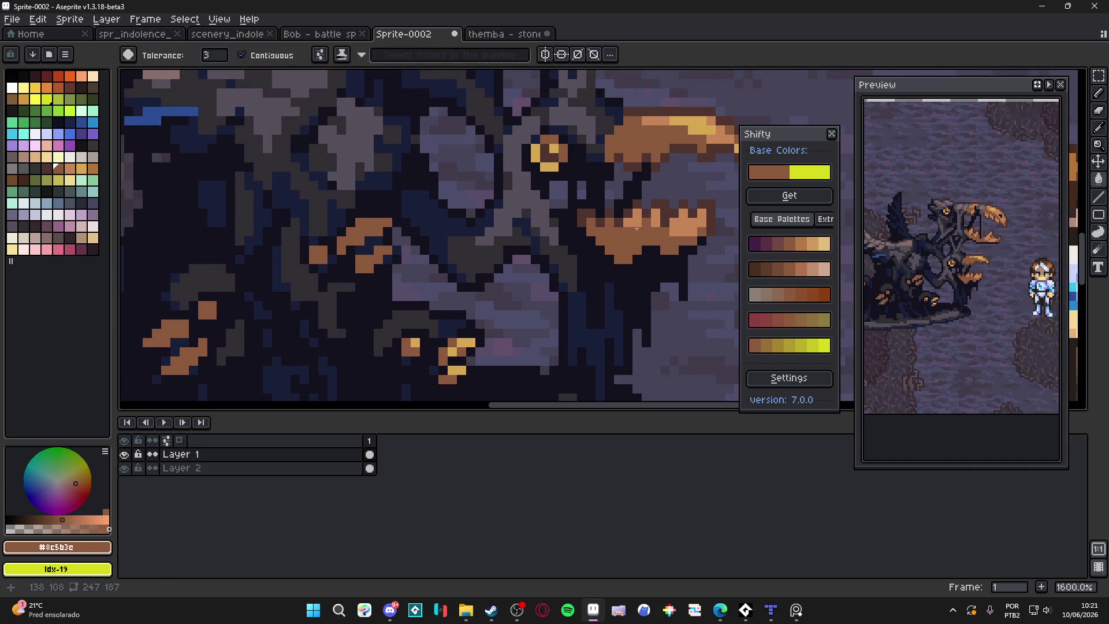
Pencil dark-brown shading pixels onto the orange claw, undoing a full dark fill.
alt+click(351, 235)
scroll(352, 236, up, 3)
click(352, 235)
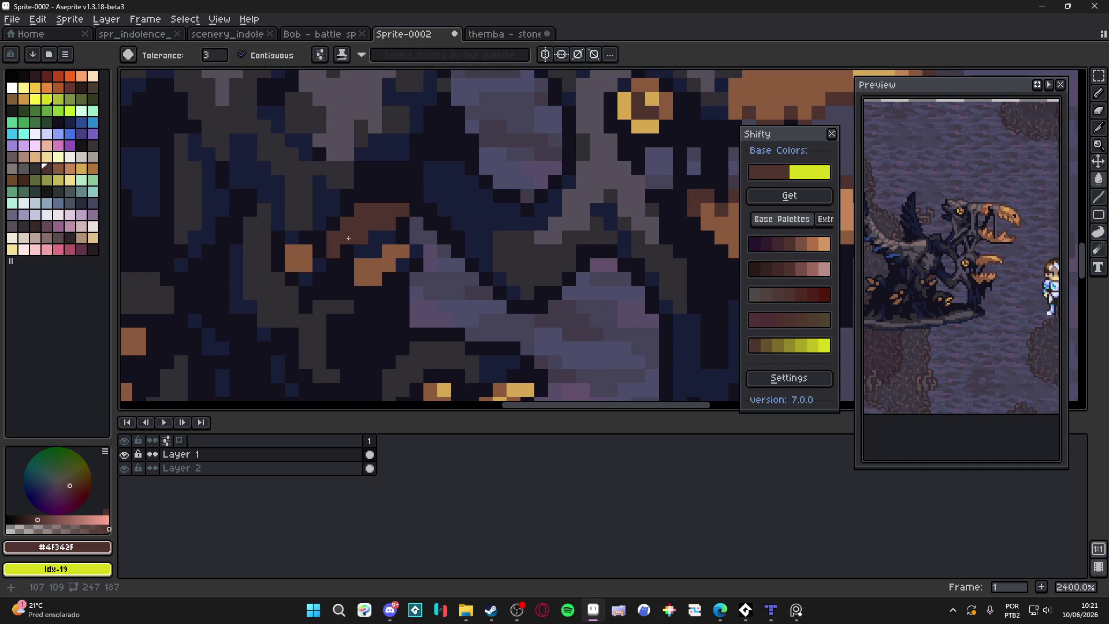
key(ctrl+z)
key(b)
mouse_move(361, 237)
mouse_down()
mouse_move(333, 251)
mouse_move(374, 279)
mouse_move(359, 268)
mouse_up()
click(375, 223)
click(390, 224)
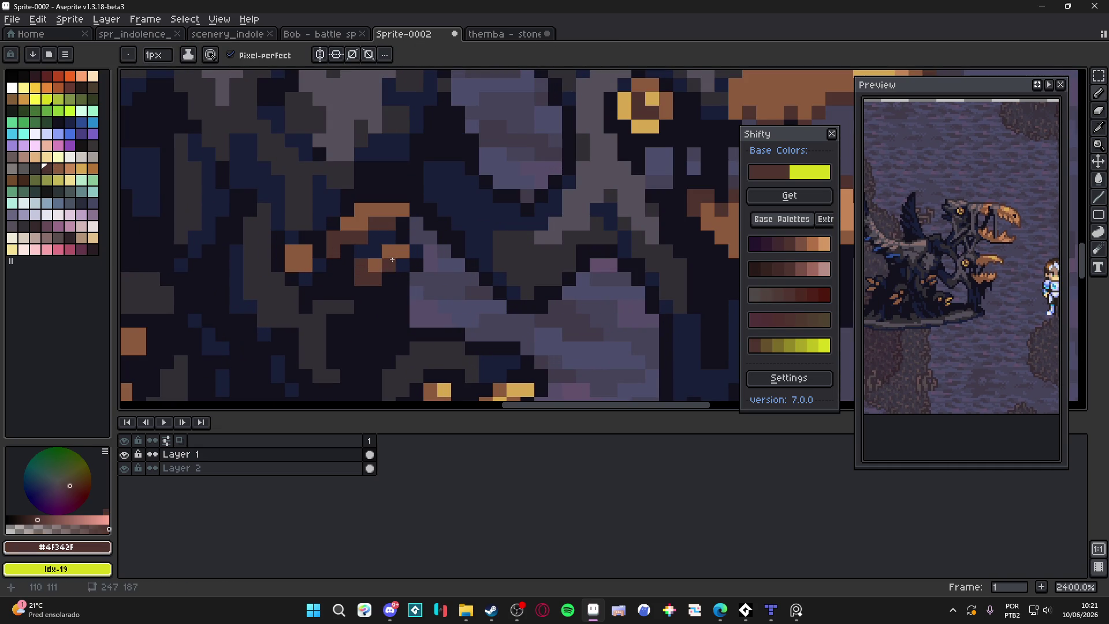
scroll(244, 361, down, 7)
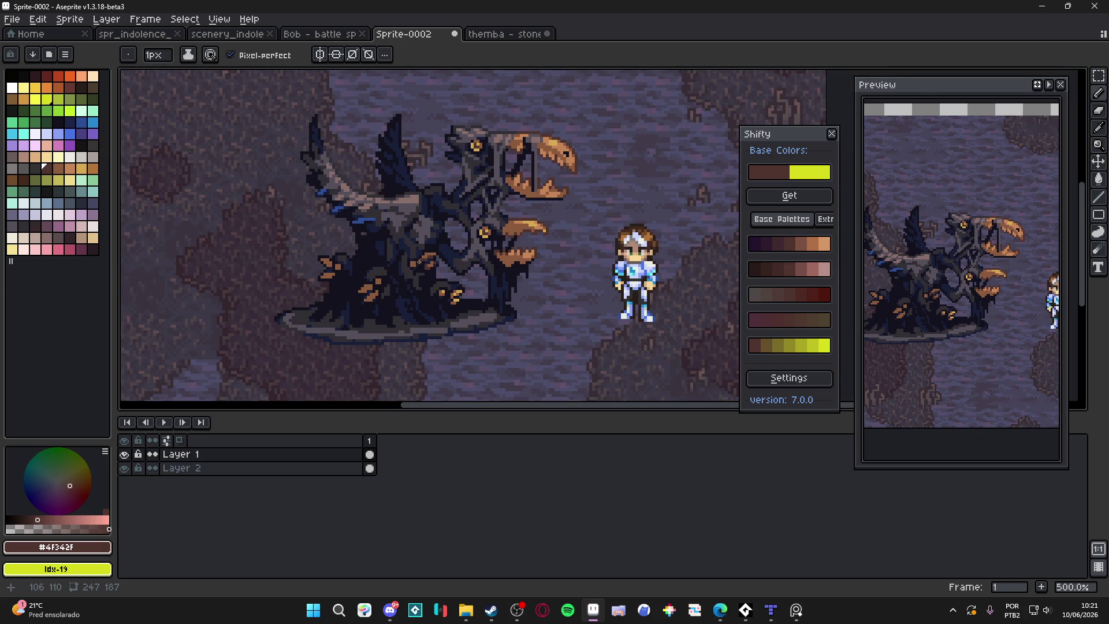
scroll(430, 254, down, 1)
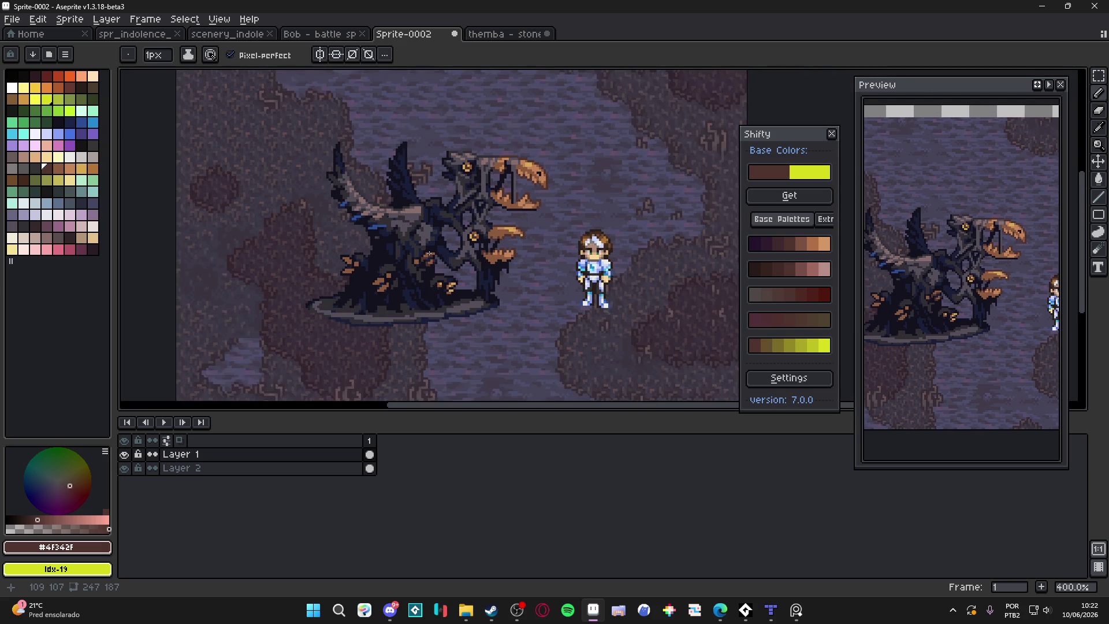
scroll(427, 272, down, 2)
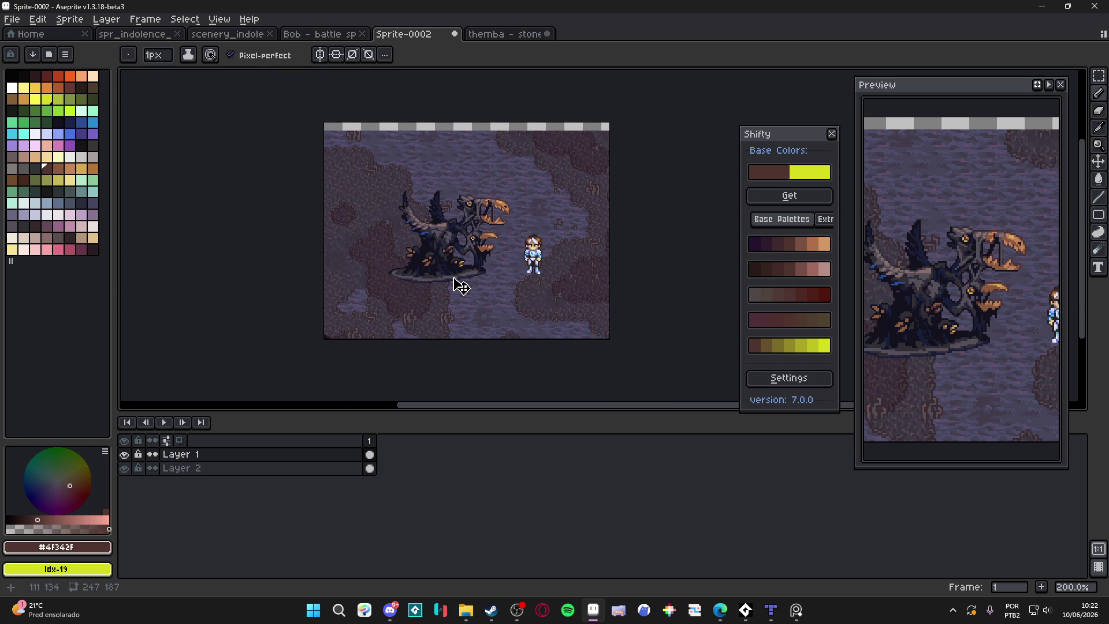
Undo the last shading stroke, shift the cave floor up about 6 px, and open 'themba - stonefist barrage'.
key(ctrl+z)
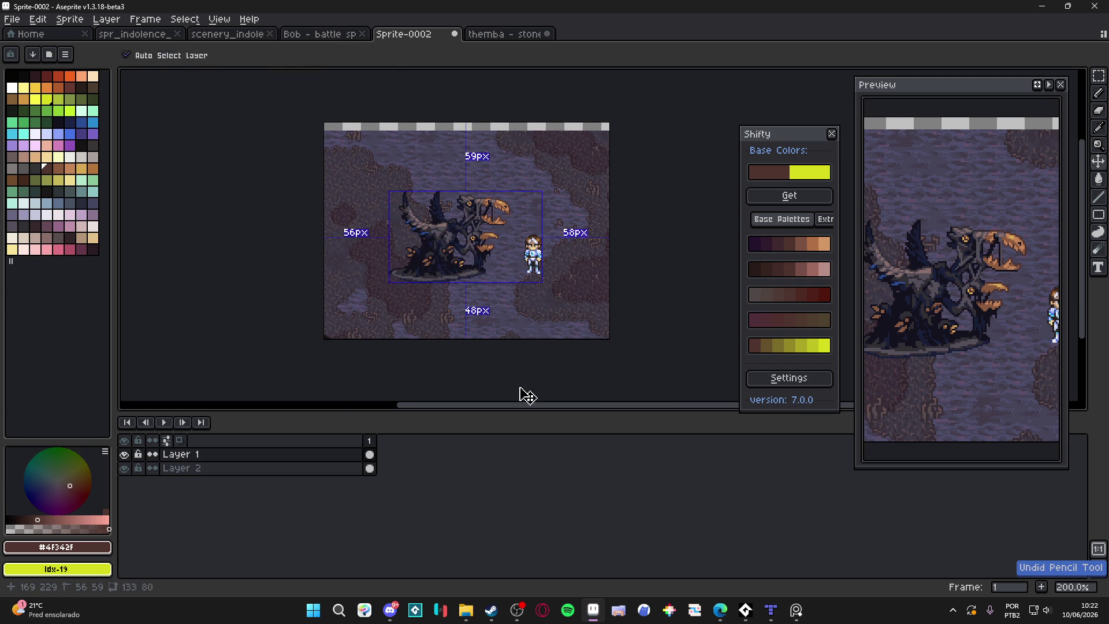
mouse_move(471, 342)
mouse_down()
mouse_move(470, 328)
mouse_move(476, 335)
mouse_up()
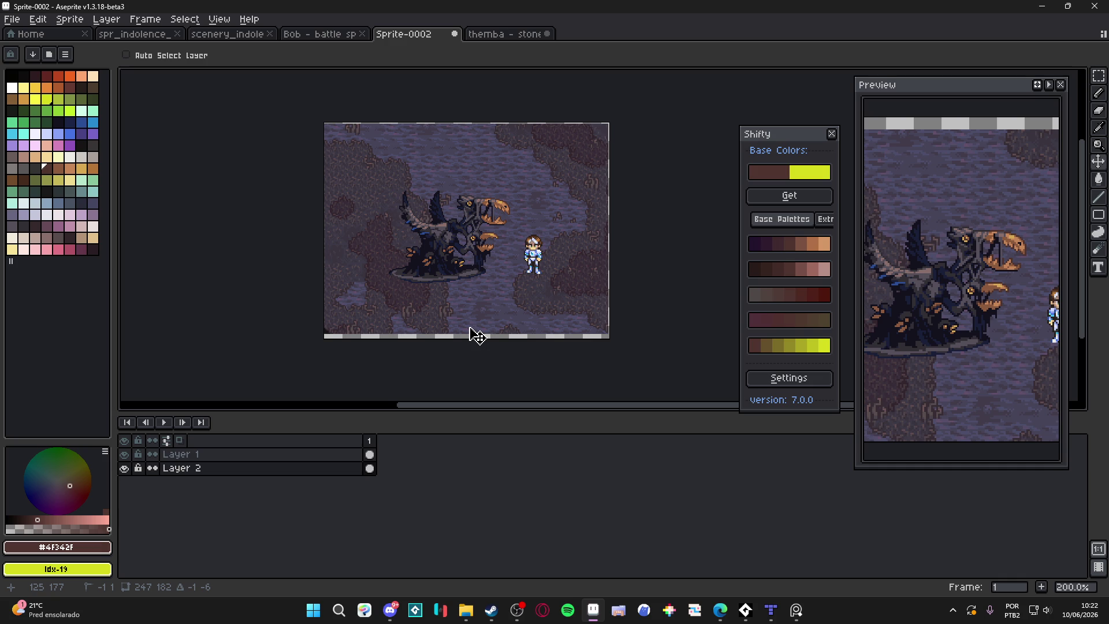
click(466, 609)
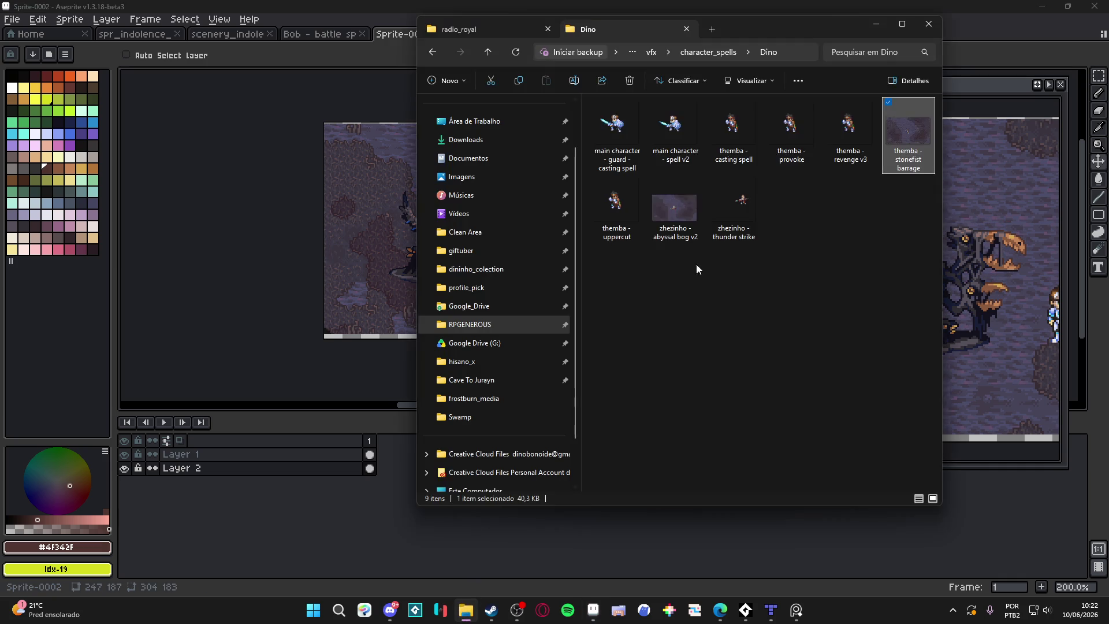
double_click(920, 131)
drag(611, 304, 564, 248)
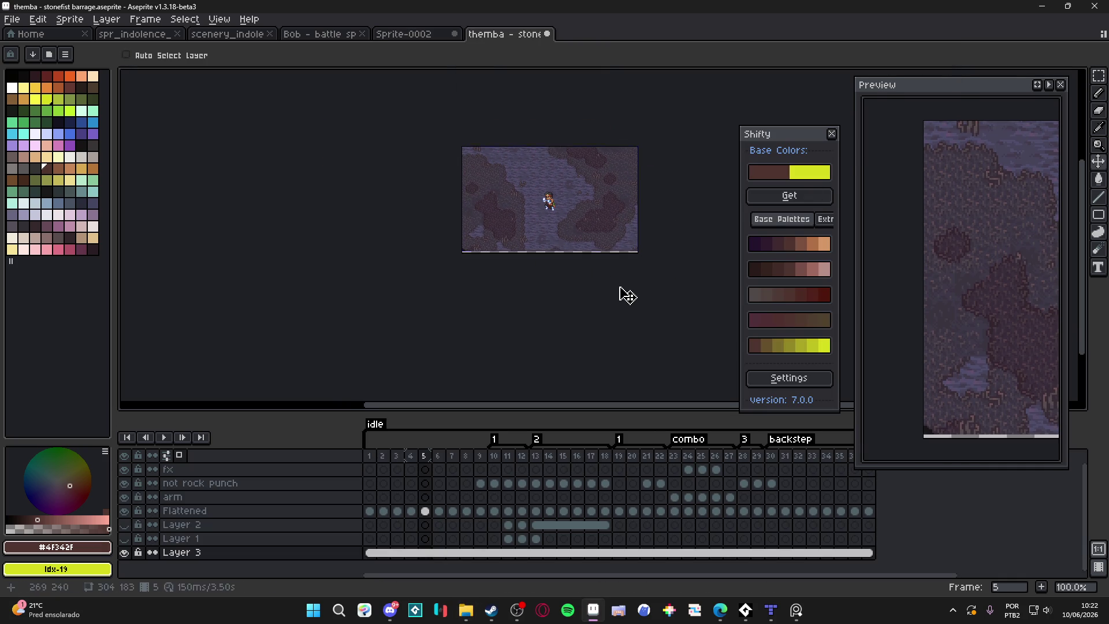
Clear the selection on the stonefist animation and return to the Sprite-0002 mockup.
key(ctrl+z)
key(ctrl+z)
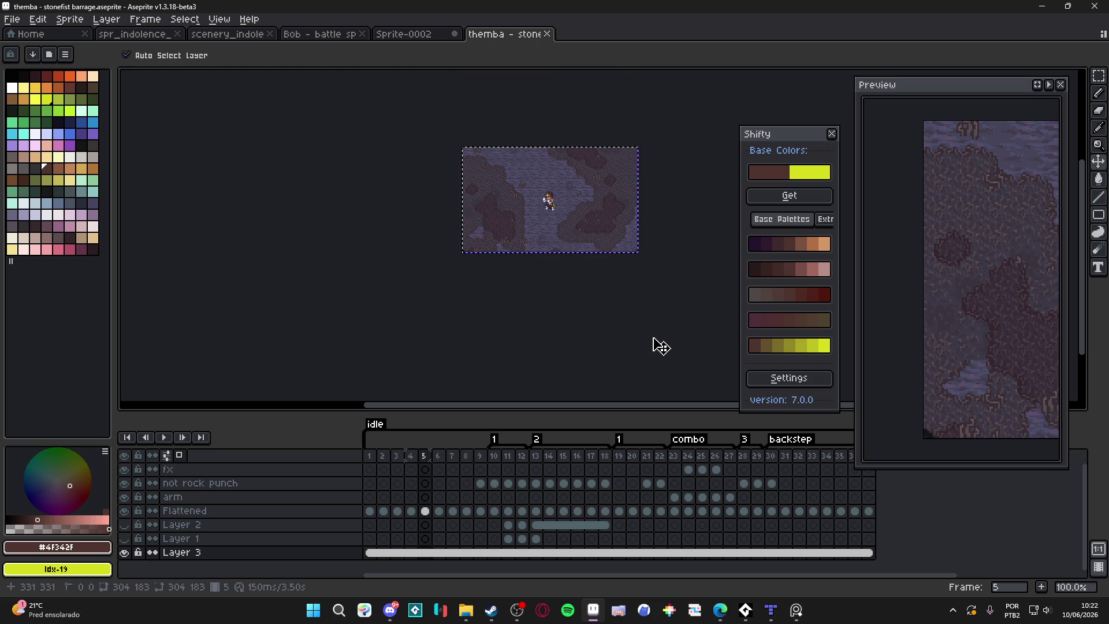
key(ctrl+d)
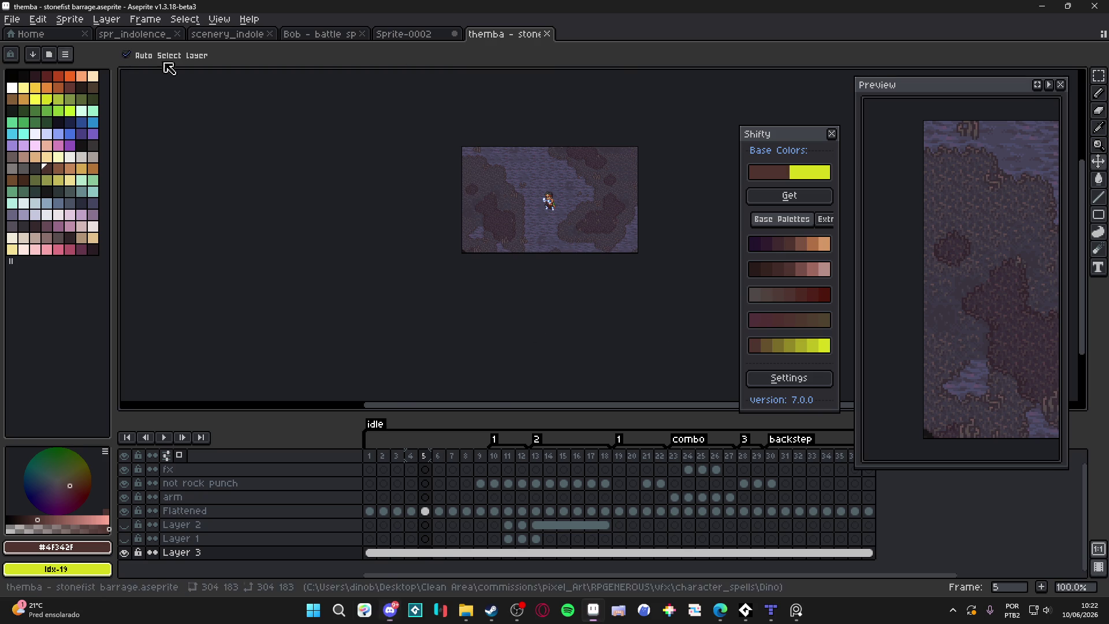
click(419, 34)
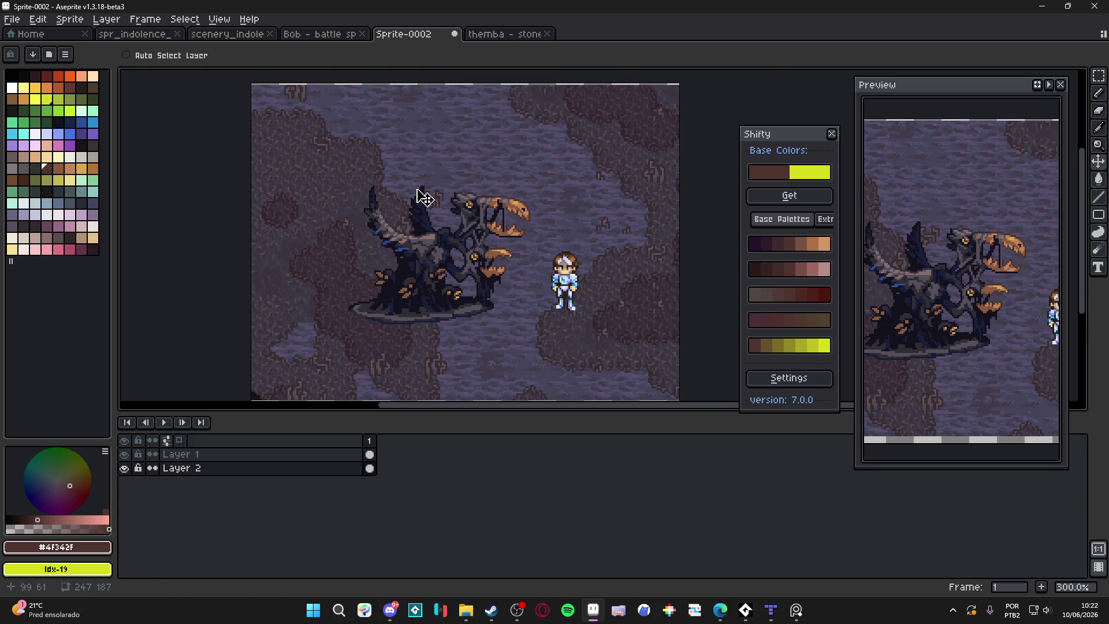
scroll(399, 191, up, 1)
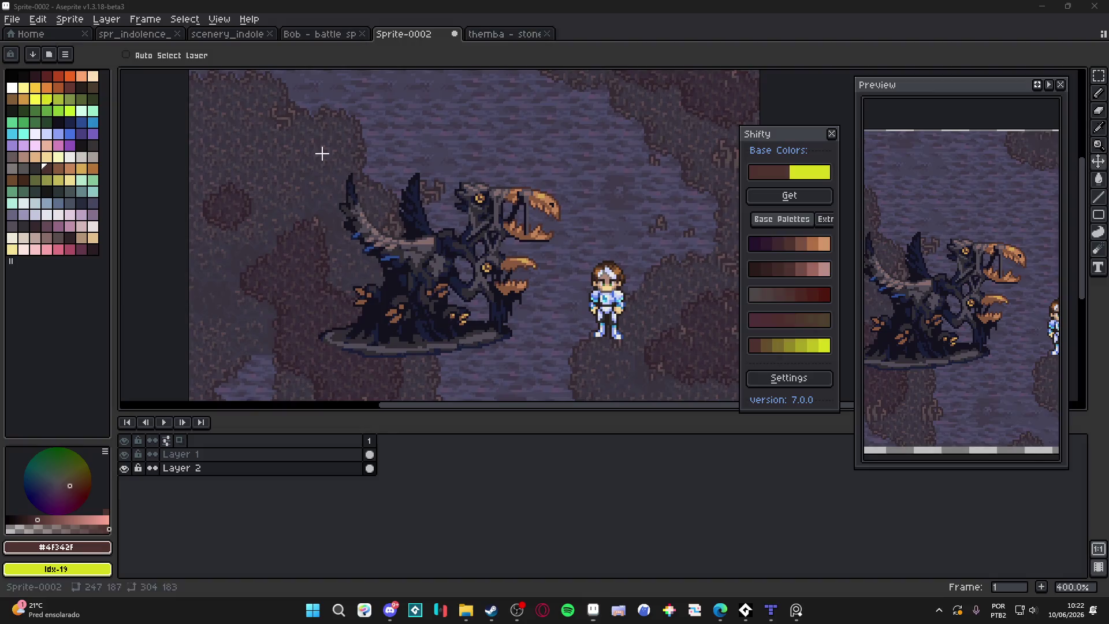
Snip a screenshot of the monster mockup area and bring Discord to the front.
key(super+shift+s)
drag(280, 98, 579, 382)
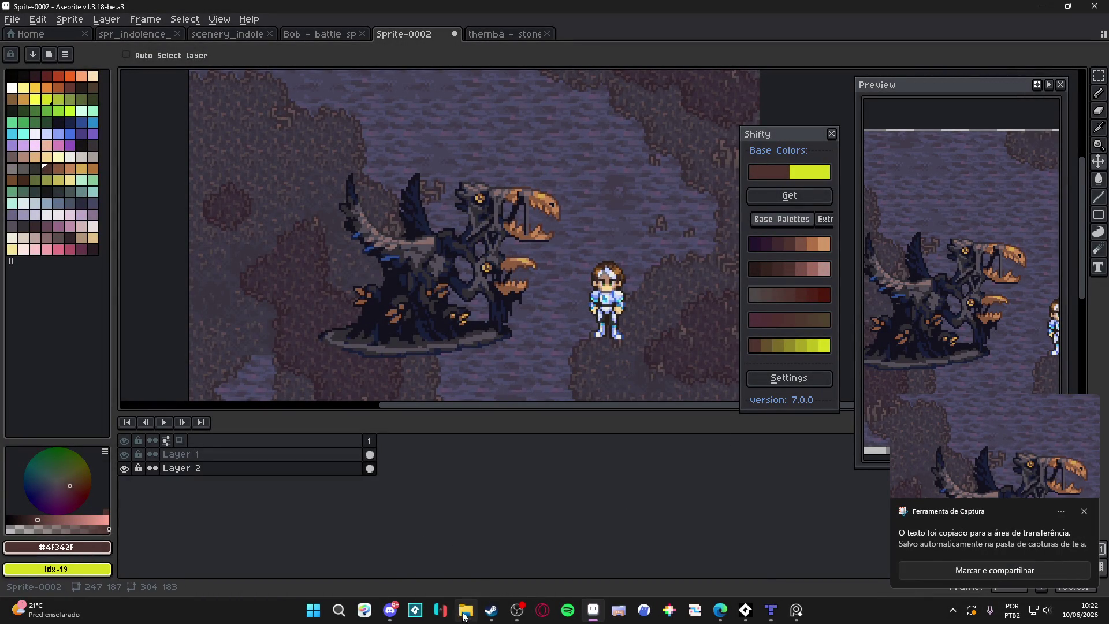
click(391, 609)
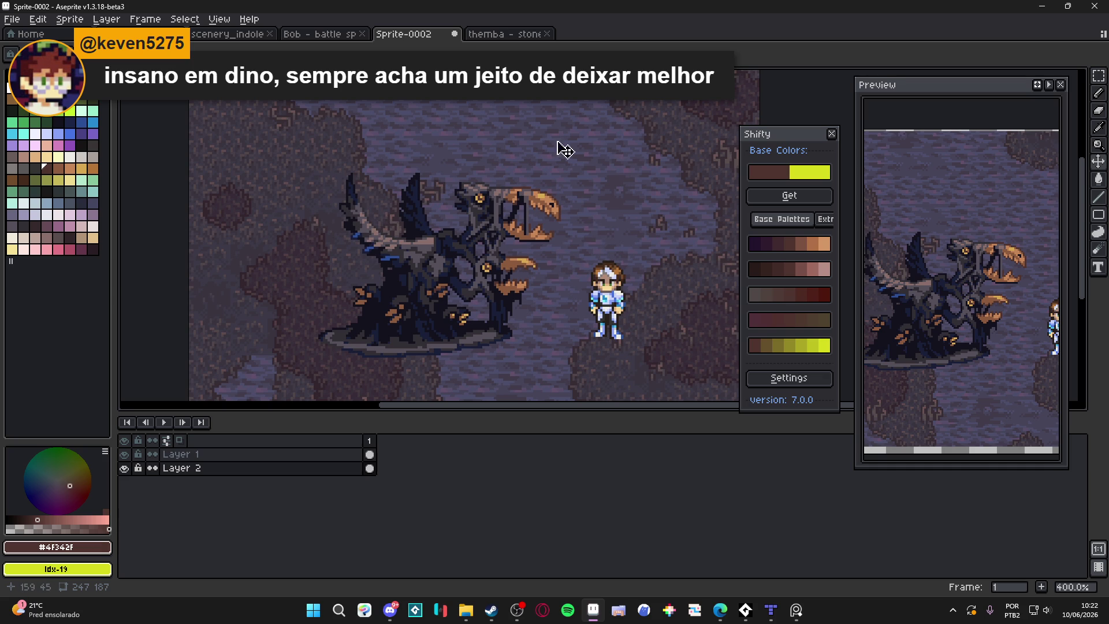
drag(493, 191, 510, 188)
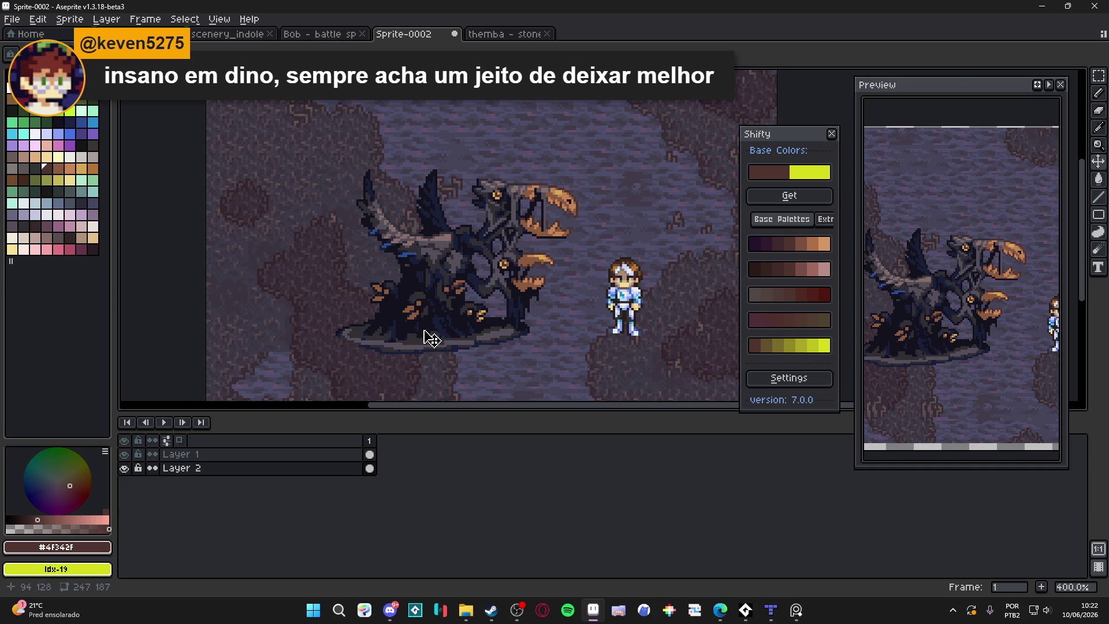
scroll(426, 338, up, 2)
On Layer 1, repaint the pale shadow band and ground line in dark grey #322F35.
ctrl+click(432, 356)
scroll(432, 357, up, 5)
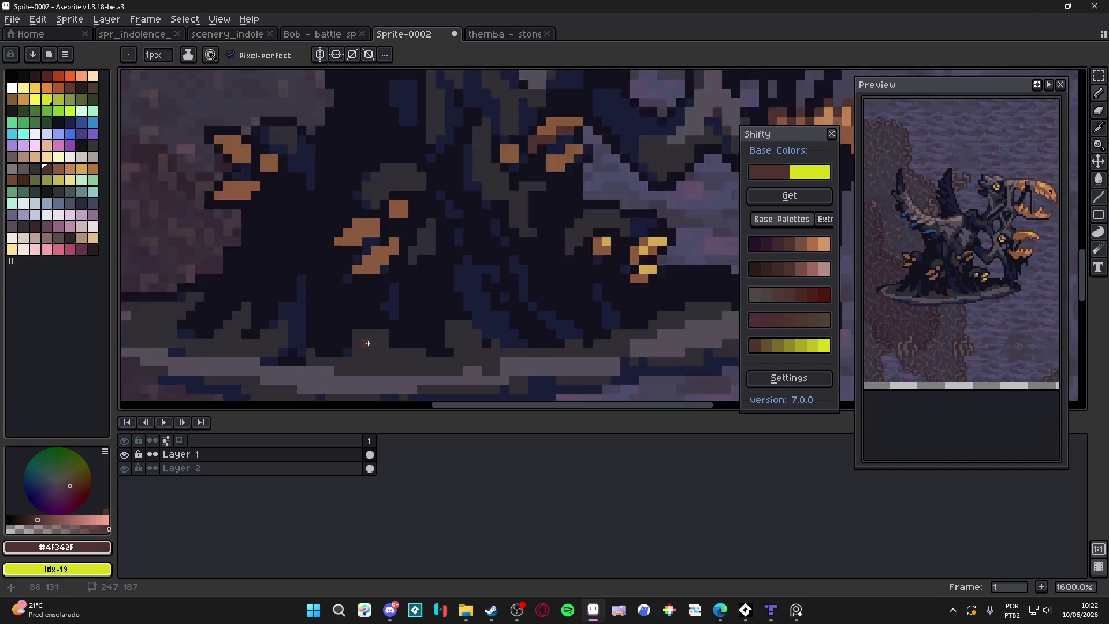
alt+click(342, 309)
alt+click(444, 347)
scroll(450, 339, down, 4)
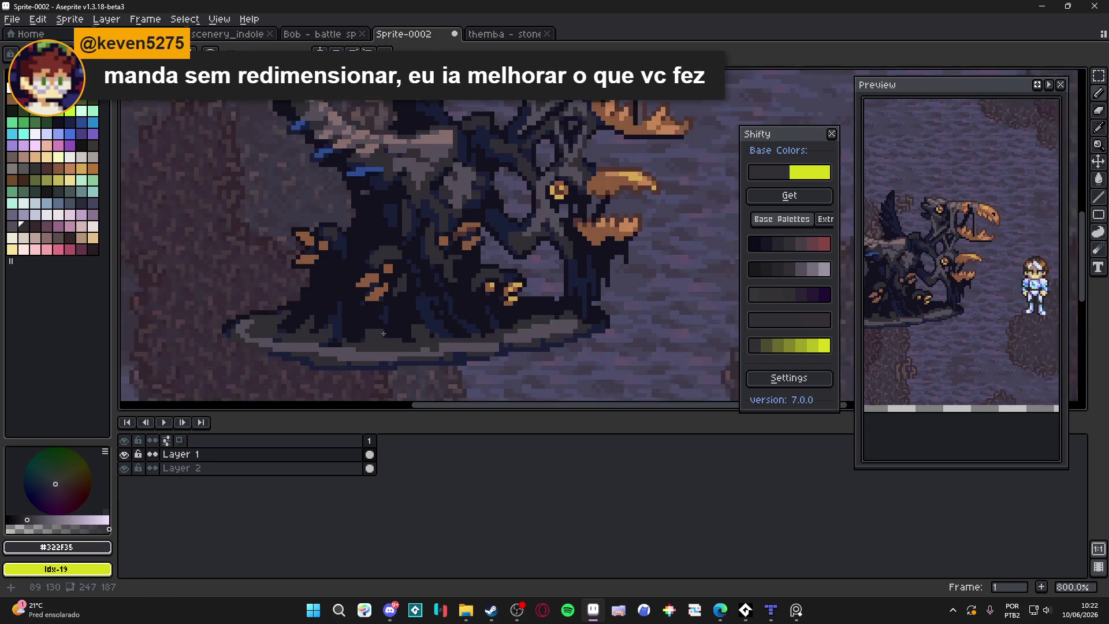
scroll(428, 338, up, 1)
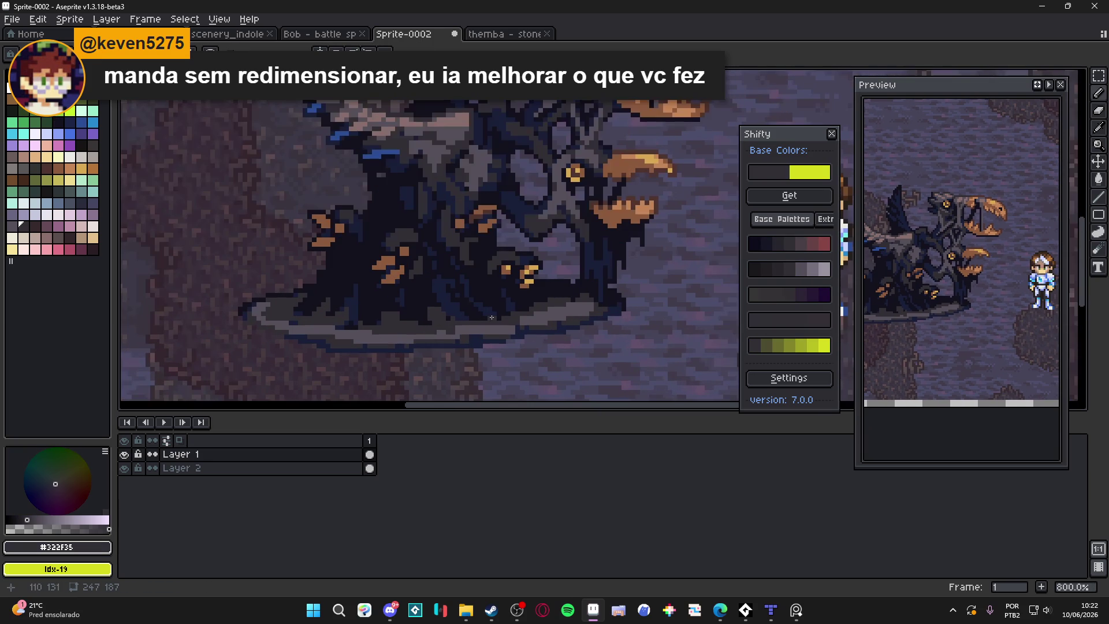
scroll(289, 295, up, 1)
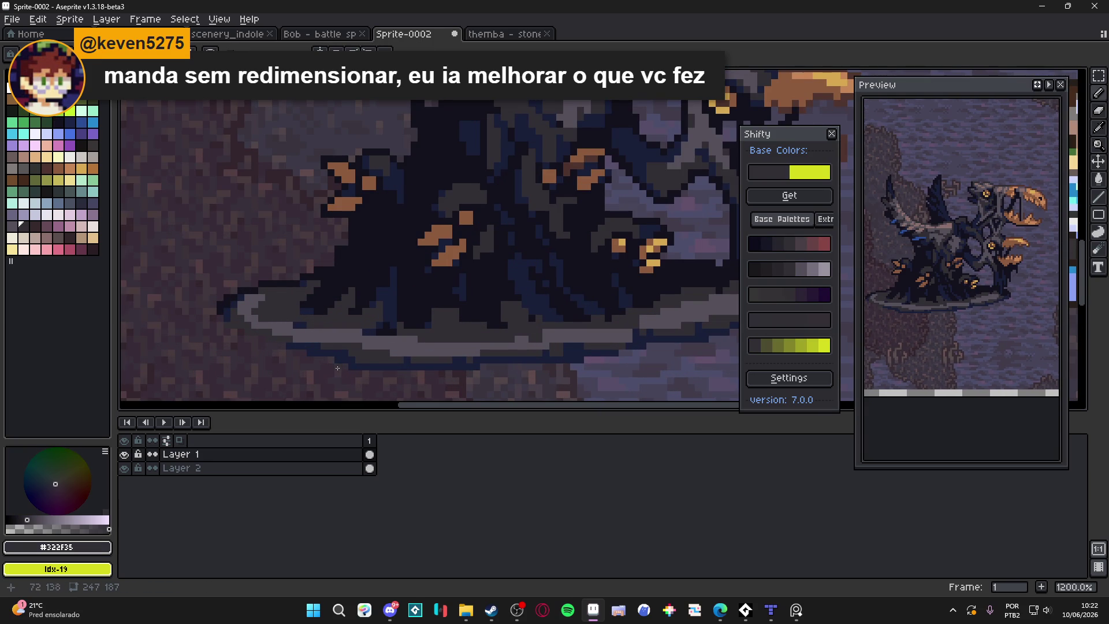
scroll(337, 368, down, 2)
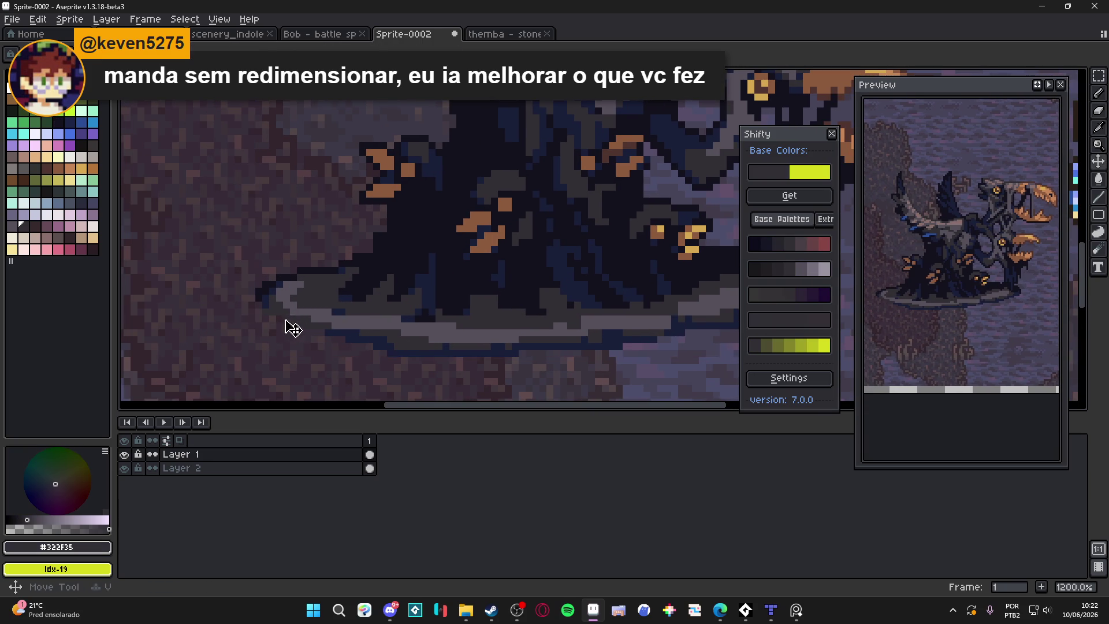
key(b)
drag(293, 315, 399, 332)
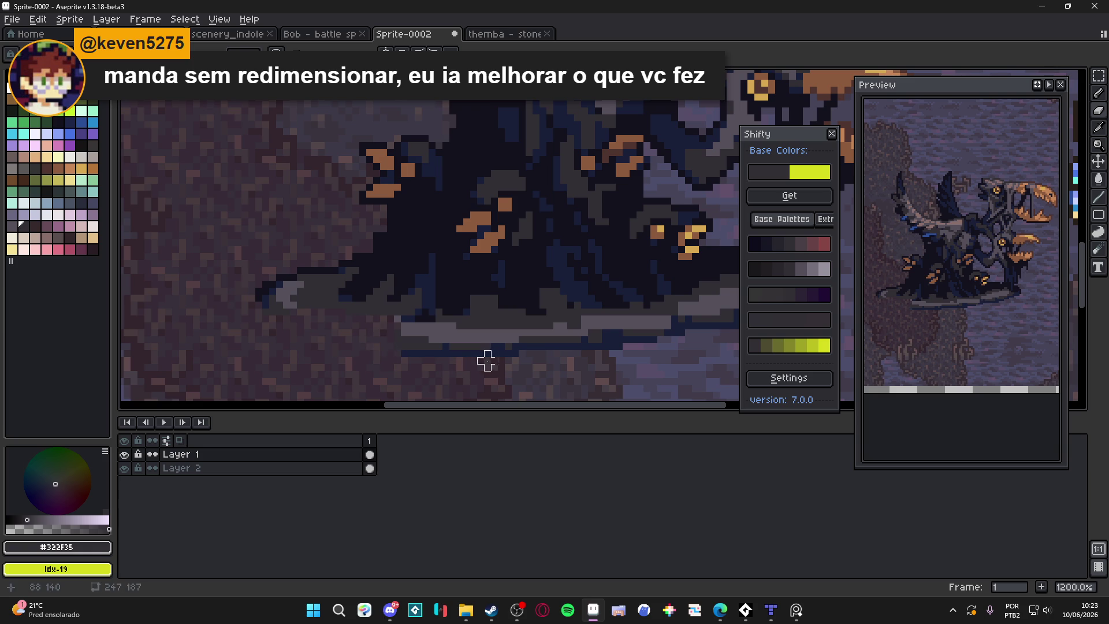
mouse_move(486, 361)
mouse_down()
mouse_move(514, 354)
mouse_move(500, 361)
mouse_move(507, 339)
mouse_move(577, 354)
mouse_move(431, 371)
mouse_up()
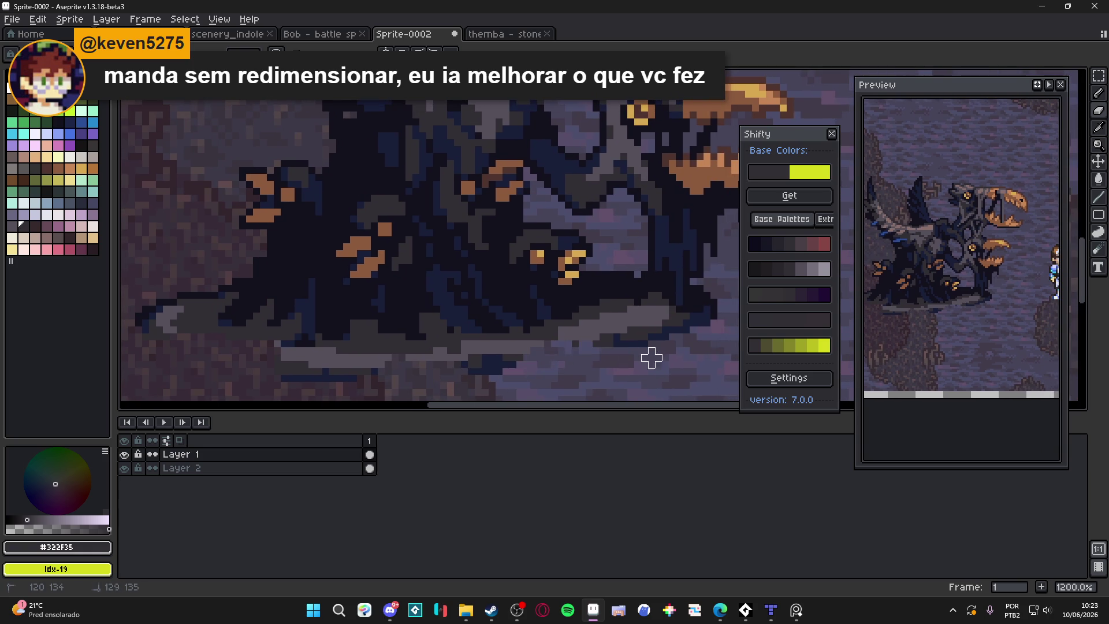
mouse_move(664, 333)
mouse_down()
mouse_move(675, 329)
mouse_move(520, 355)
mouse_move(540, 332)
mouse_move(507, 352)
mouse_move(295, 375)
mouse_move(272, 345)
mouse_move(199, 335)
mouse_move(209, 342)
mouse_up()
Alternate between navy #191F39 and dark grey #322F35 to blend the shadow edges into the floor.
alt+click(676, 329)
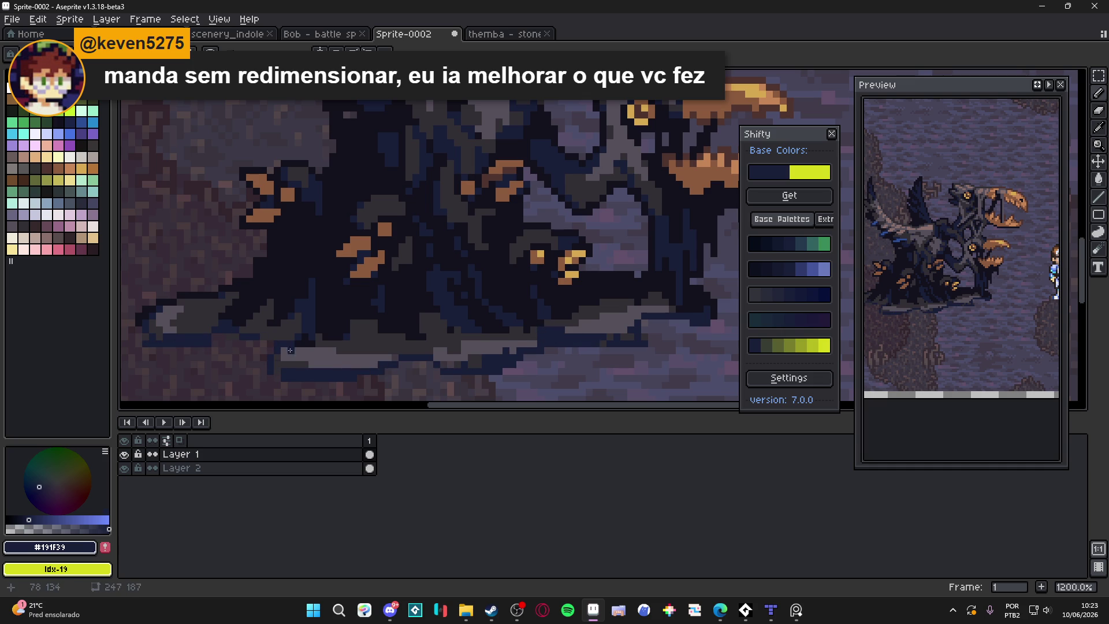
alt+click(243, 368)
scroll(243, 369, down, 5)
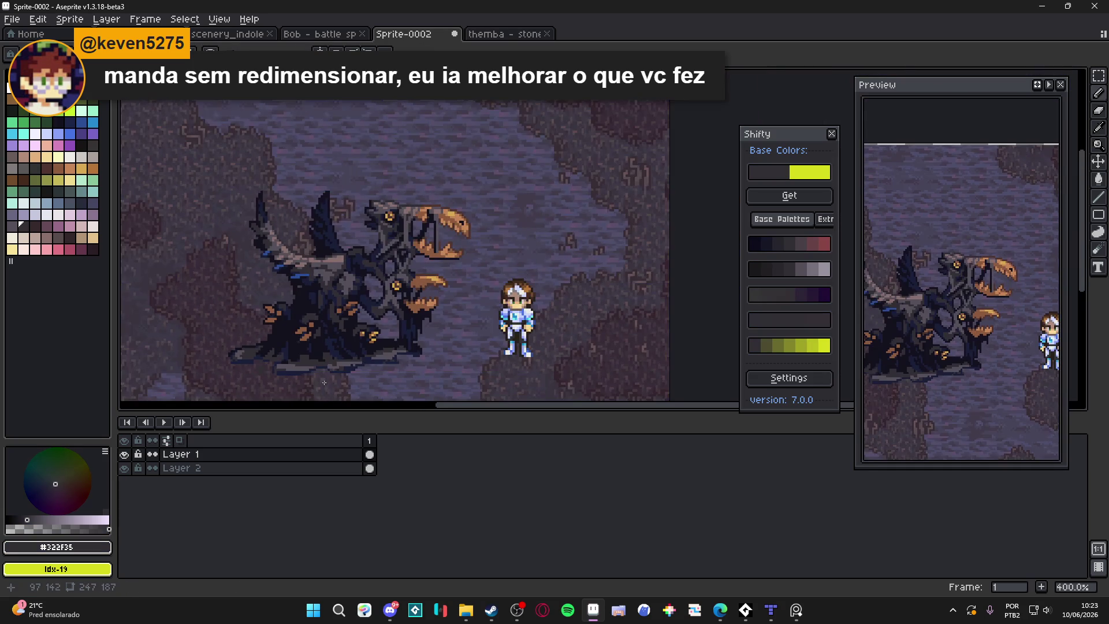
scroll(324, 382, down, 1)
scroll(261, 361, up, 3)
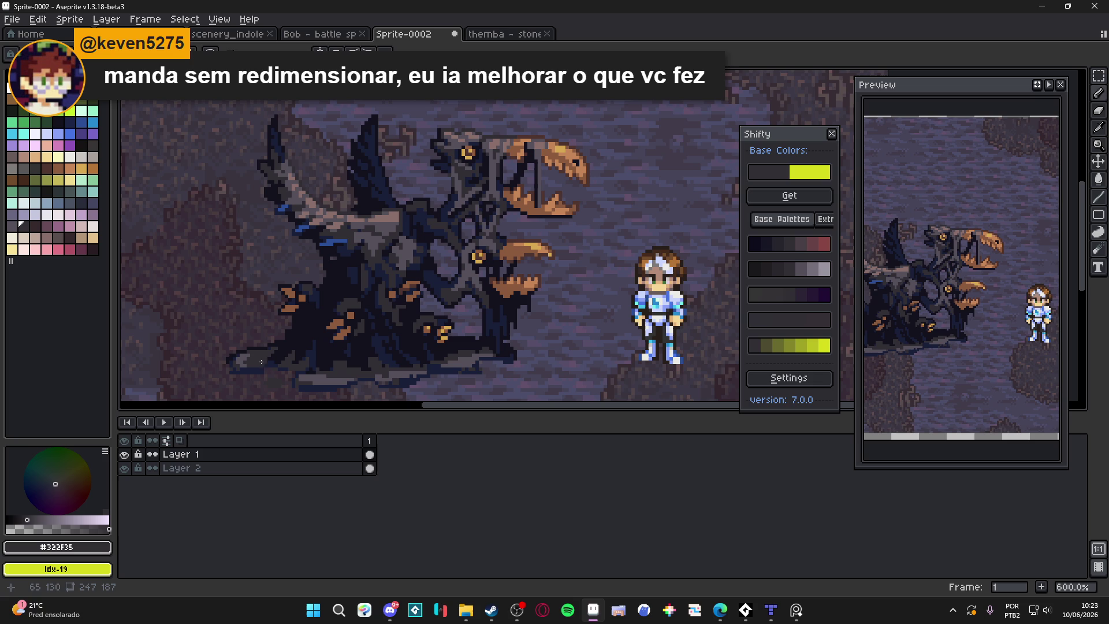
scroll(266, 375, up, 1)
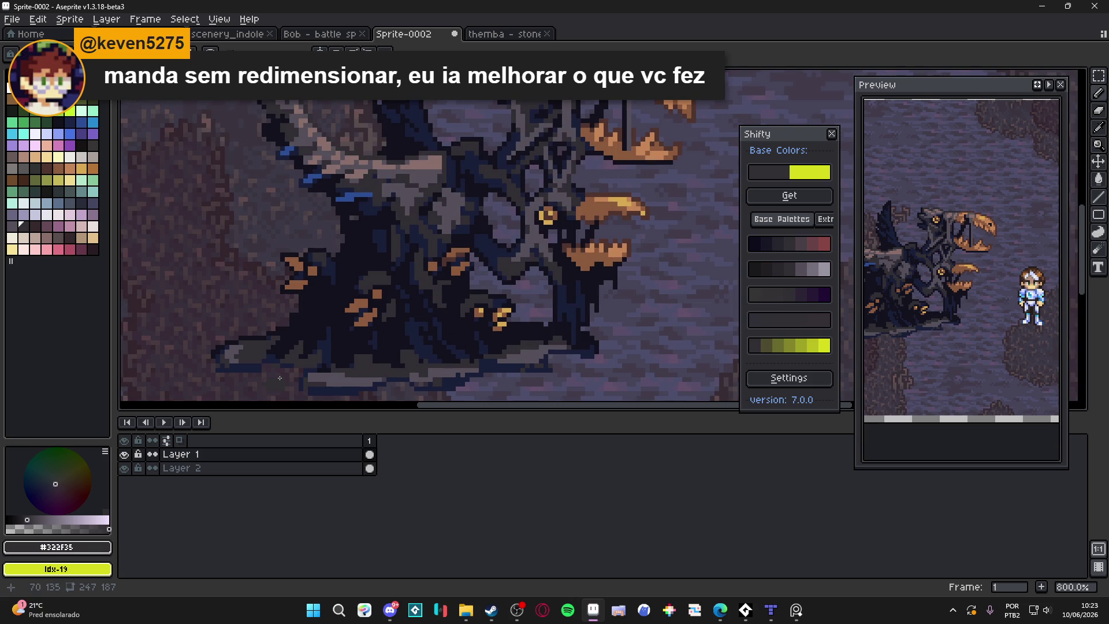
scroll(286, 375, down, 3)
scroll(340, 370, up, 6)
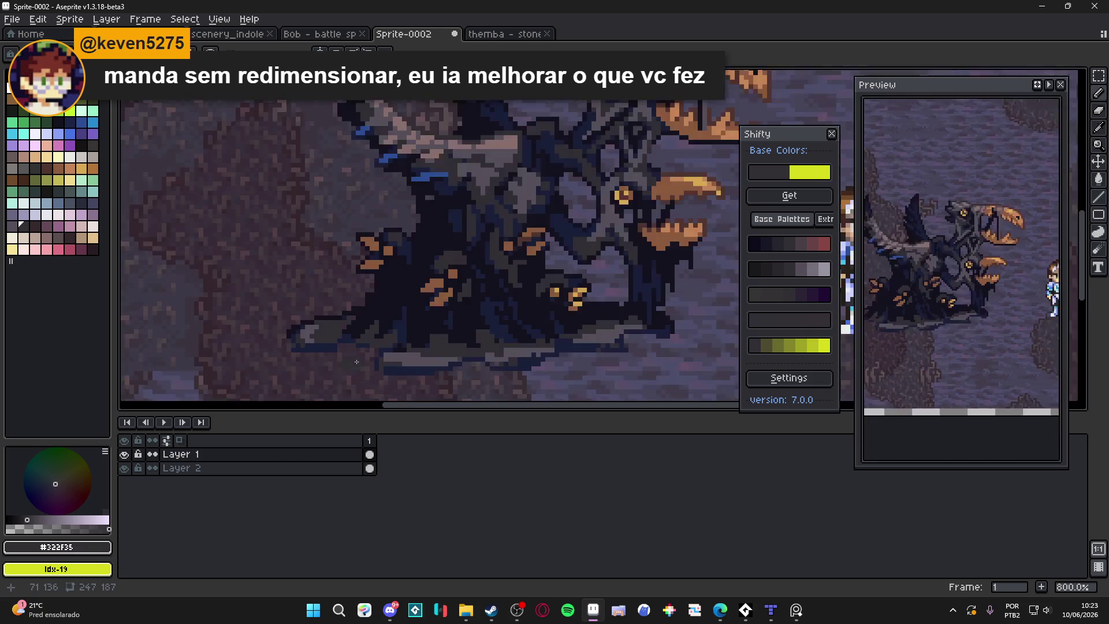
alt+click(370, 339)
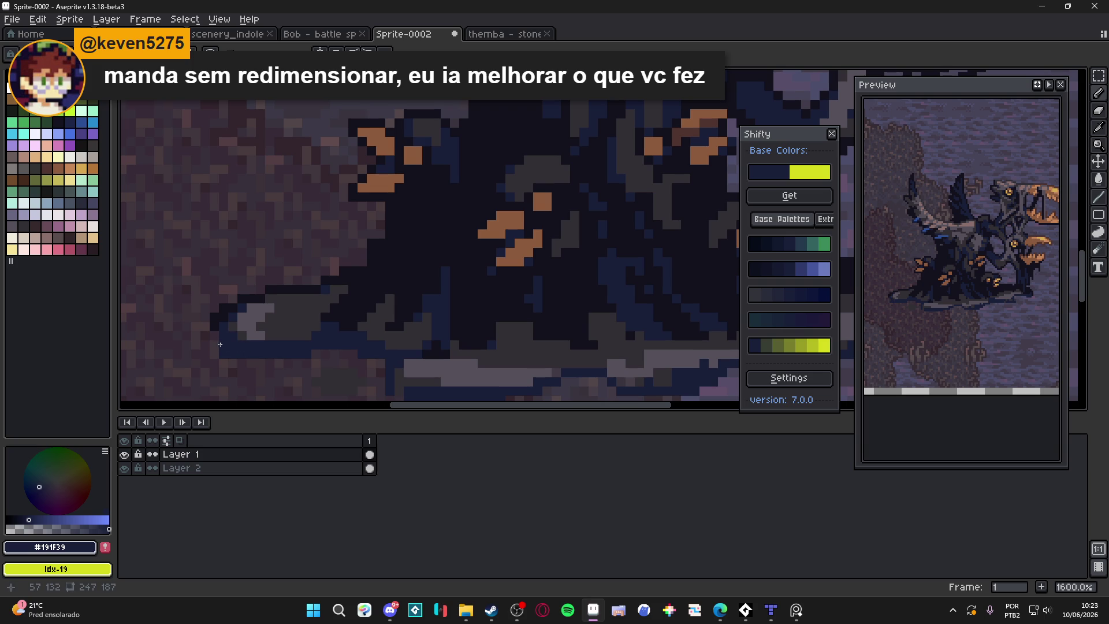
scroll(268, 365, down, 4)
scroll(316, 376, up, 4)
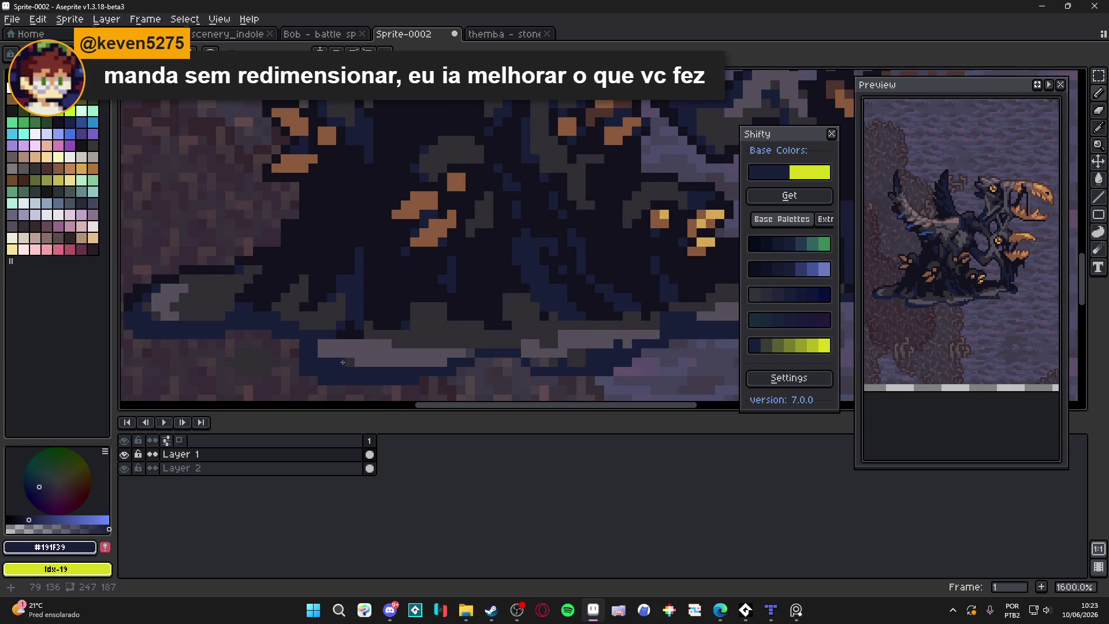
alt+click(319, 355)
scroll(318, 355, down, 4)
scroll(390, 359, up, 4)
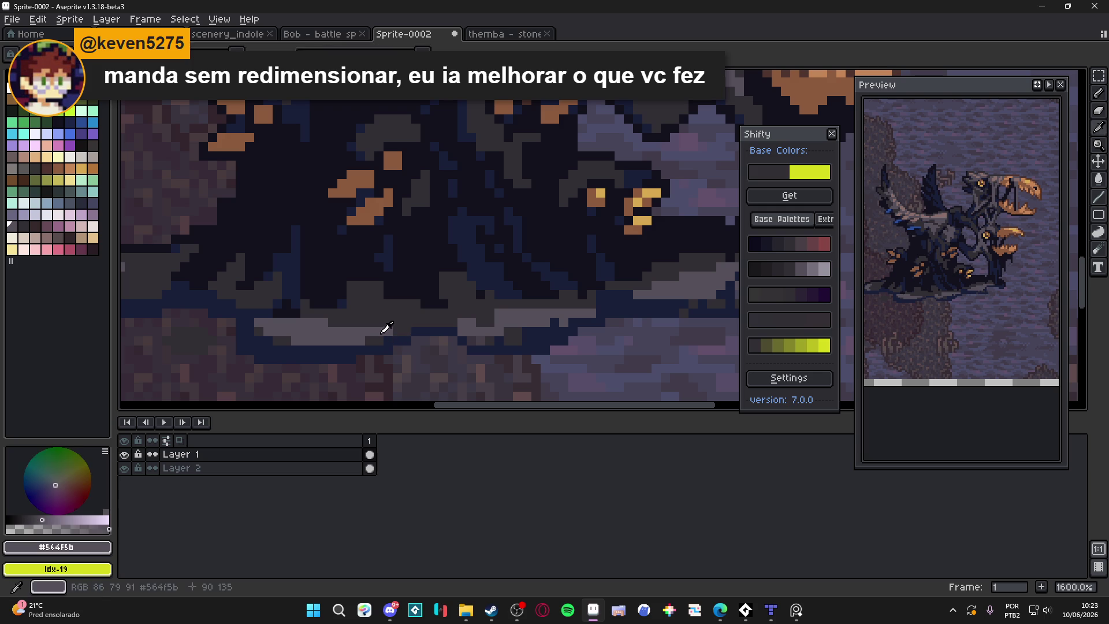
scroll(384, 329, down, 4)
scroll(445, 327, up, 4)
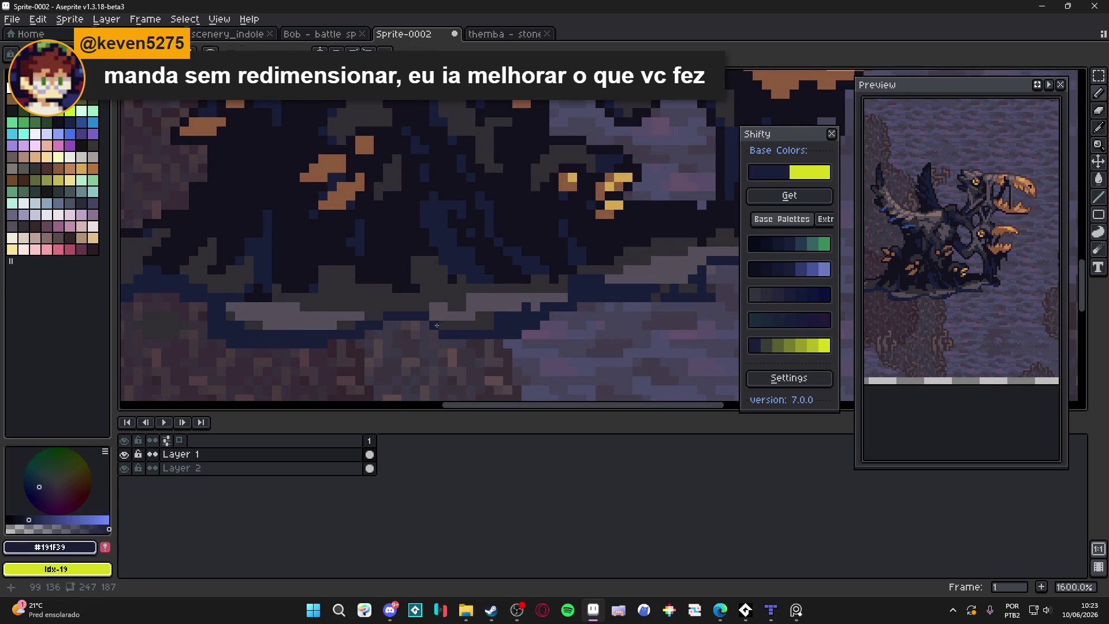
scroll(434, 317, down, 4)
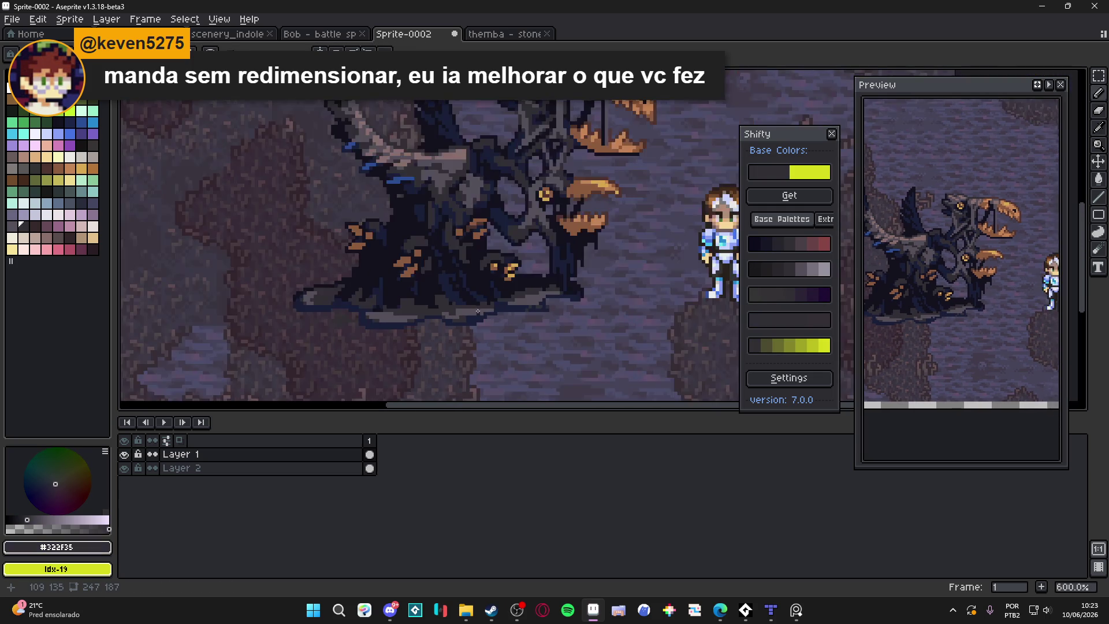
scroll(470, 310, up, 4)
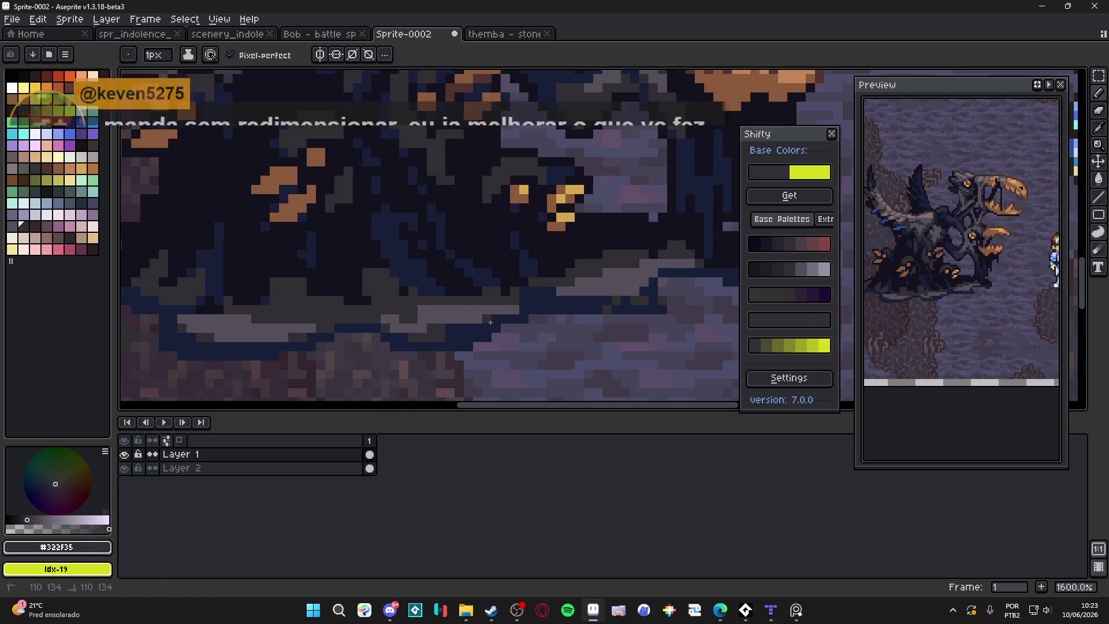
scroll(491, 335, down, 6)
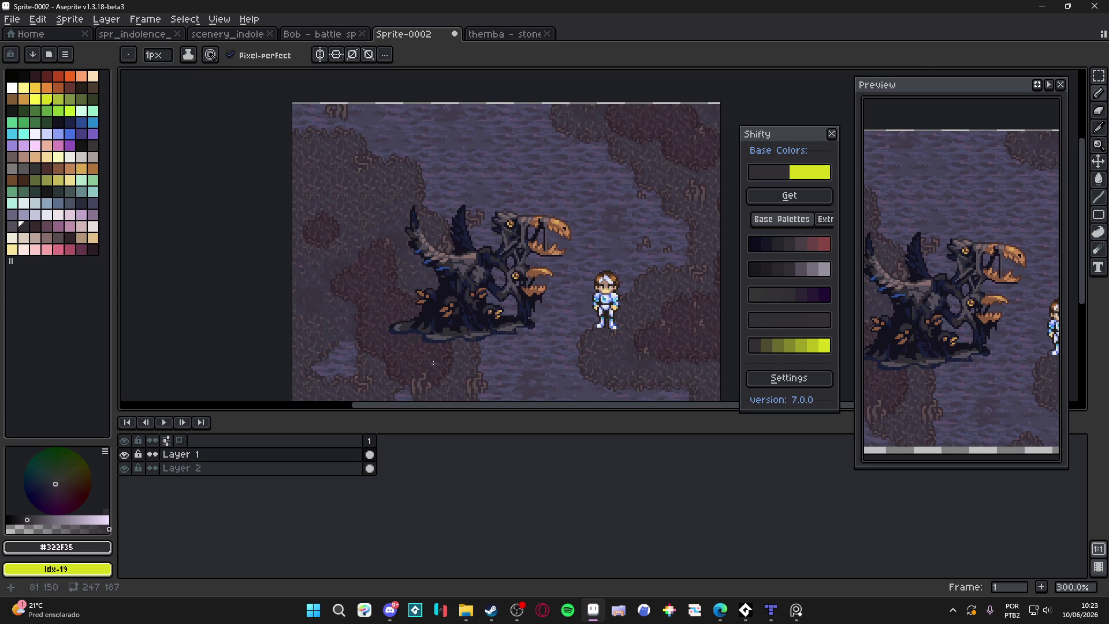
scroll(468, 354, up, 2)
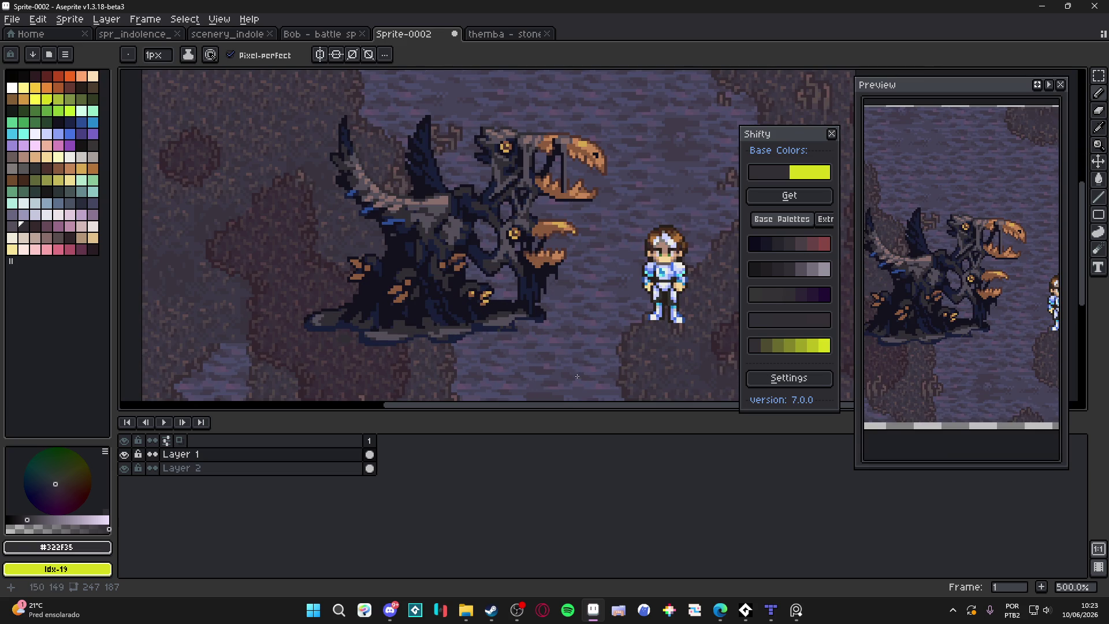
scroll(579, 376, down, 1)
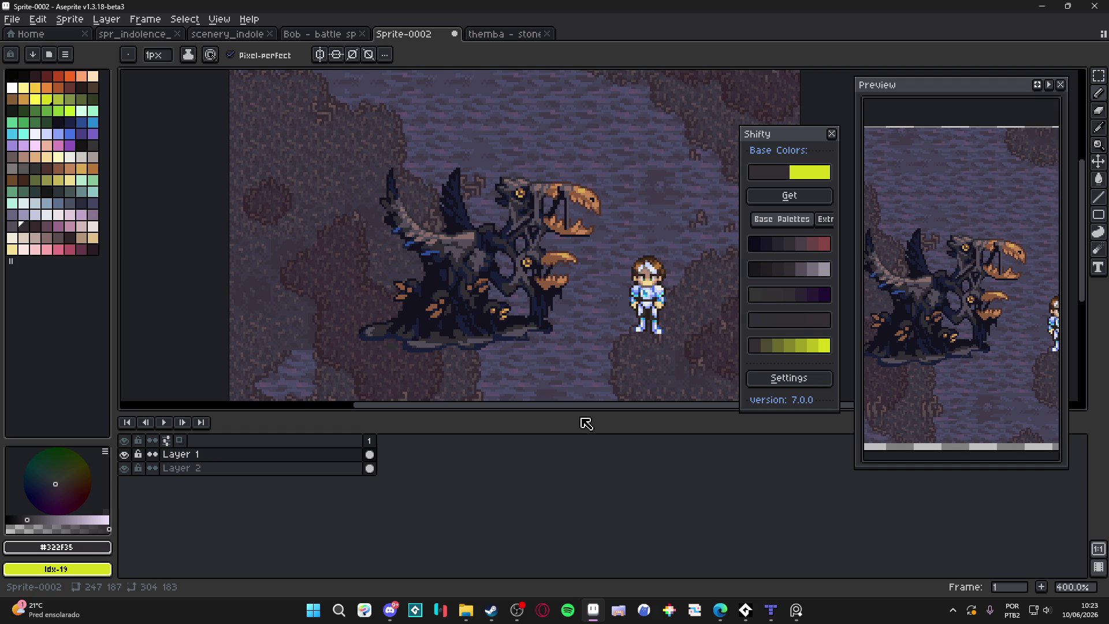
scroll(502, 381, down, 2)
scroll(502, 381, up, 2)
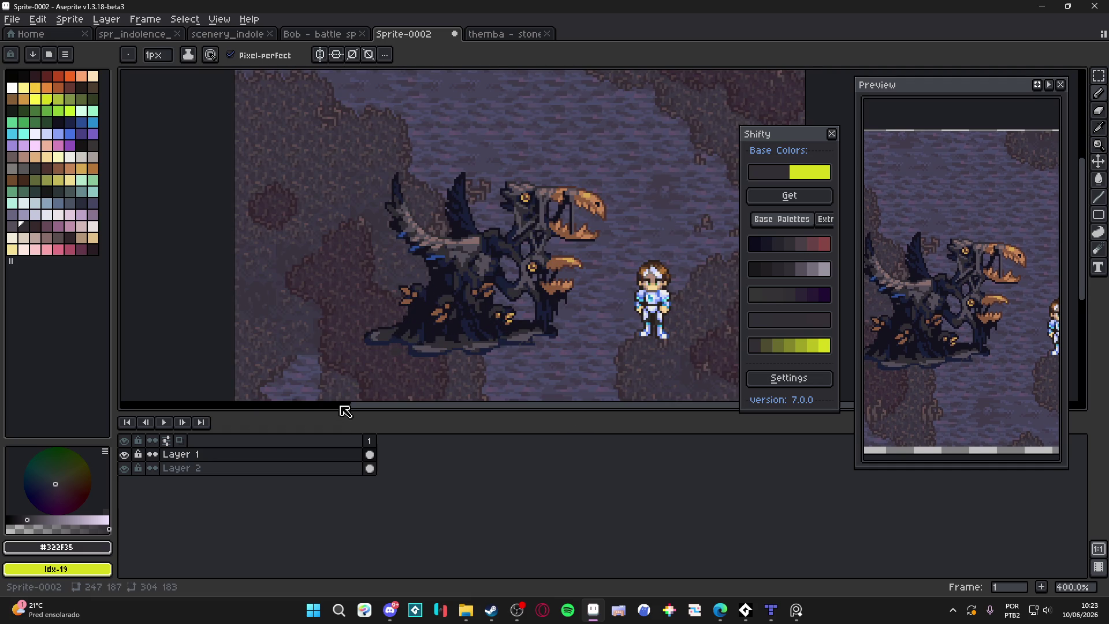
click(125, 468)
click(124, 469)
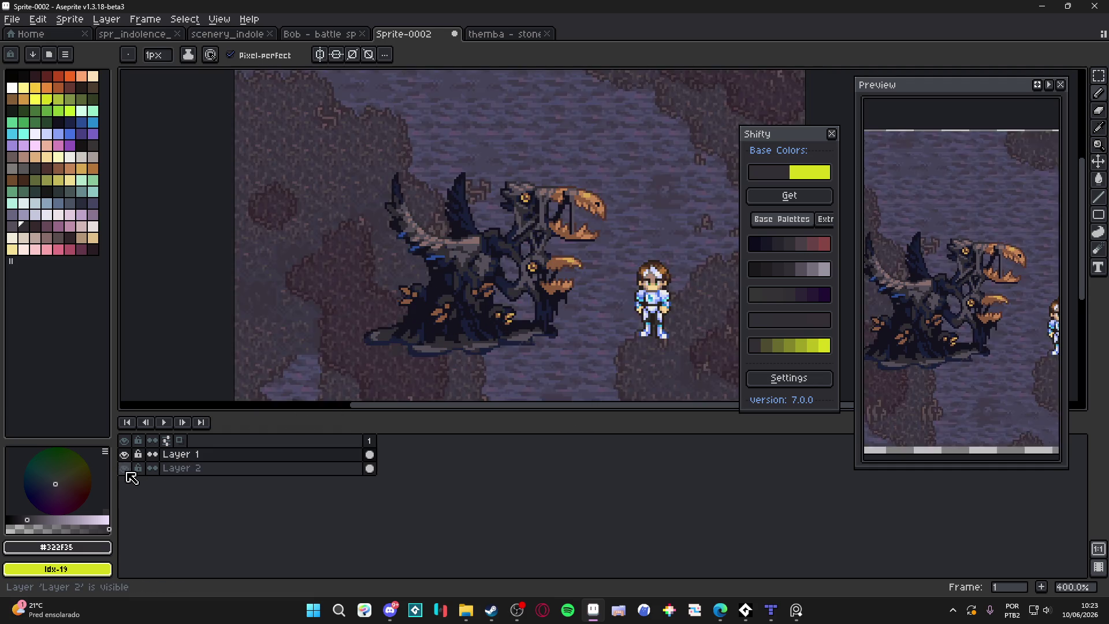
click(126, 470)
click(126, 470)
click(126, 470)
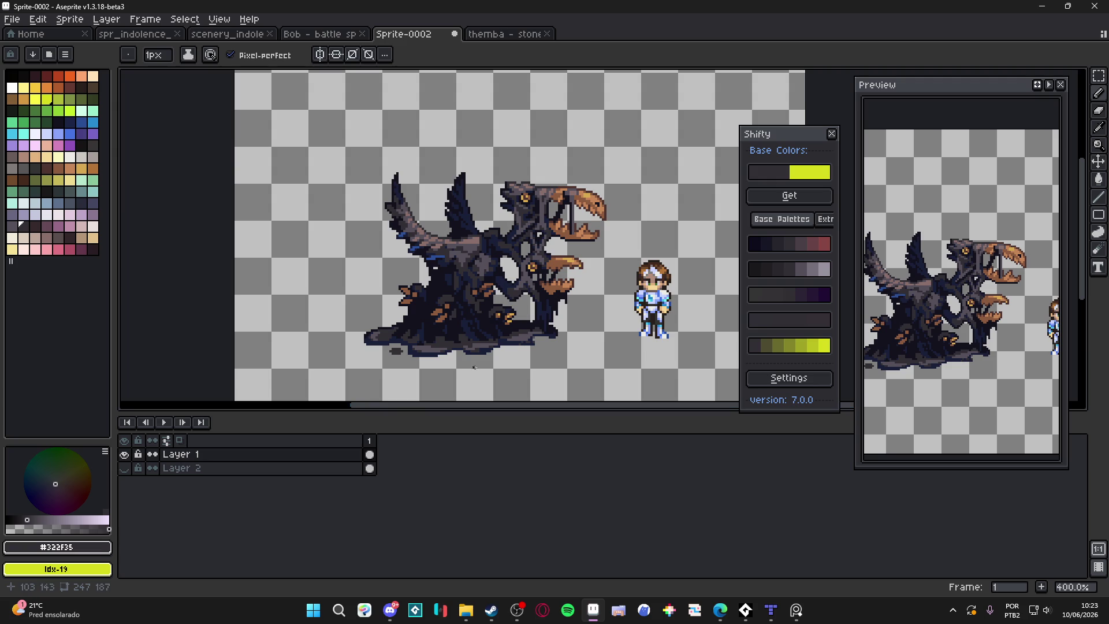
key(v)
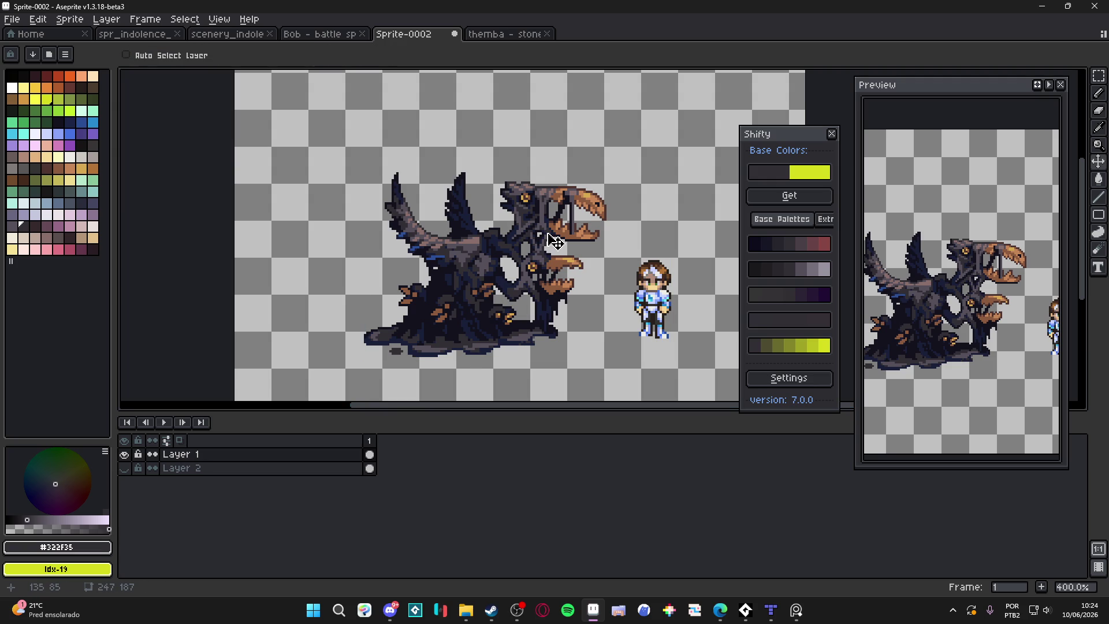
key(m)
scroll(554, 239, down, 1)
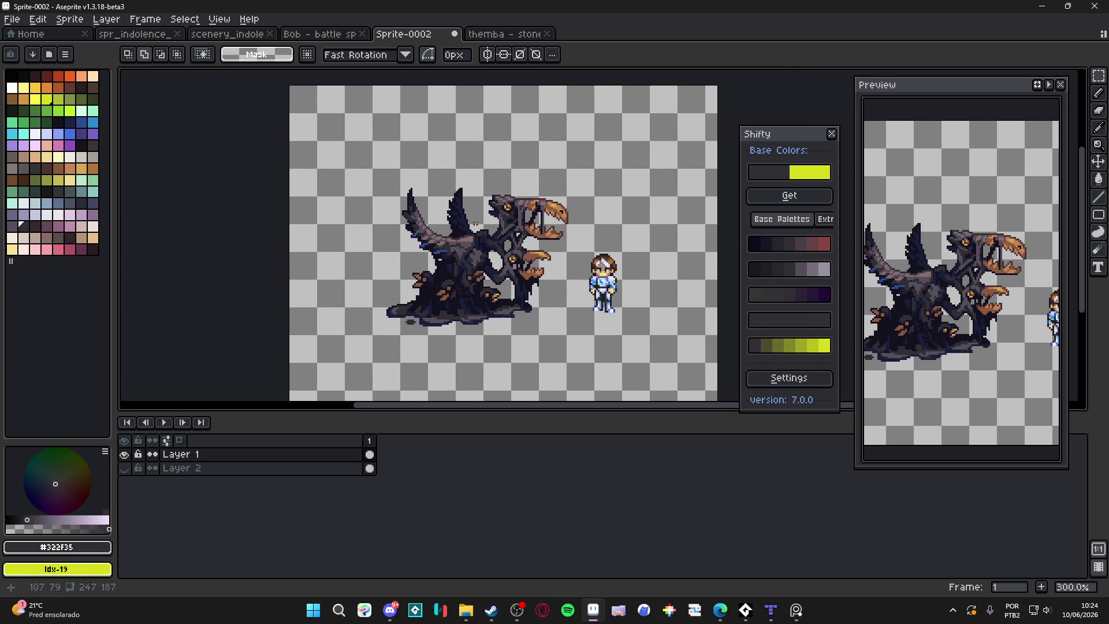
drag(361, 150, 579, 372)
key(ctrl+d)
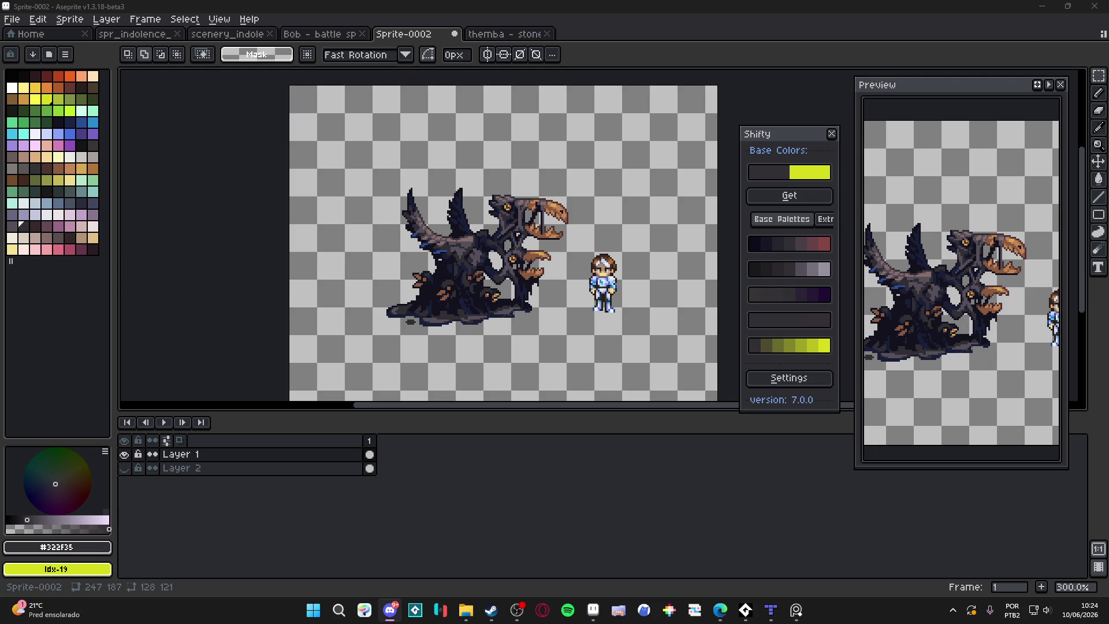
click(301, 332)
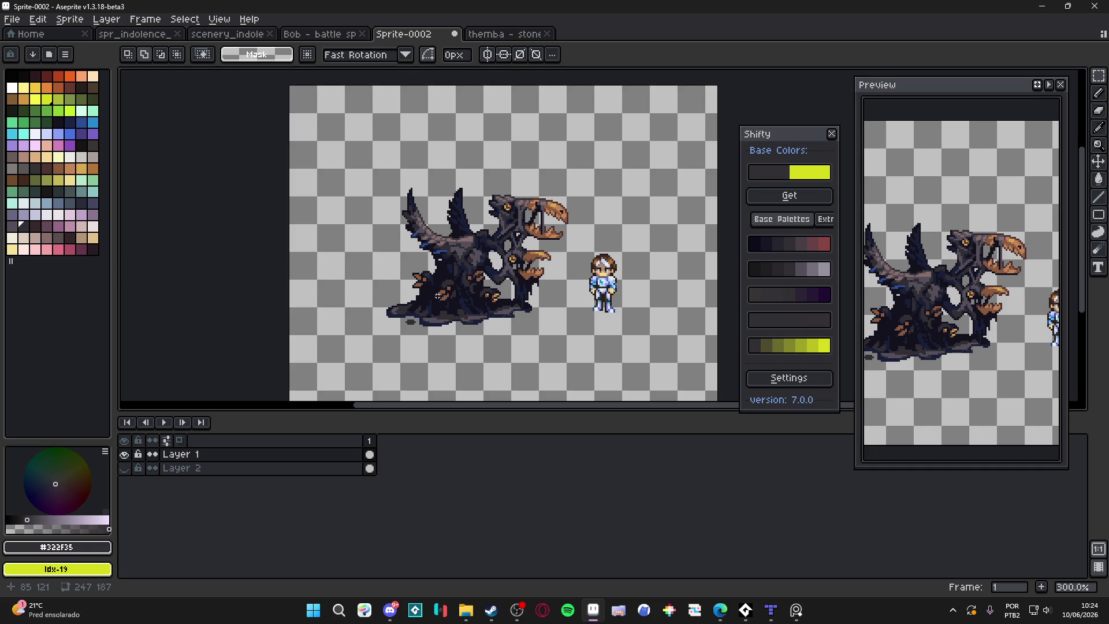
key(alt+Tab)
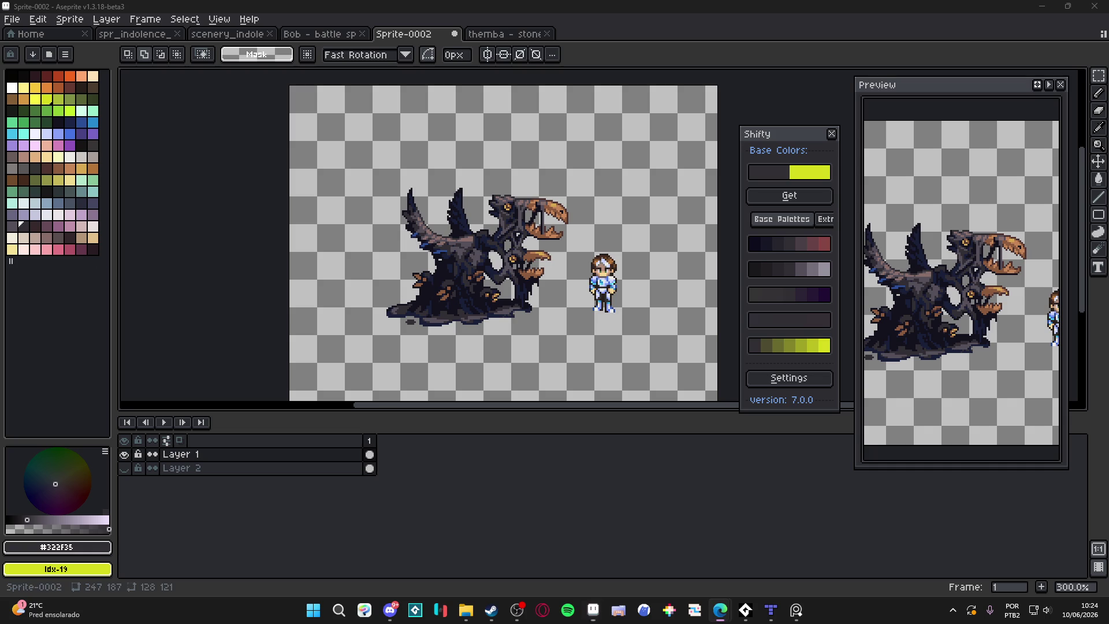
scroll(410, 215, up, 2)
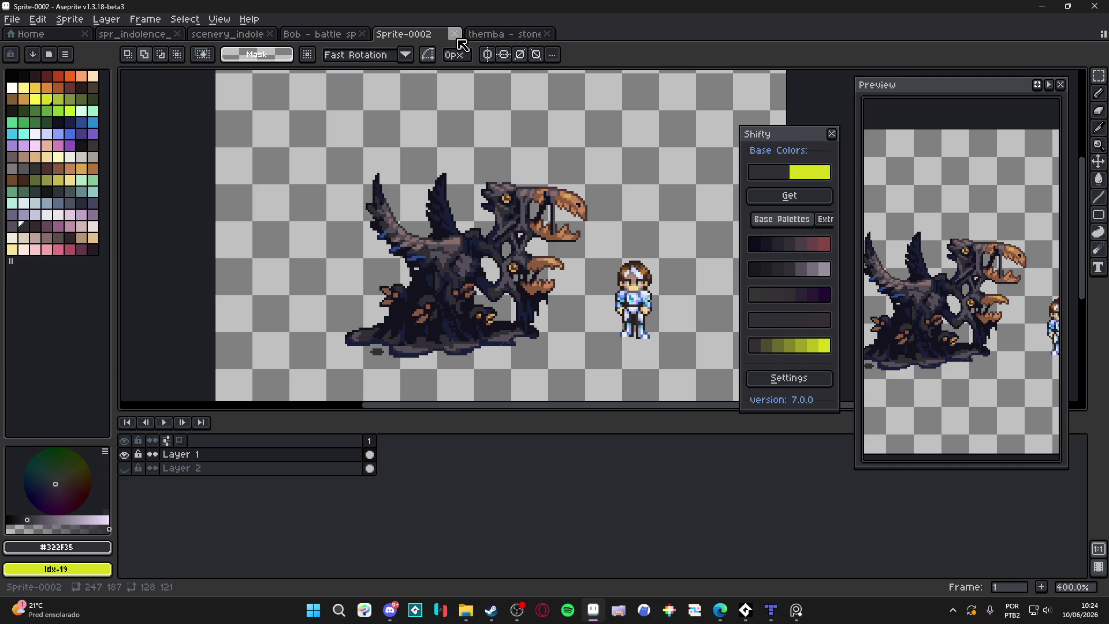
Close Sprite-0002, discarding its unsaved changes, and switch to the Bob battle sprite.
click(456, 36)
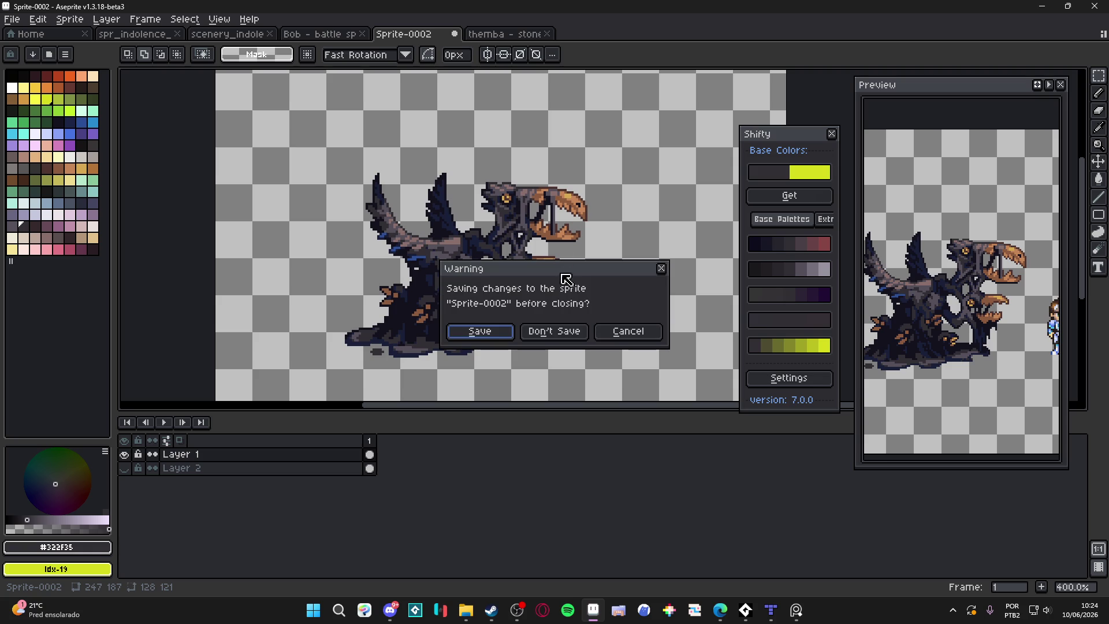
click(545, 331)
click(320, 34)
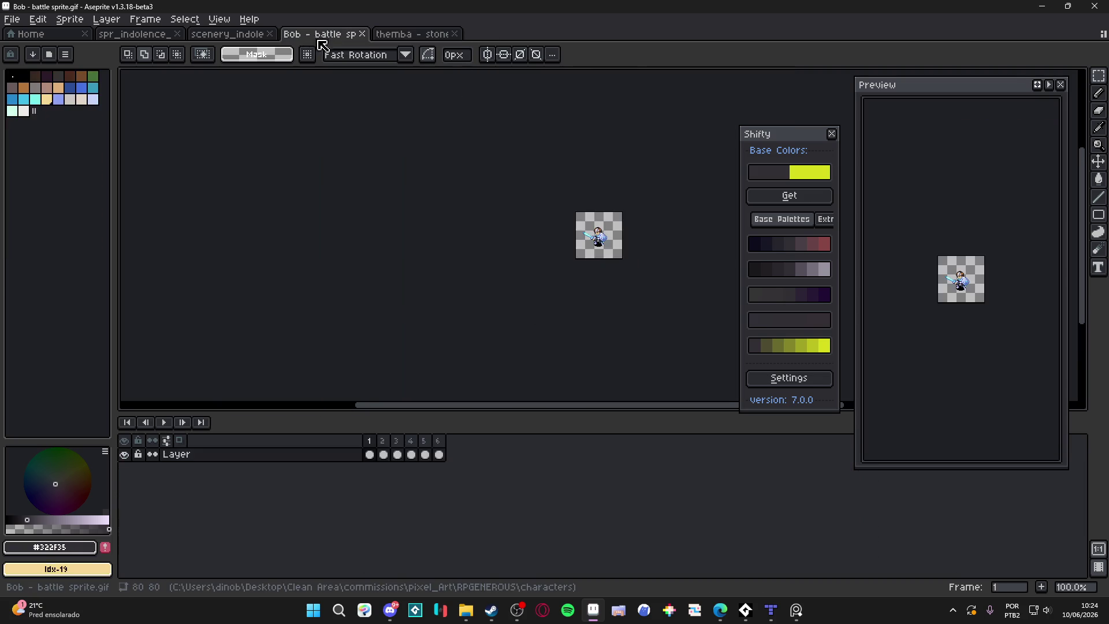
click(413, 34)
Browse the spr_indolence tileset and scenery_indolence, ending on the themba stonefist barrage animation.
click(321, 34)
click(249, 19)
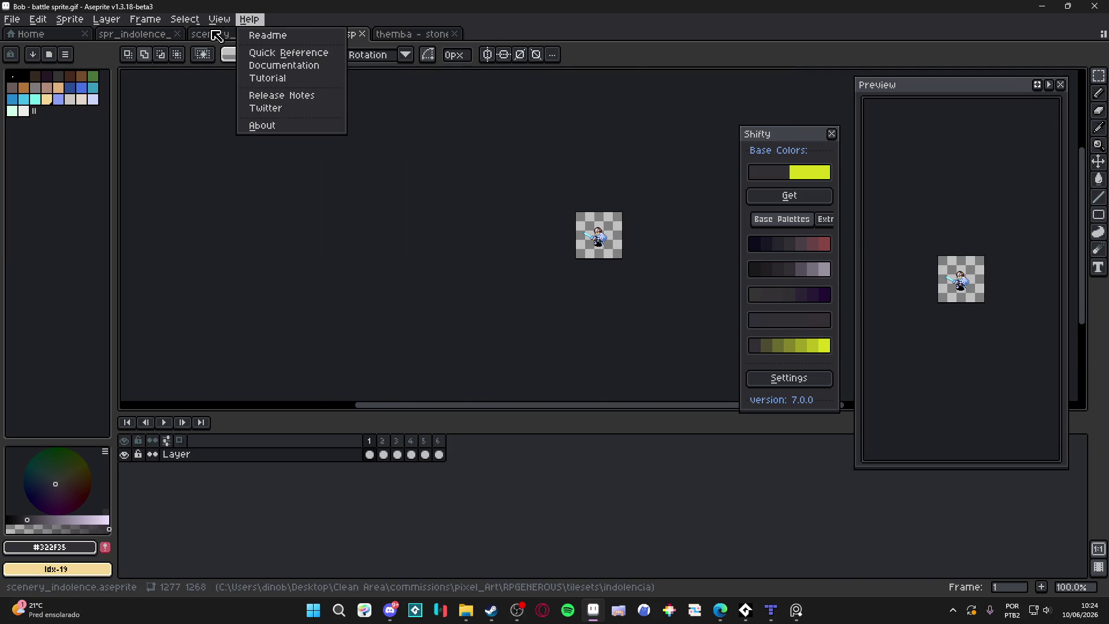
click(222, 35)
click(173, 34)
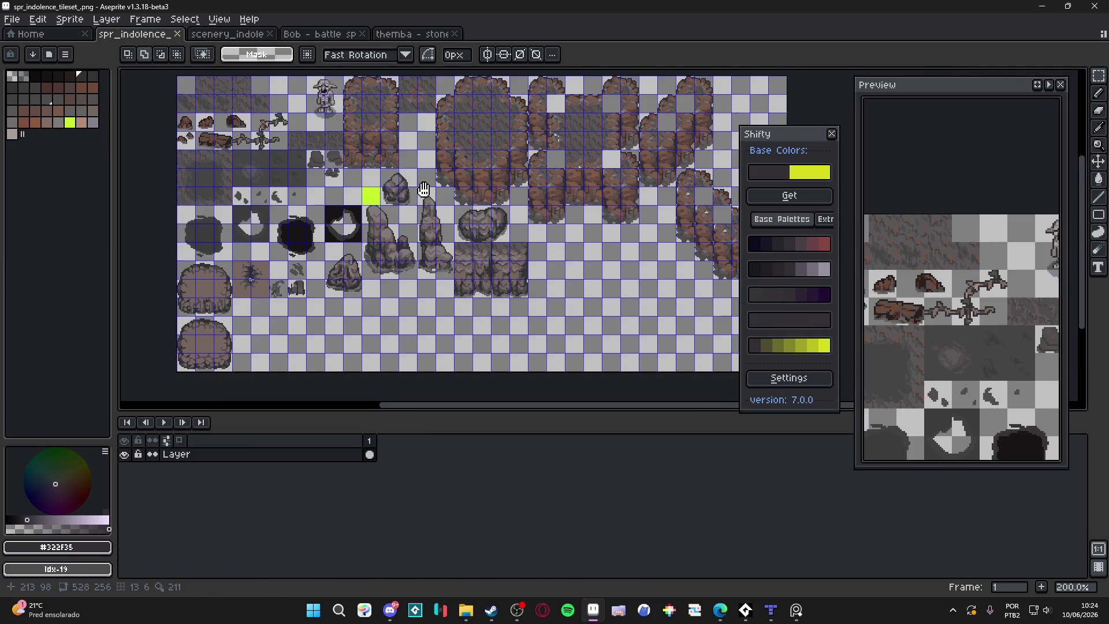
scroll(436, 204, up, 1)
scroll(435, 204, down, 1)
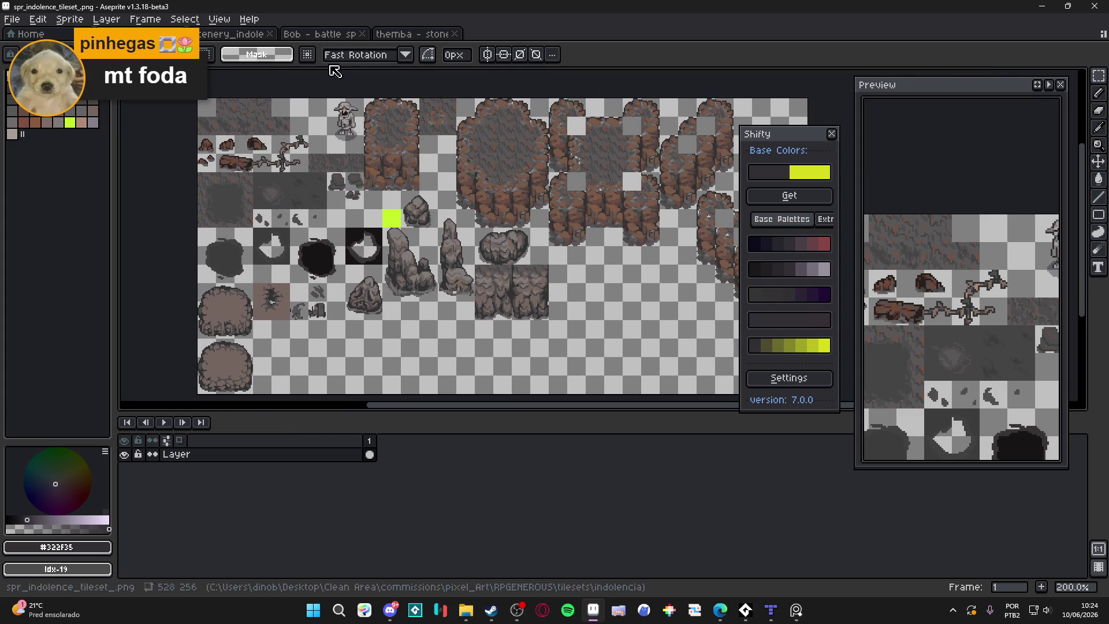
click(231, 33)
click(407, 35)
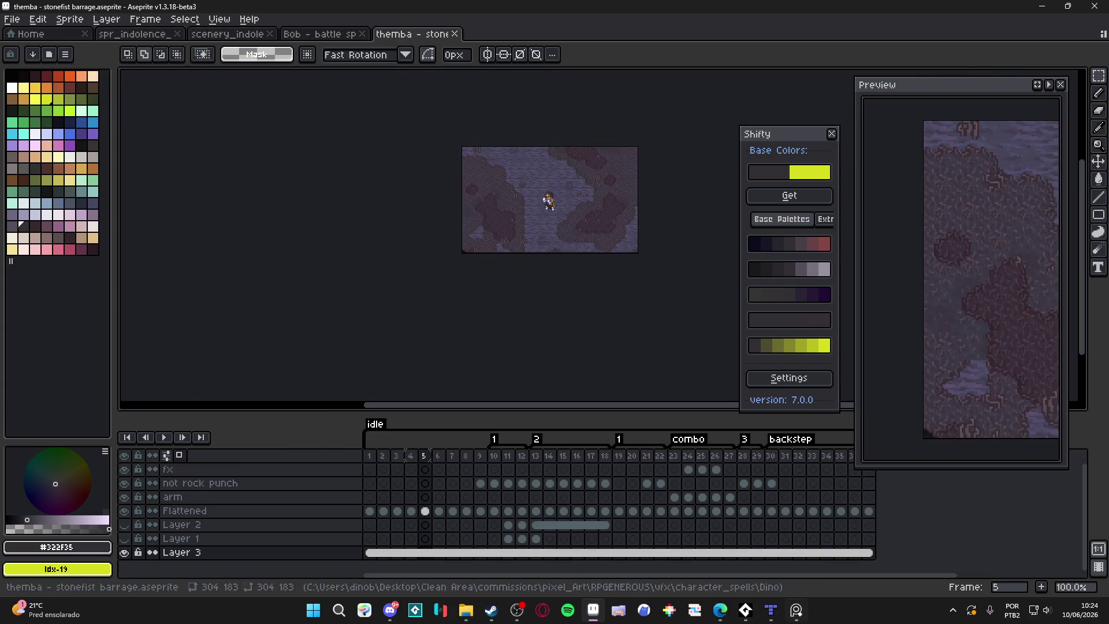
Launch GitHub Desktop from the Start menu search for 'git'.
click(312, 611)
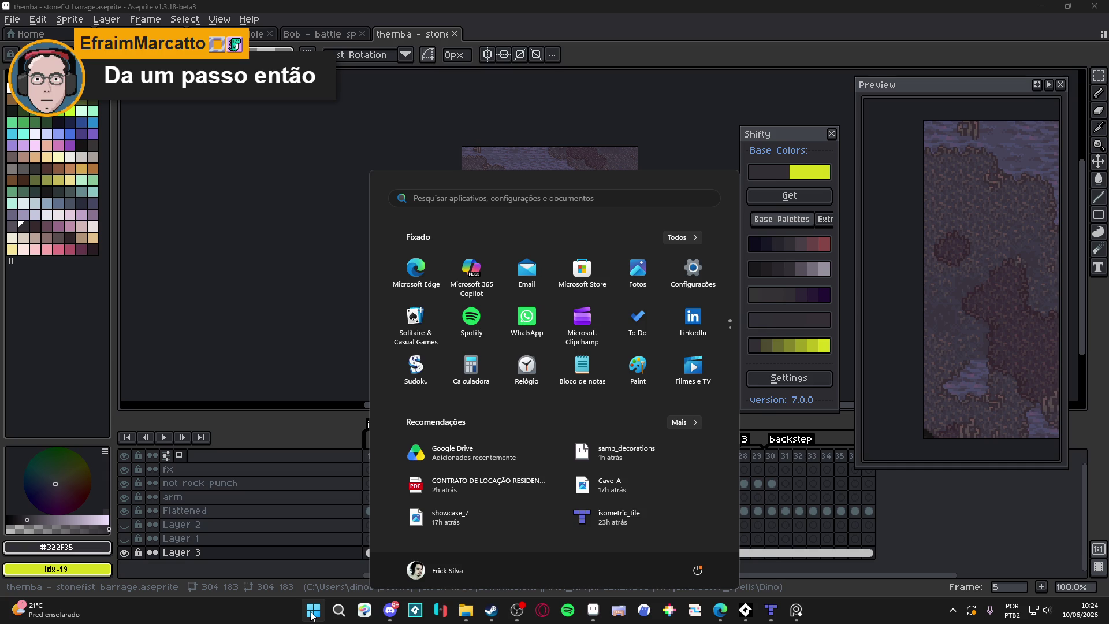
text(git)
key(BackSpace)
text(f)
key(BackSpace)
key(BackSpace)
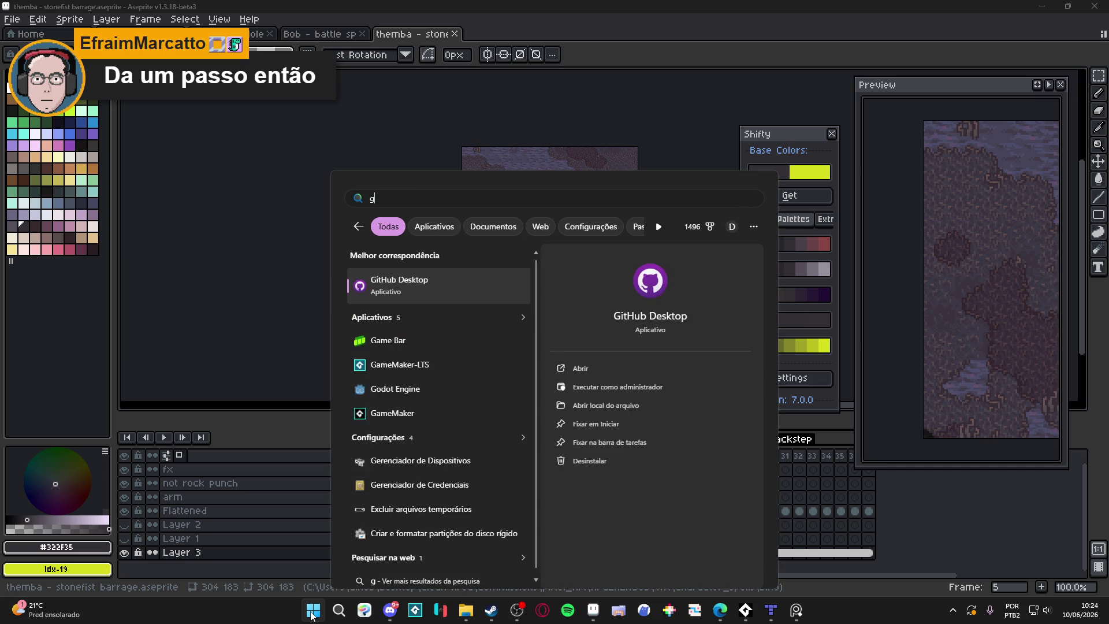
text(it)
key(Return)
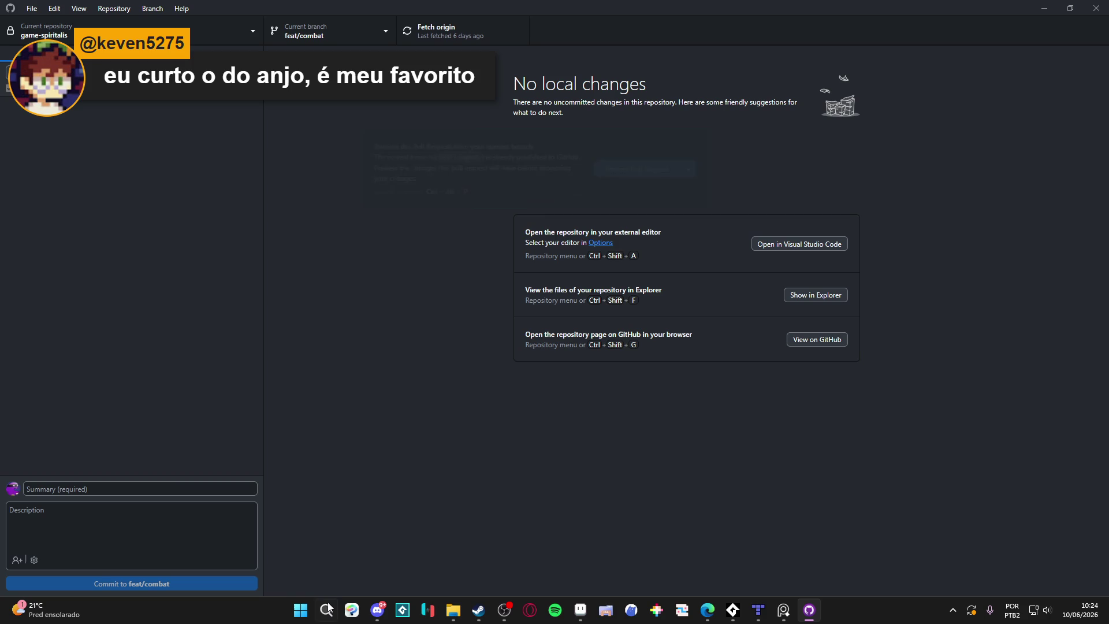
Fetch origin for game-spiritalis, review the commit history, then return to the Changes view.
key(ctrl+t)
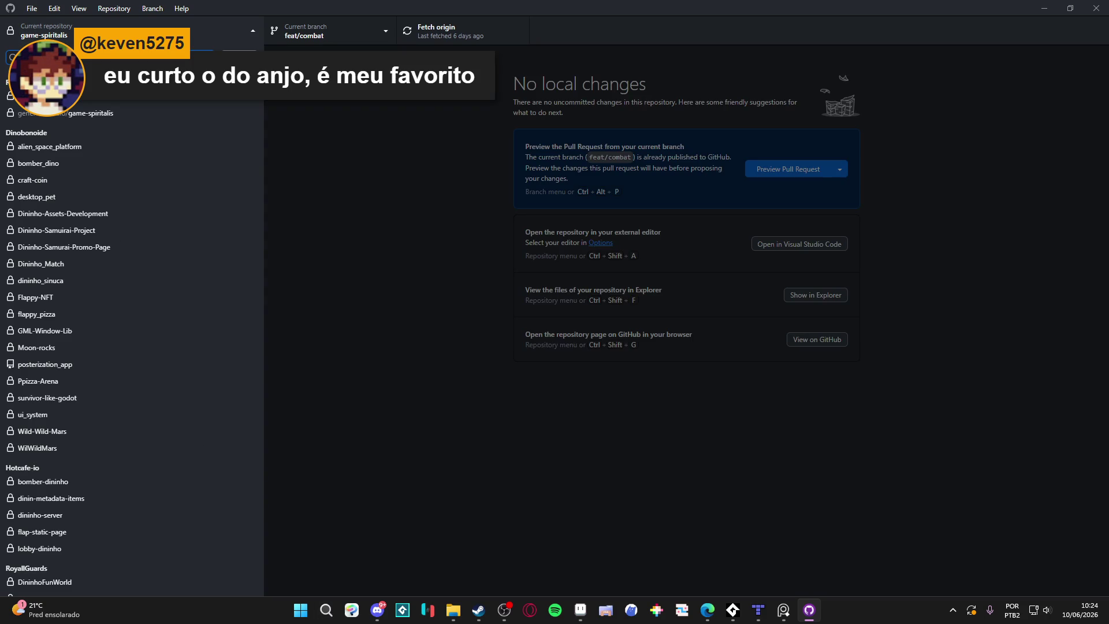
key(Escape)
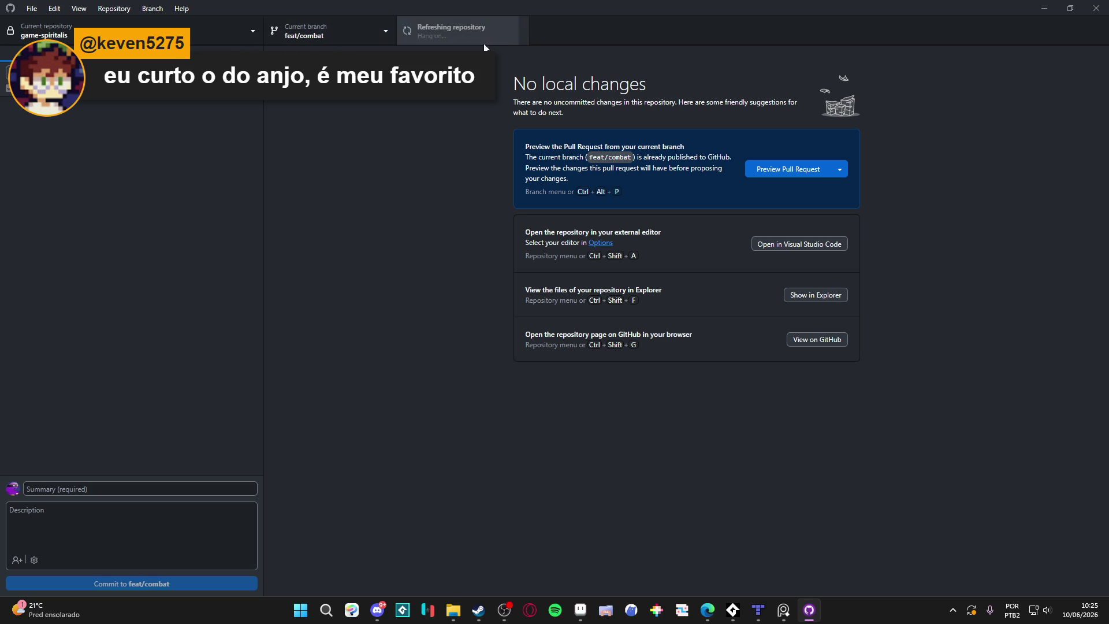
click(438, 31)
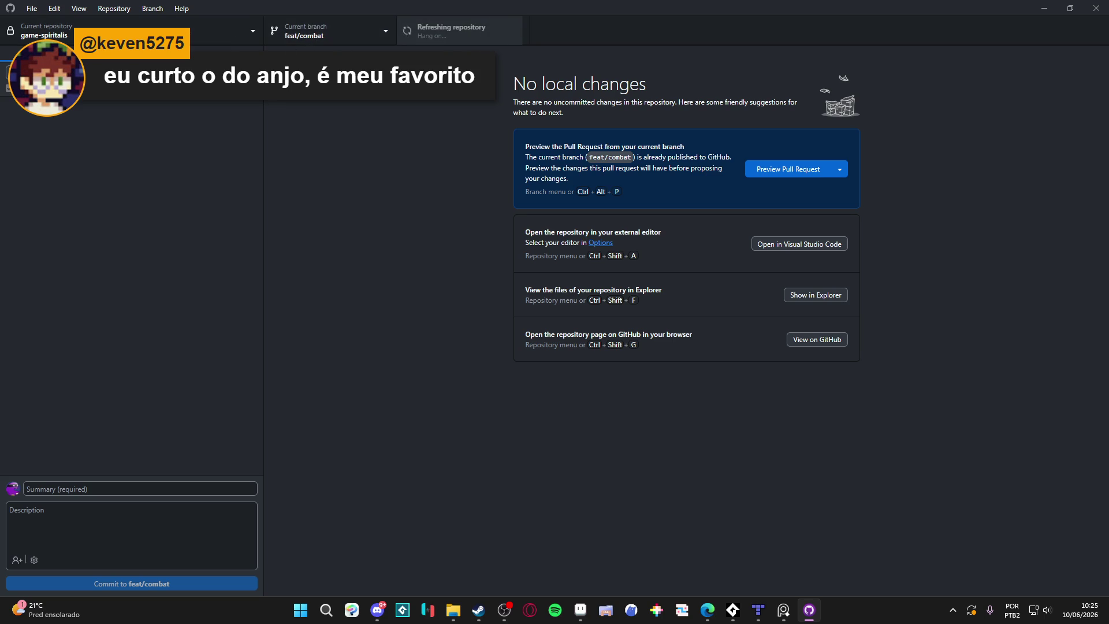
click(225, 49)
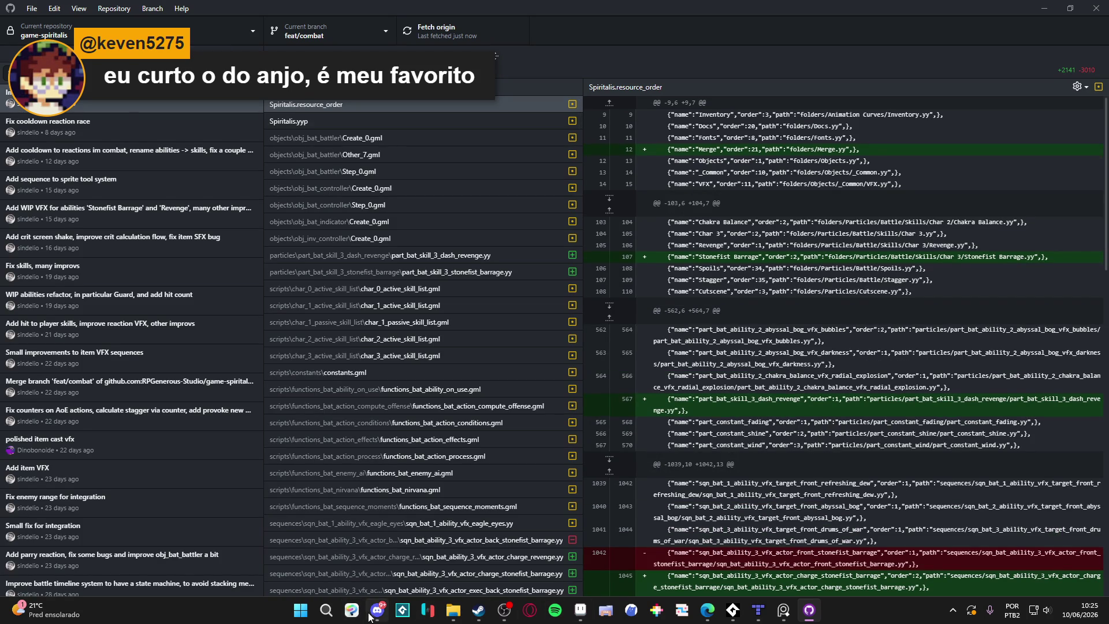
key(ctrl+1)
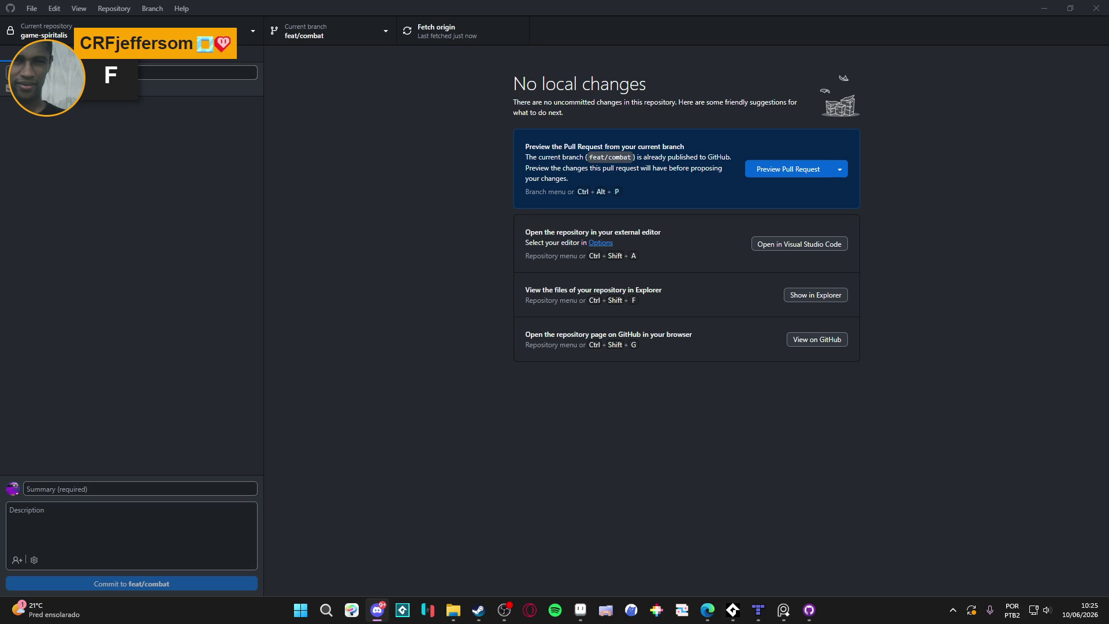
Minimise GitHub Desktop and launch GameMaker [2024.14.4] from Steam's library via a 'game' search.
click(1044, 8)
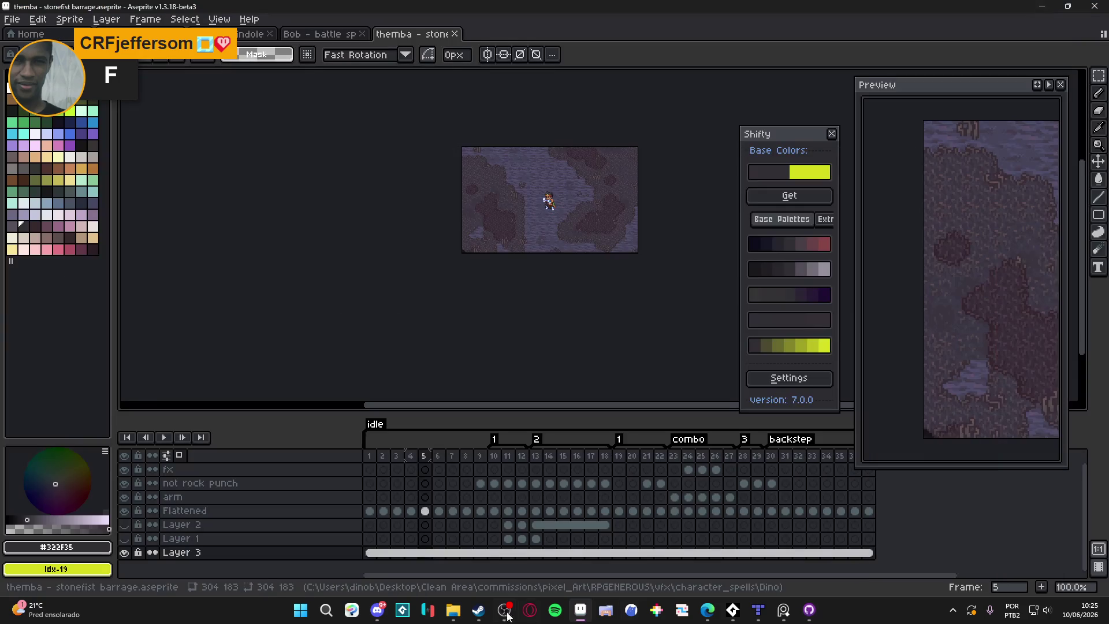
click(479, 609)
click(109, 27)
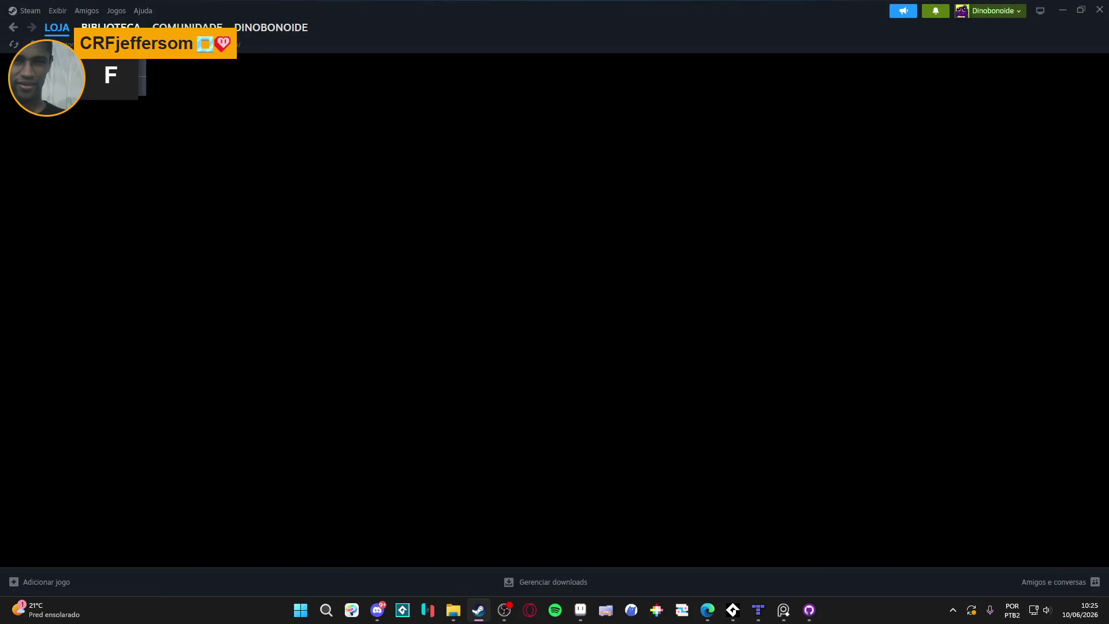
click(87, 102)
text(game)
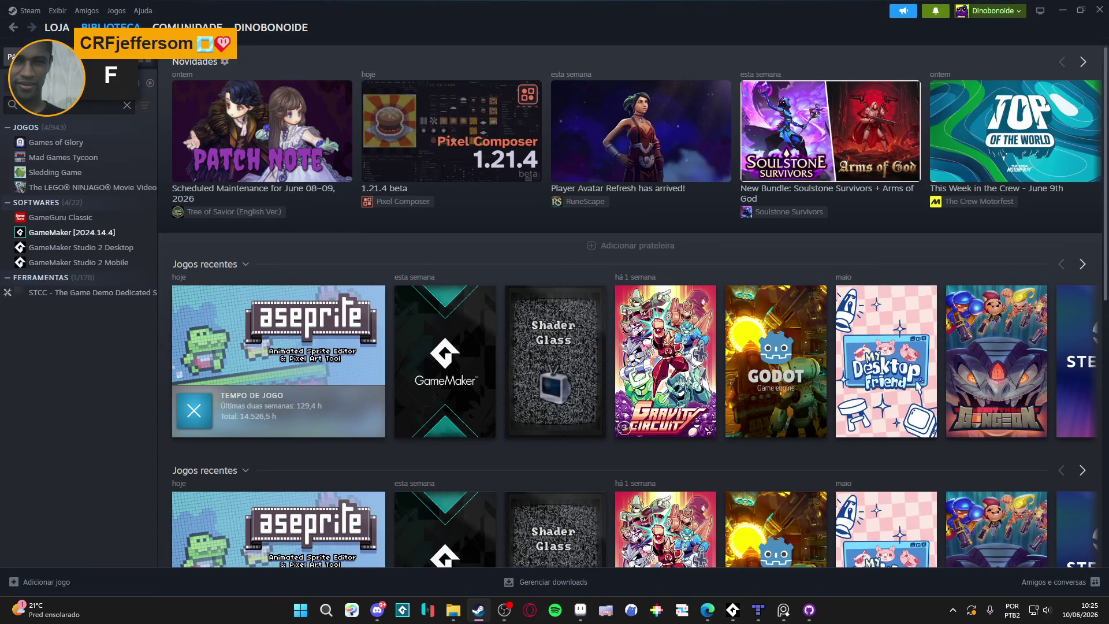
click(87, 247)
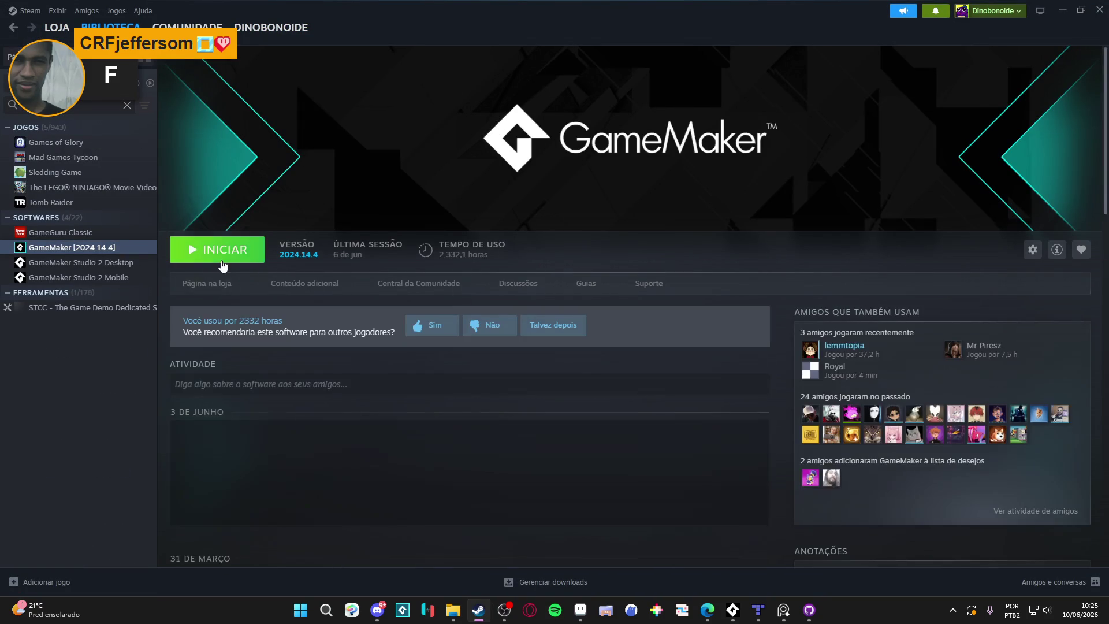
click(217, 249)
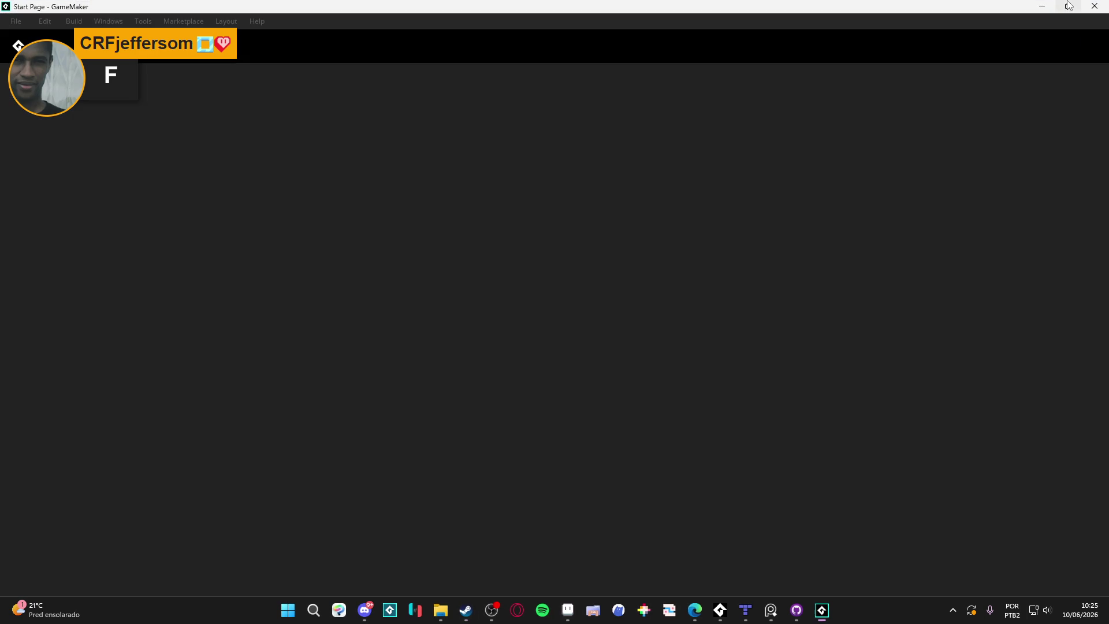
mouse_move(1068, 5)
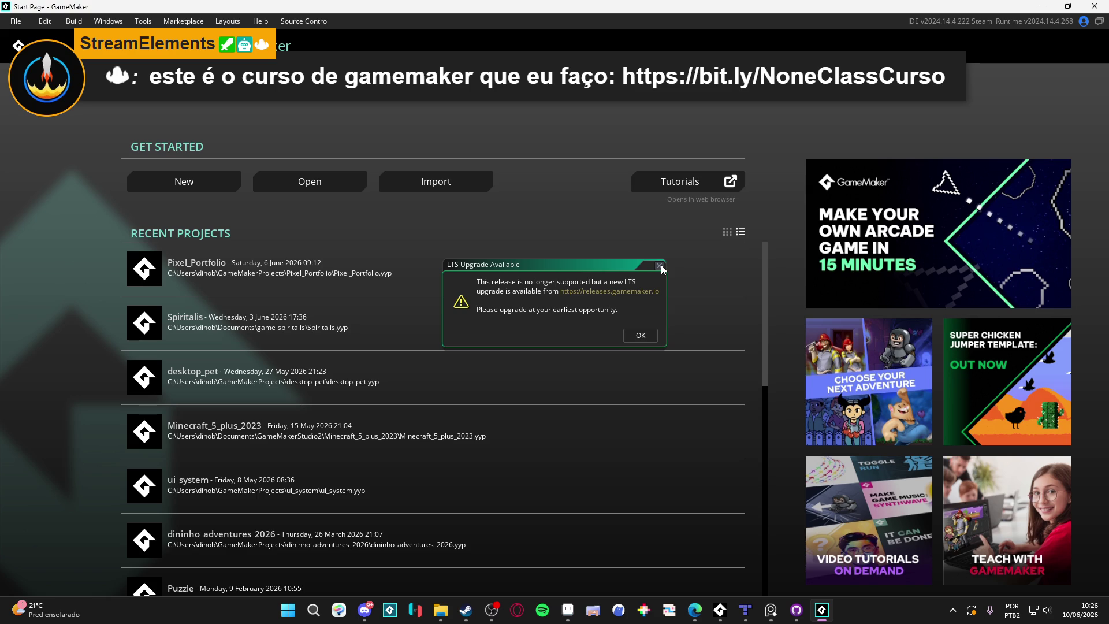
Close the LTS Upgrade Available dialog and open Spiritalis from Recent Projects.
click(661, 264)
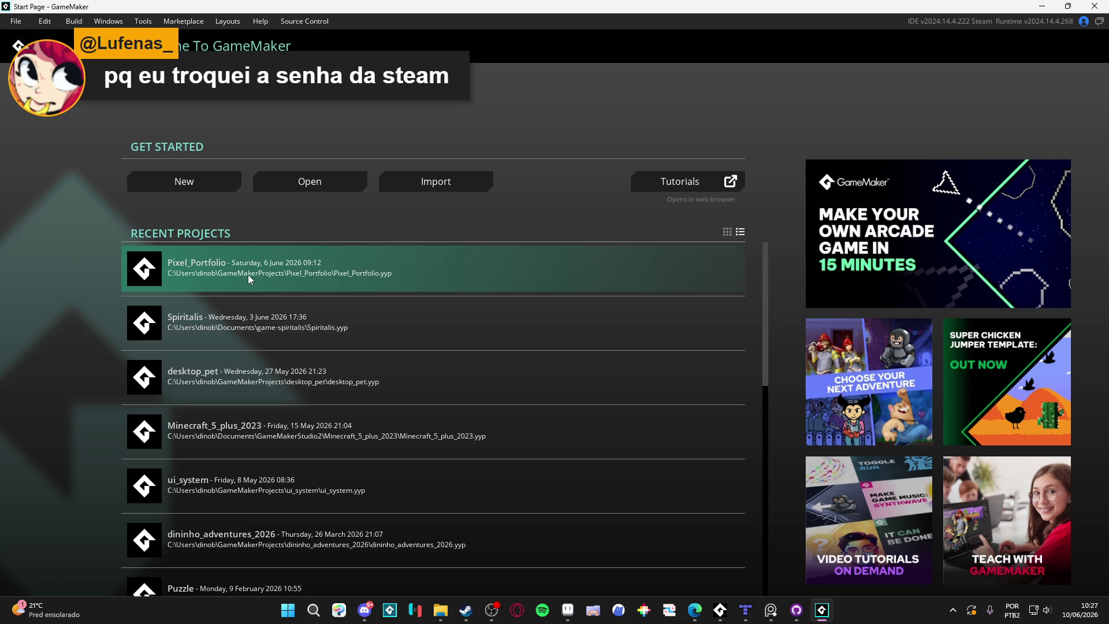
click(239, 305)
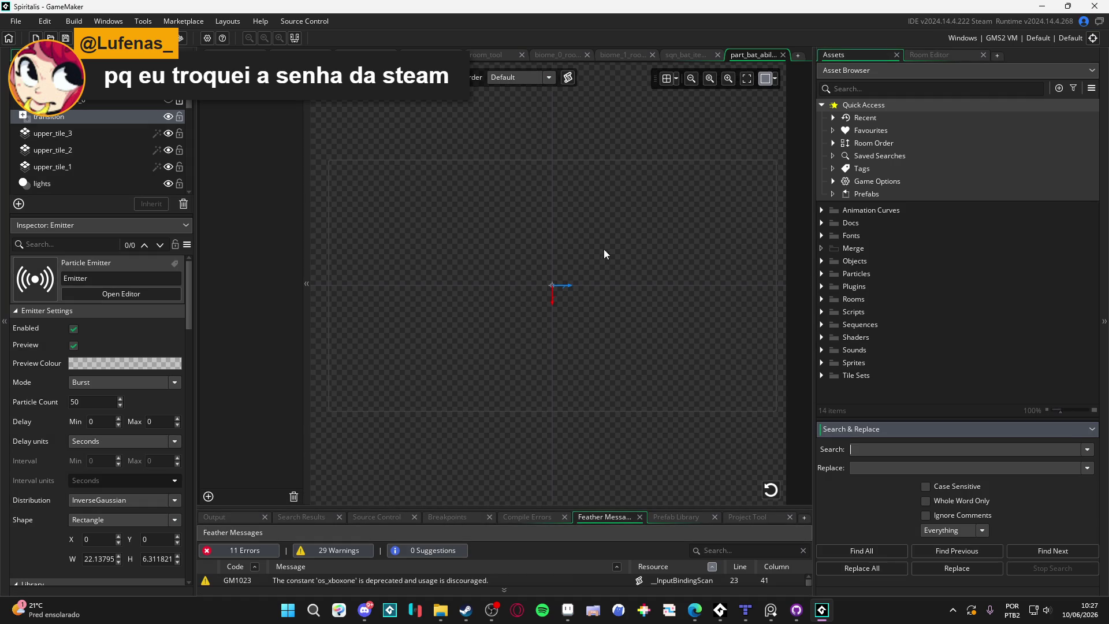
drag(597, 258, 583, 255)
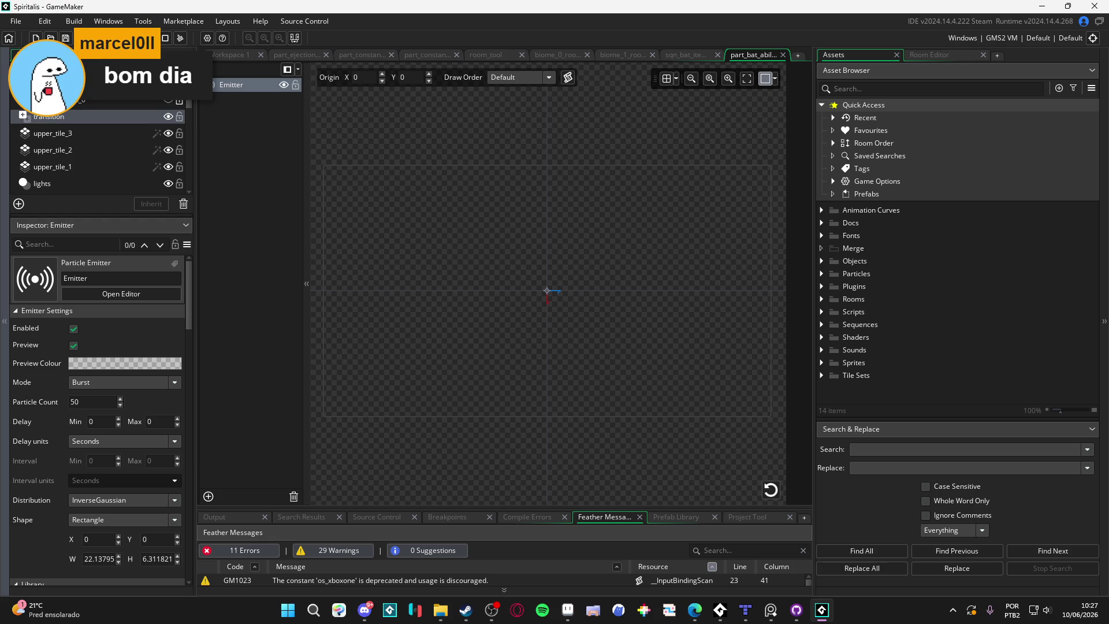
key(alt+Tab)
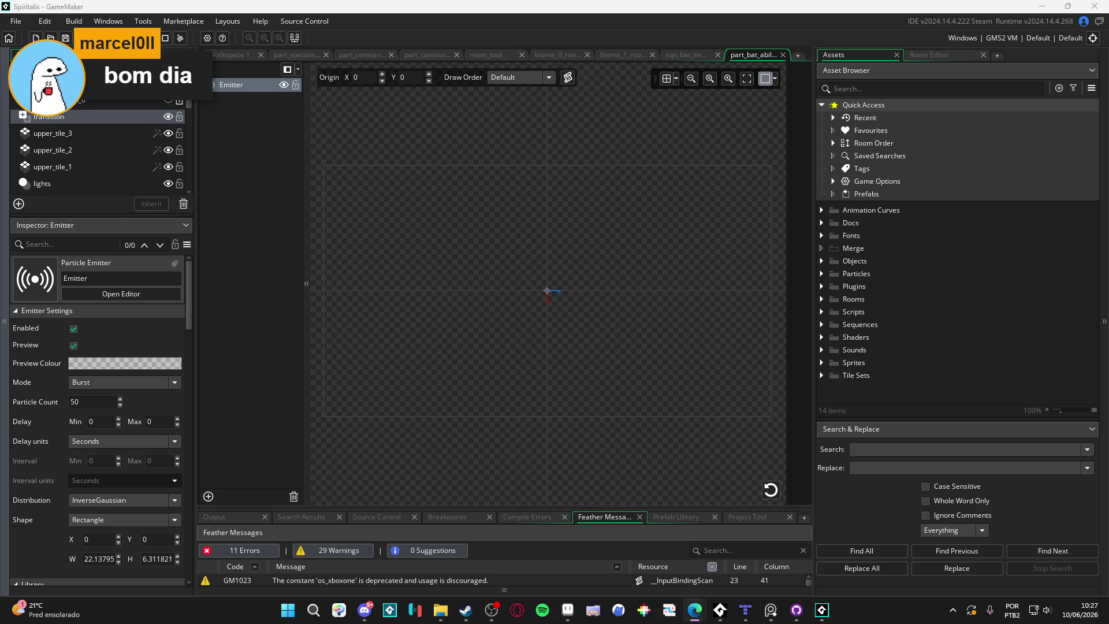
click(650, 240)
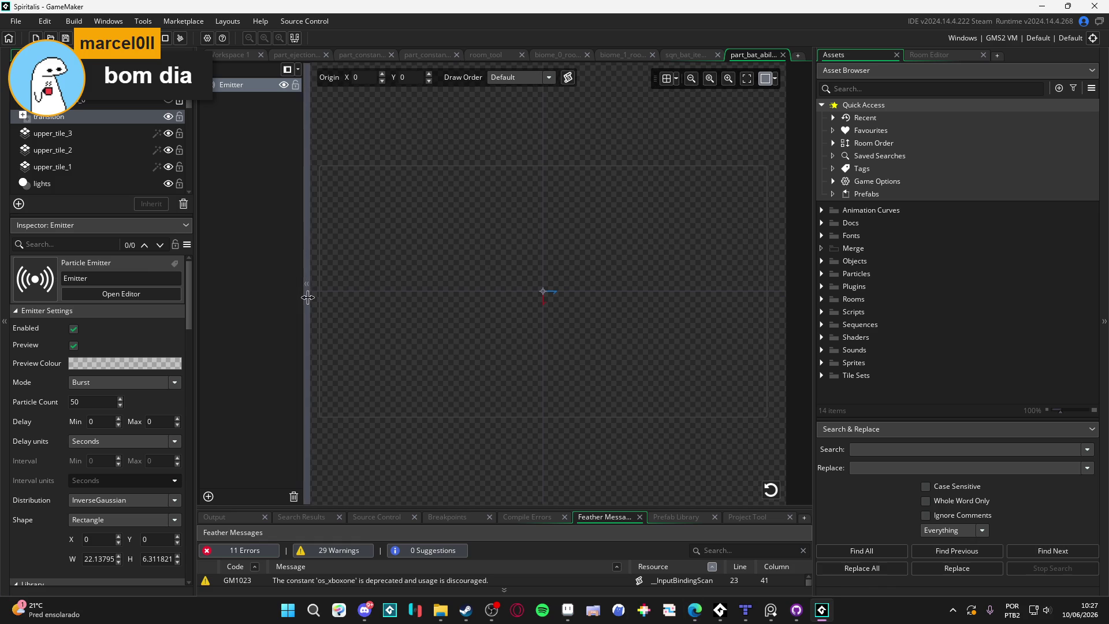
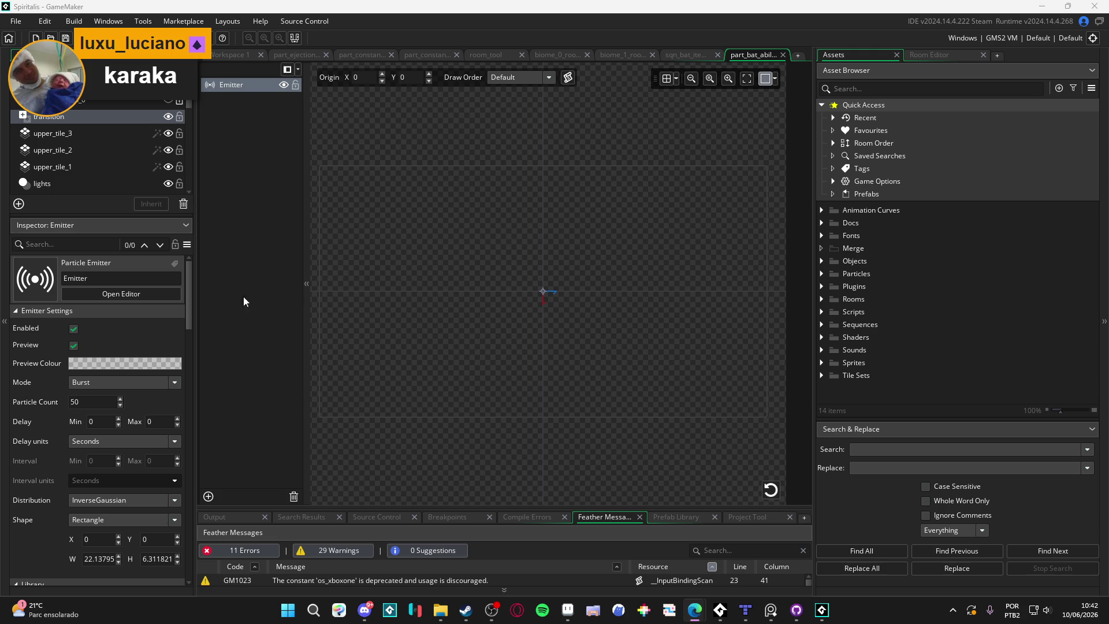
Narrow the inspector and layers panels, then pan the room view slightly right and up.
drag(196, 309, 148, 307)
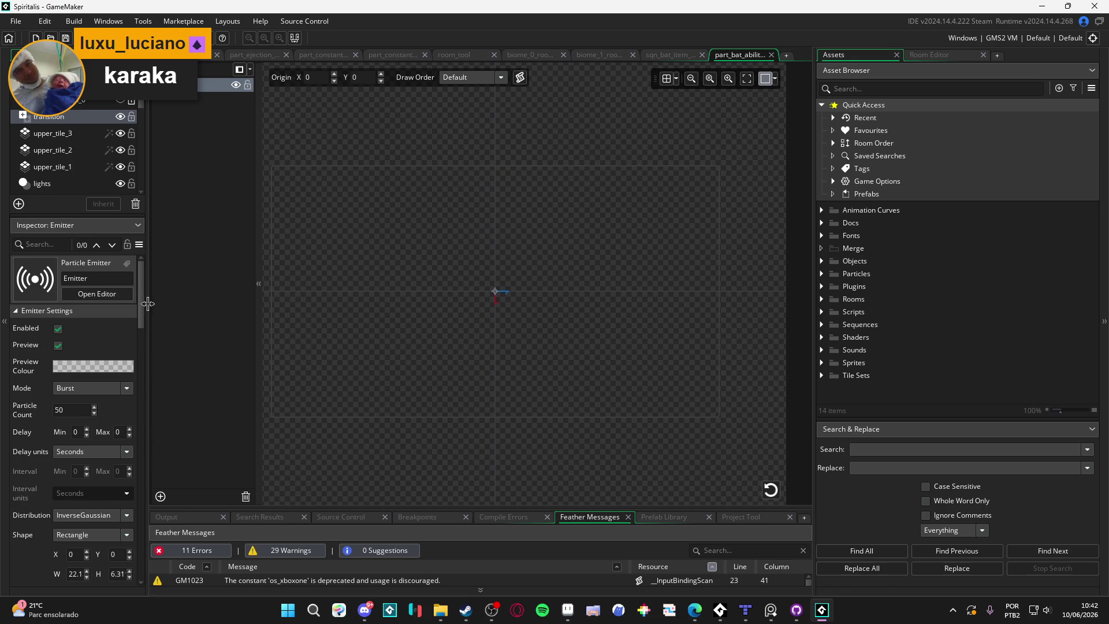
mouse_move(258, 351)
mouse_down()
mouse_move(229, 351)
mouse_move(252, 352)
mouse_up()
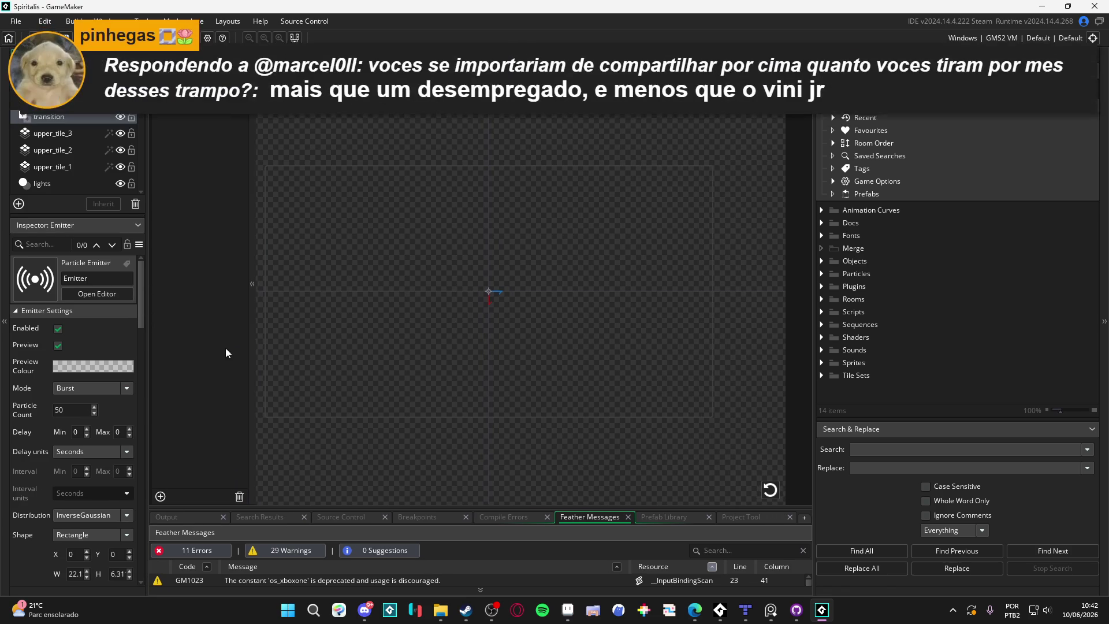
drag(450, 378, 478, 373)
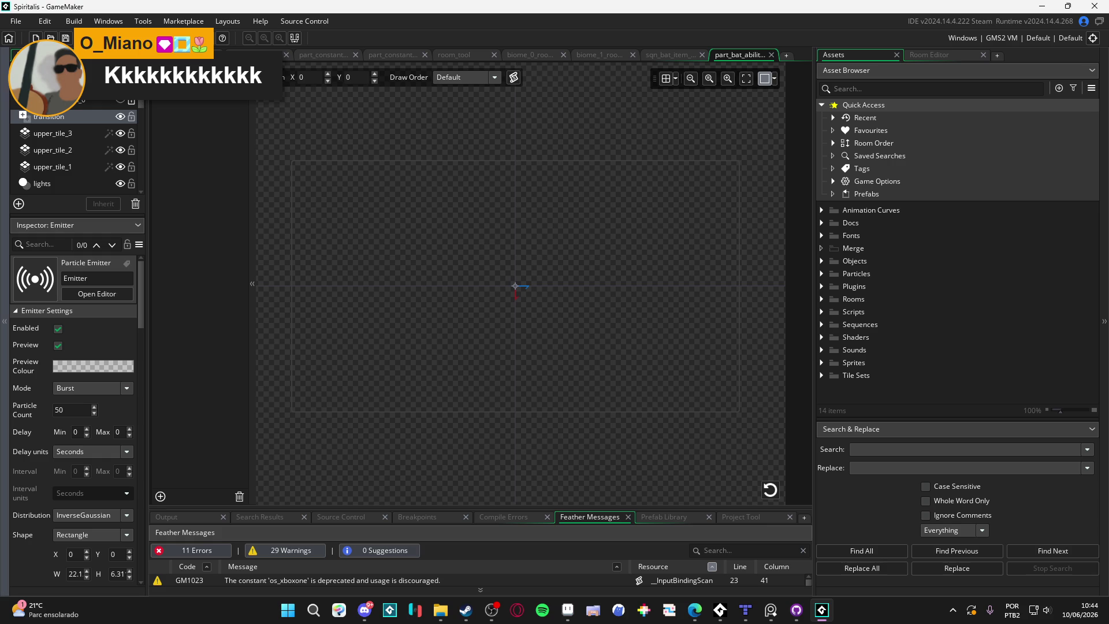
key(alt+Tab)
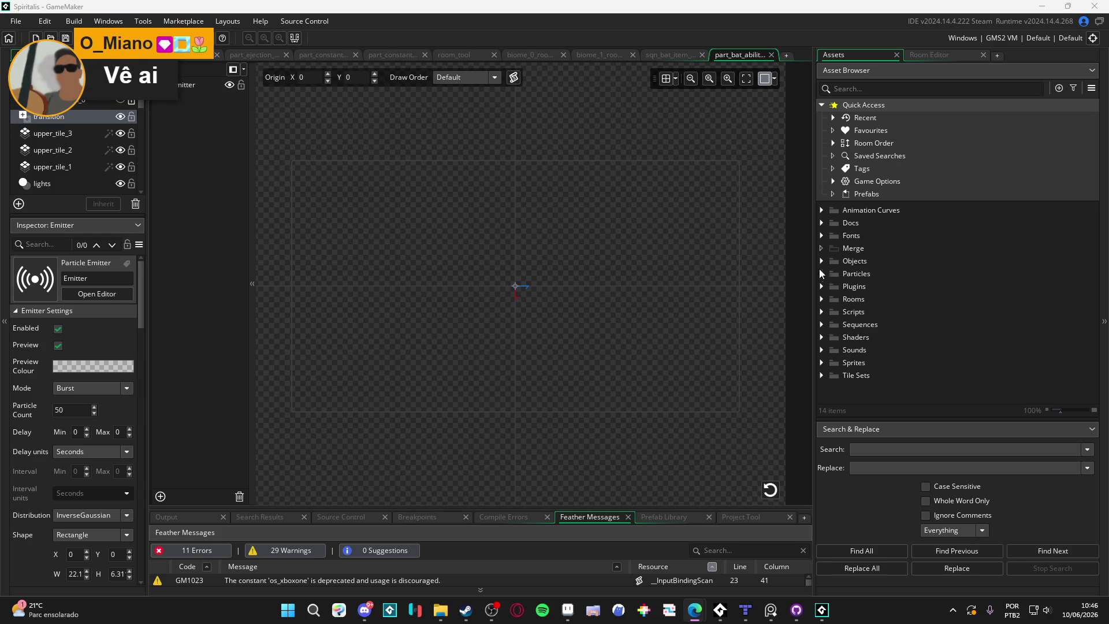
Search assets for 'diligence' and open the concentrated diligence item and cast VFX sprites.
click(862, 88)
text(diligence)
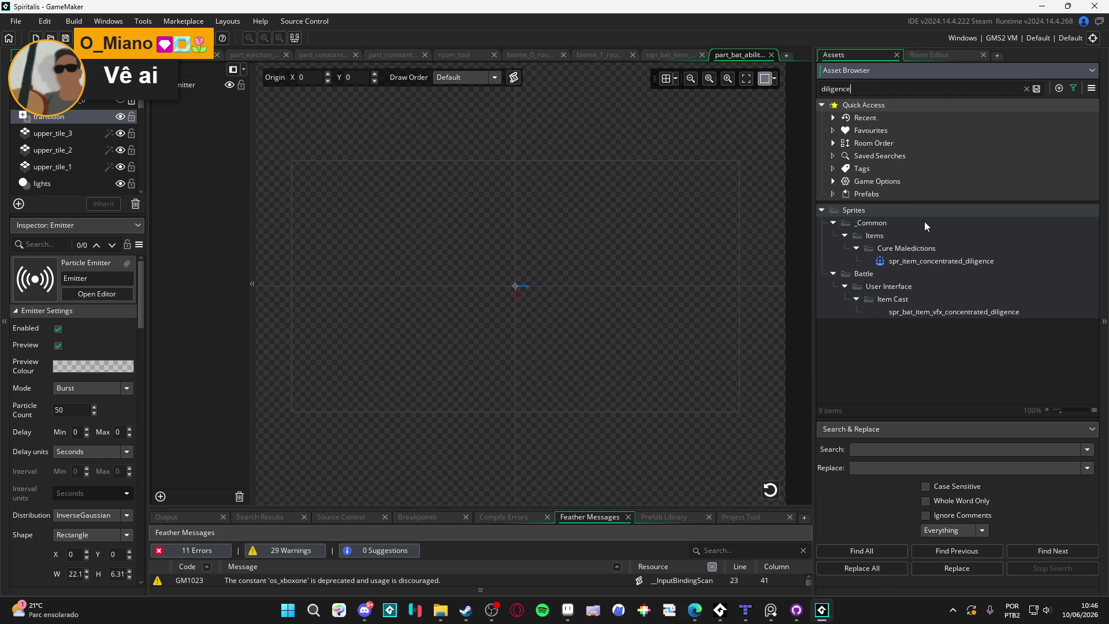
double_click(968, 265)
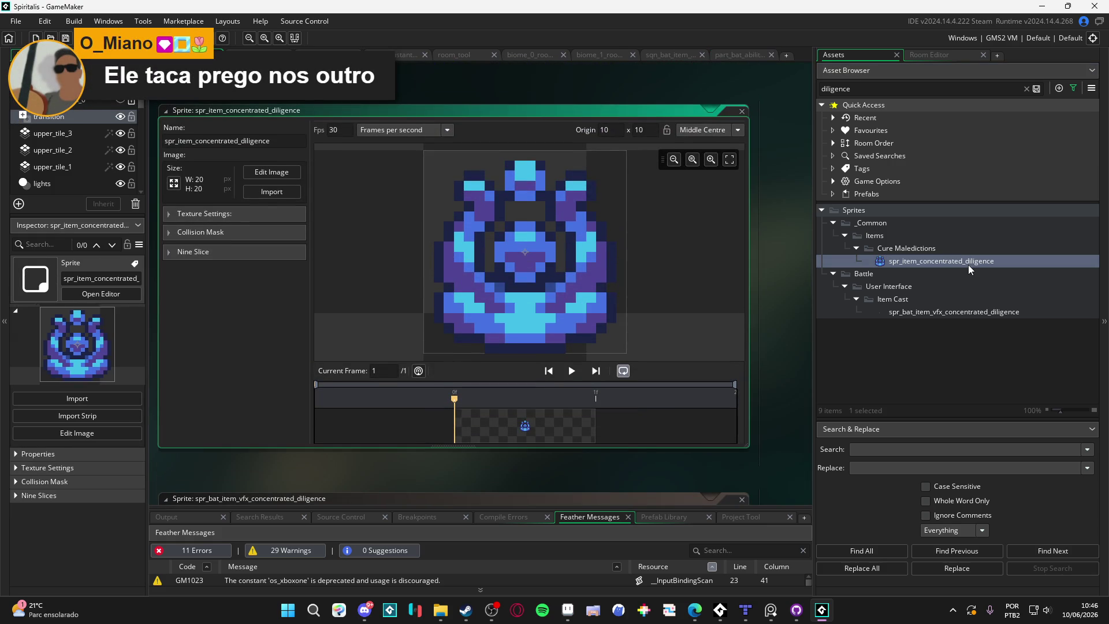
double_click(927, 312)
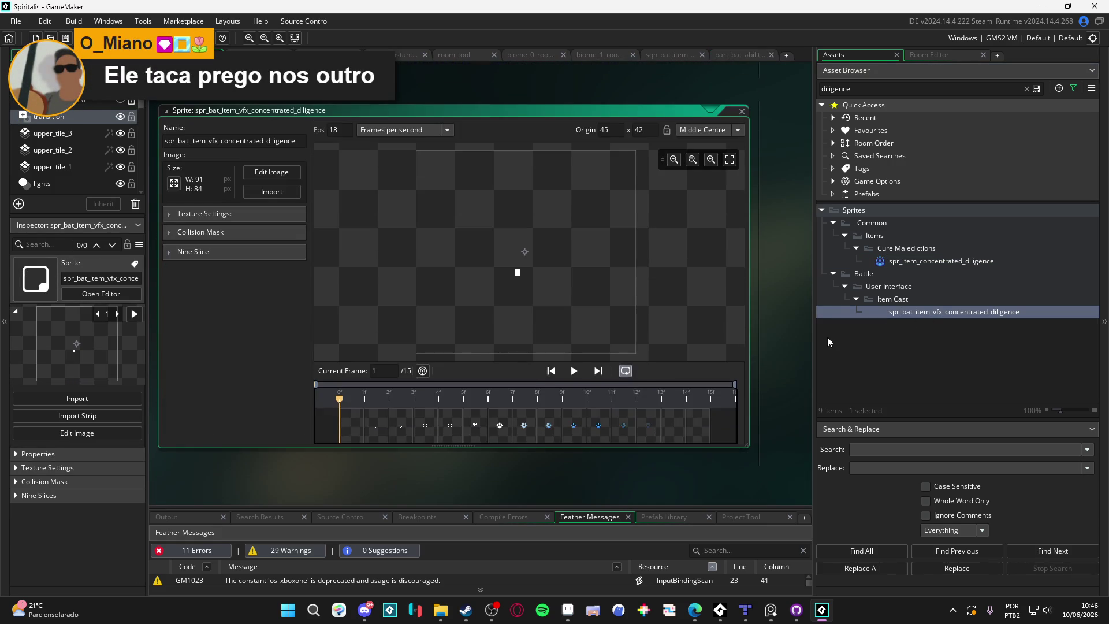
Play and stop the VFX animation, then widen the 'diligence' search to show the sequence.
click(573, 371)
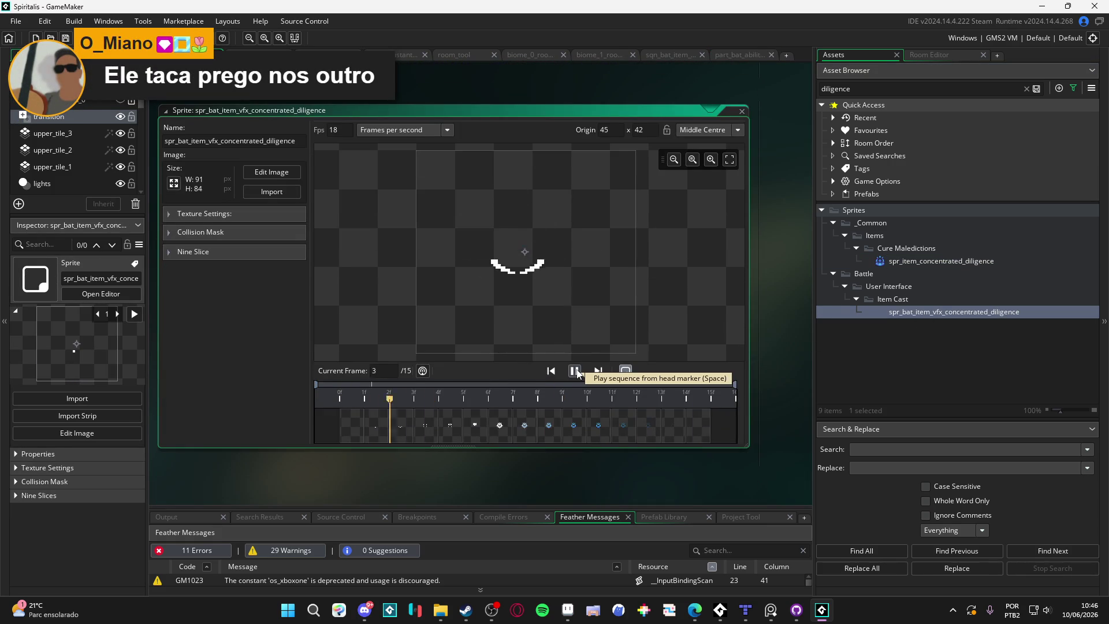
click(577, 370)
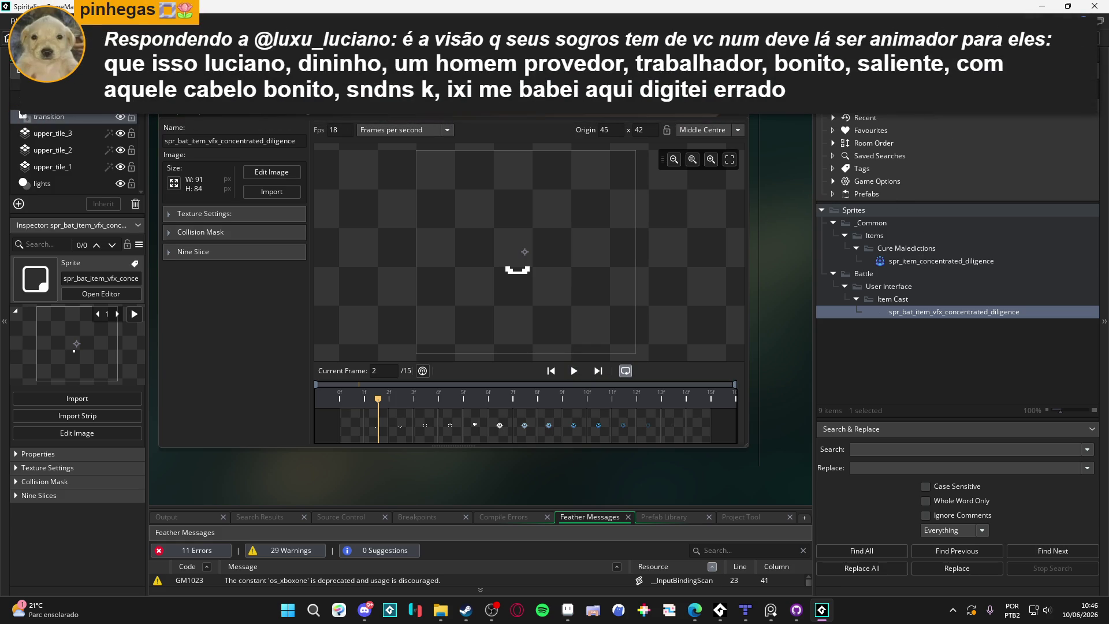
key(Escape)
key(ctrl+z)
key(BackSpace)
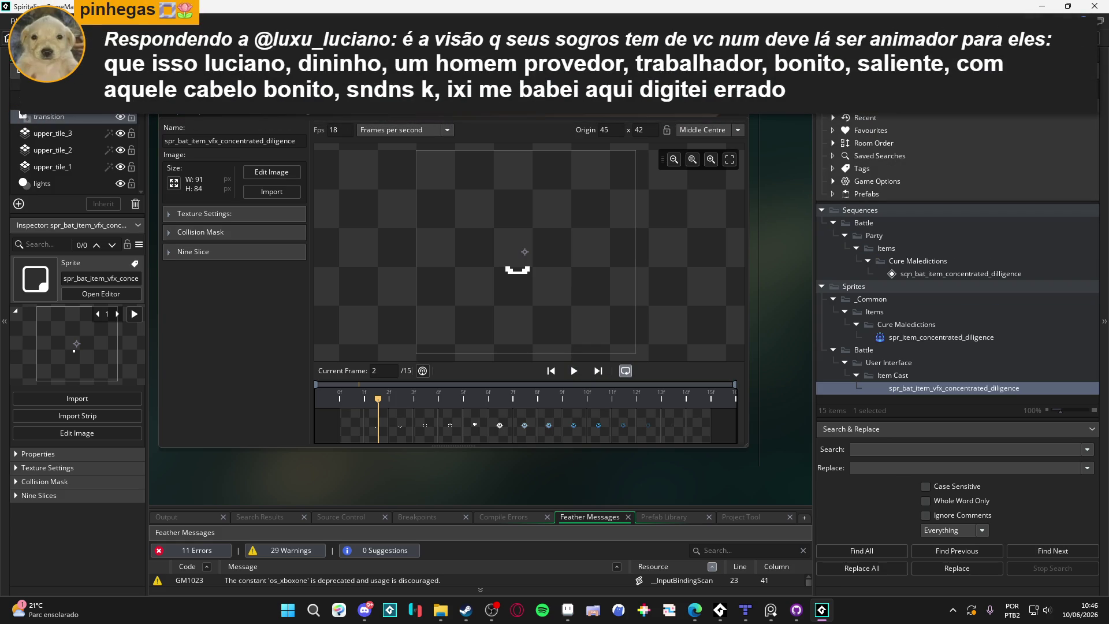
Open sqn_bat_item_concentrated_dilligence in the Sequence Editor and play its 56-frame preview.
click(1017, 275)
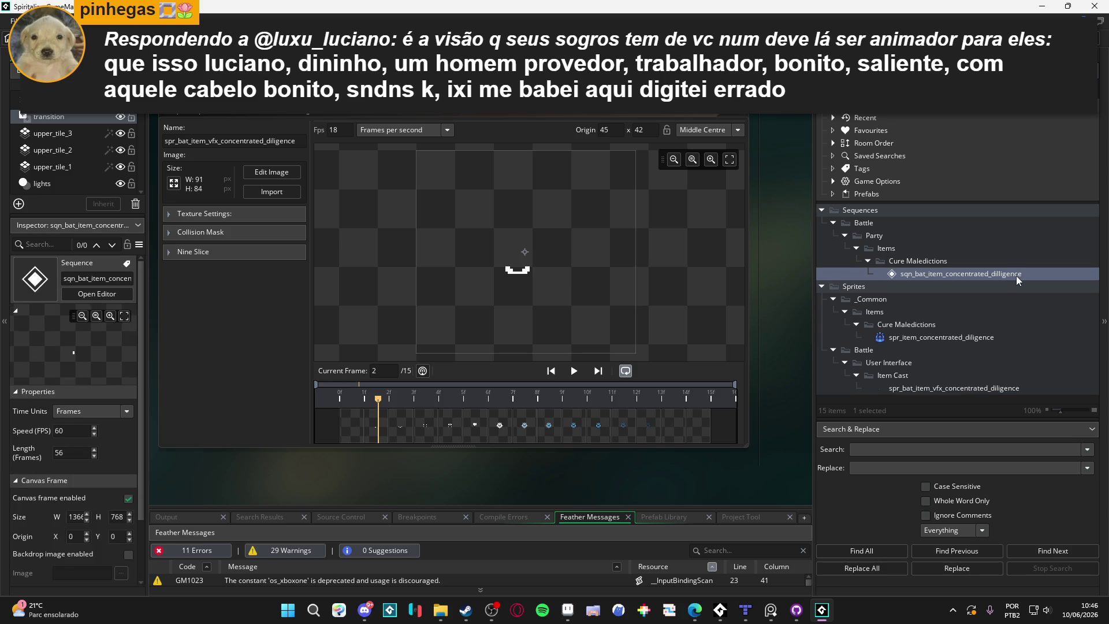
double_click(1007, 275)
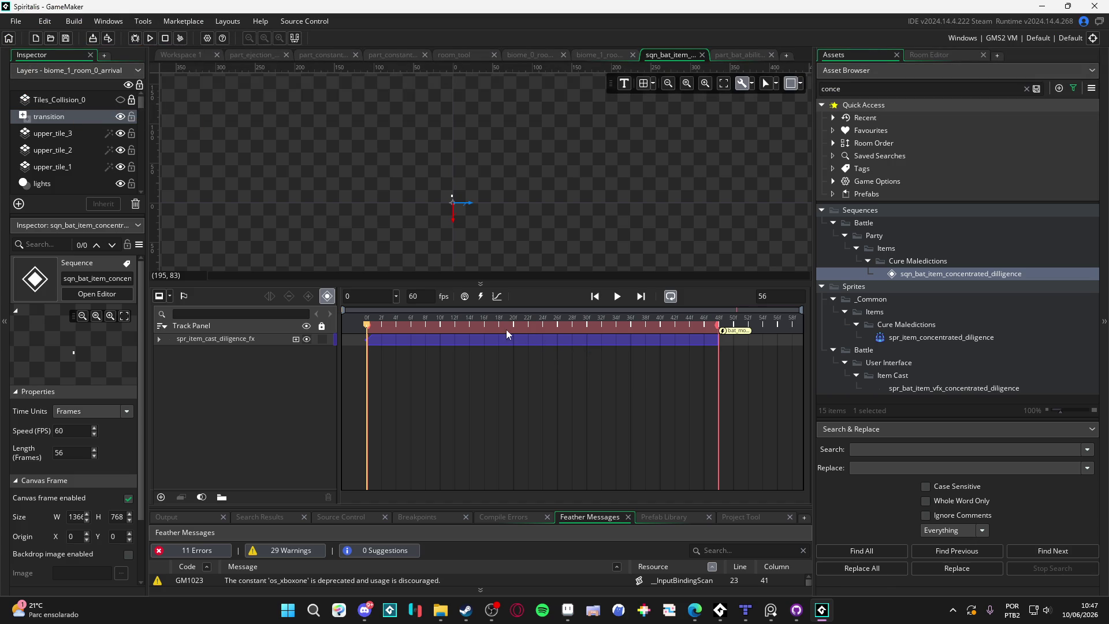
key(space)
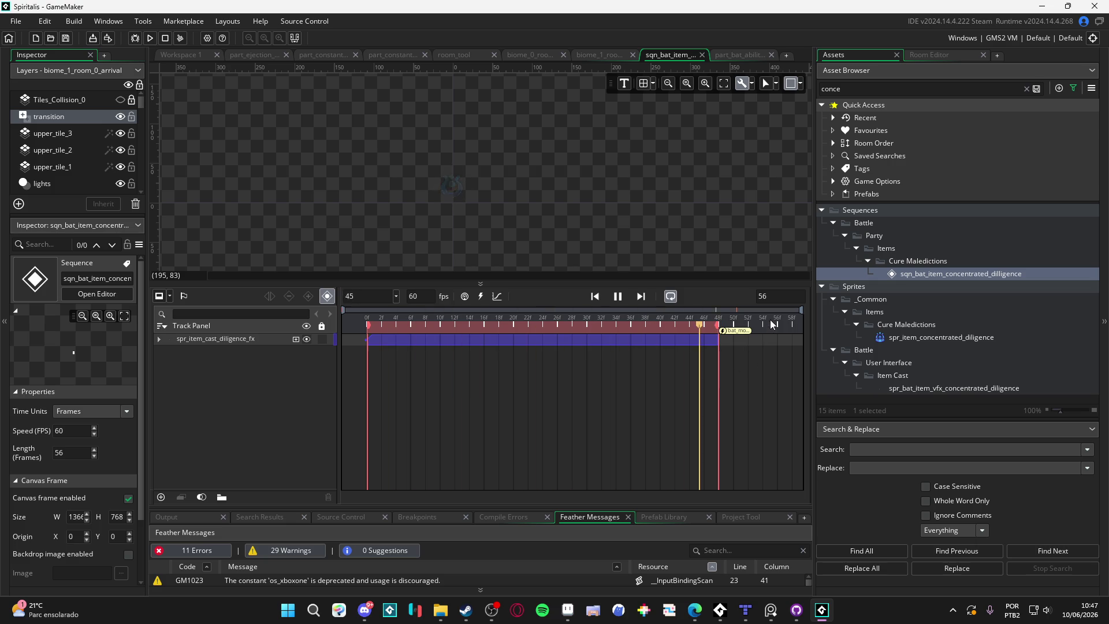
key(space)
double_click(787, 300)
text(120)
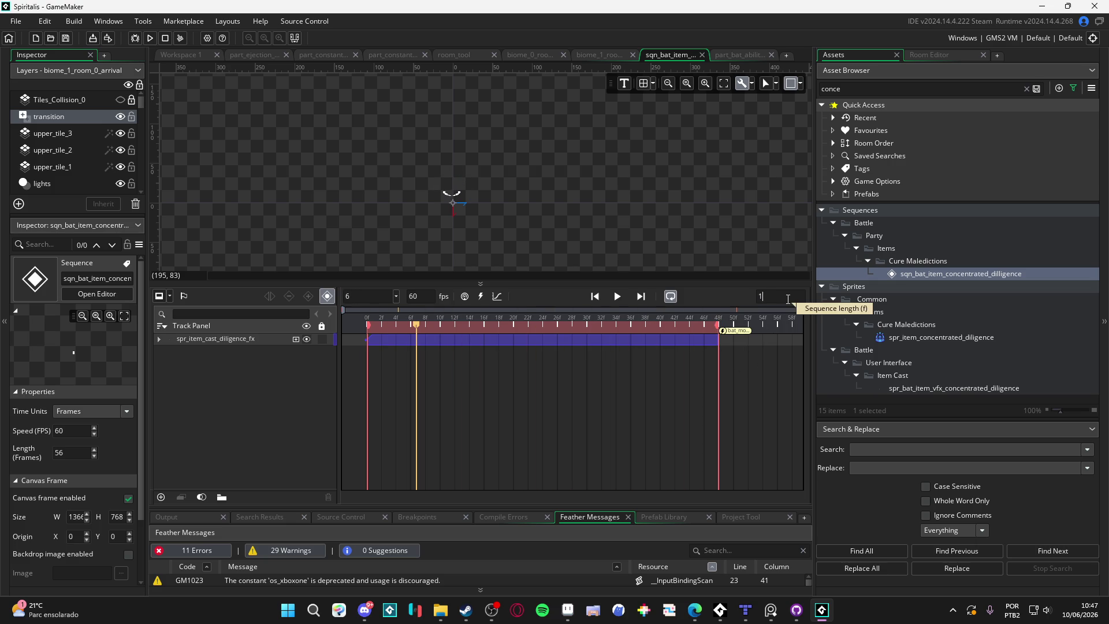
key(Return)
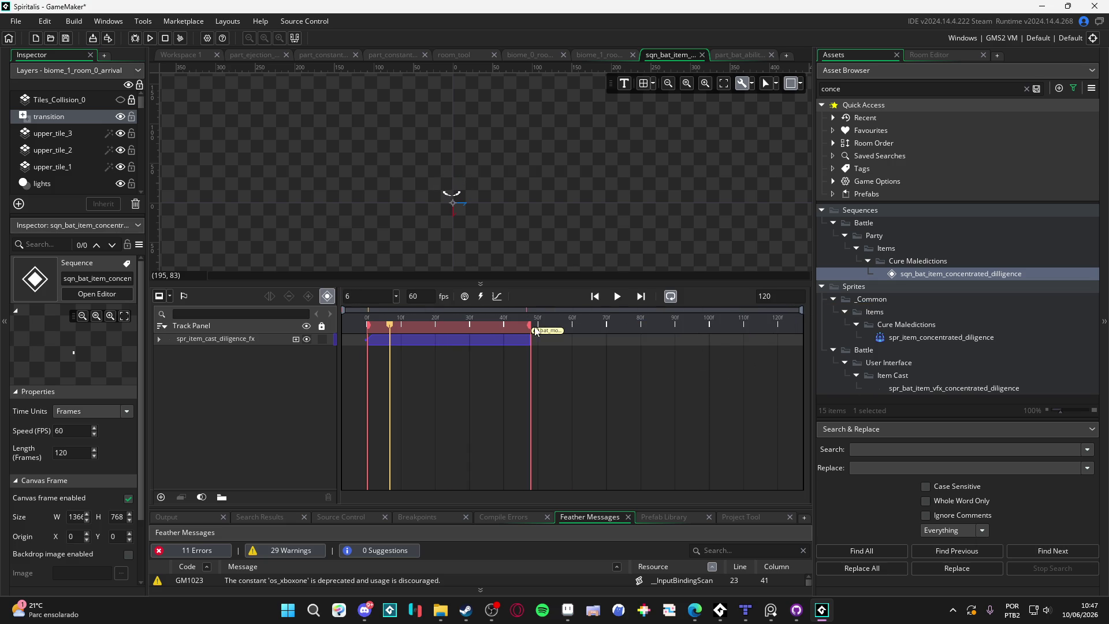
drag(531, 329, 777, 346)
click(515, 338)
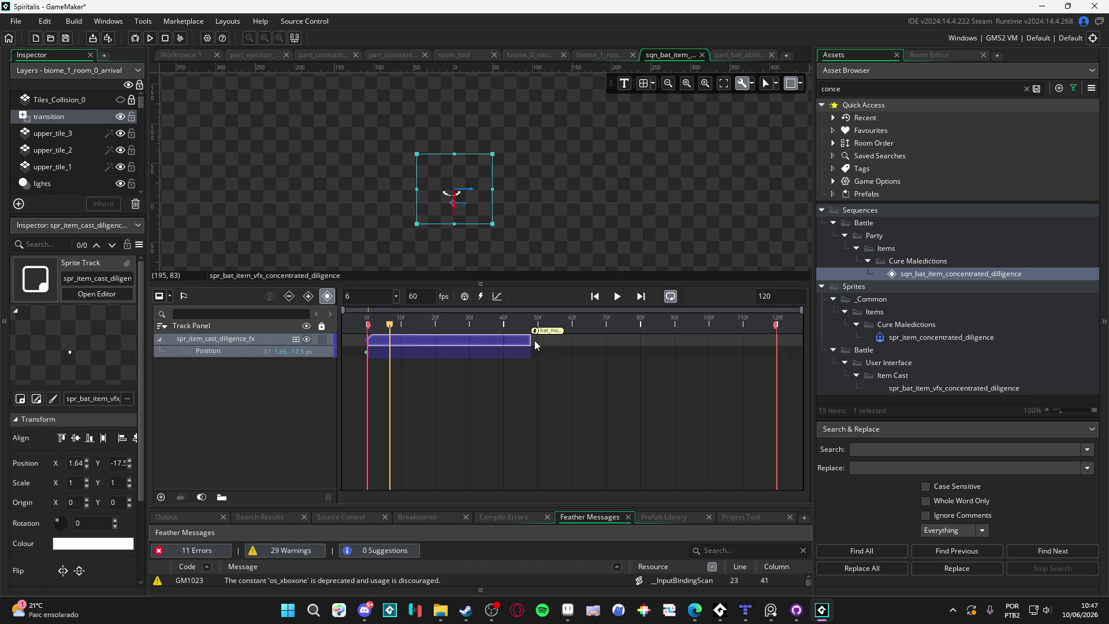
drag(533, 341, 777, 344)
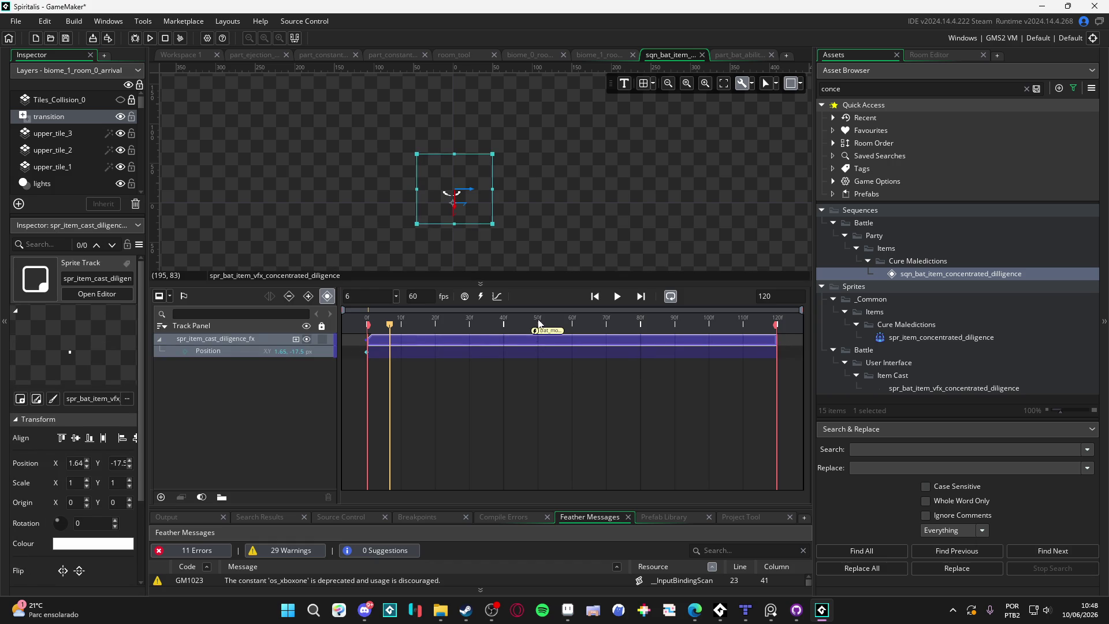
drag(535, 335, 748, 345)
key(space)
key(space)
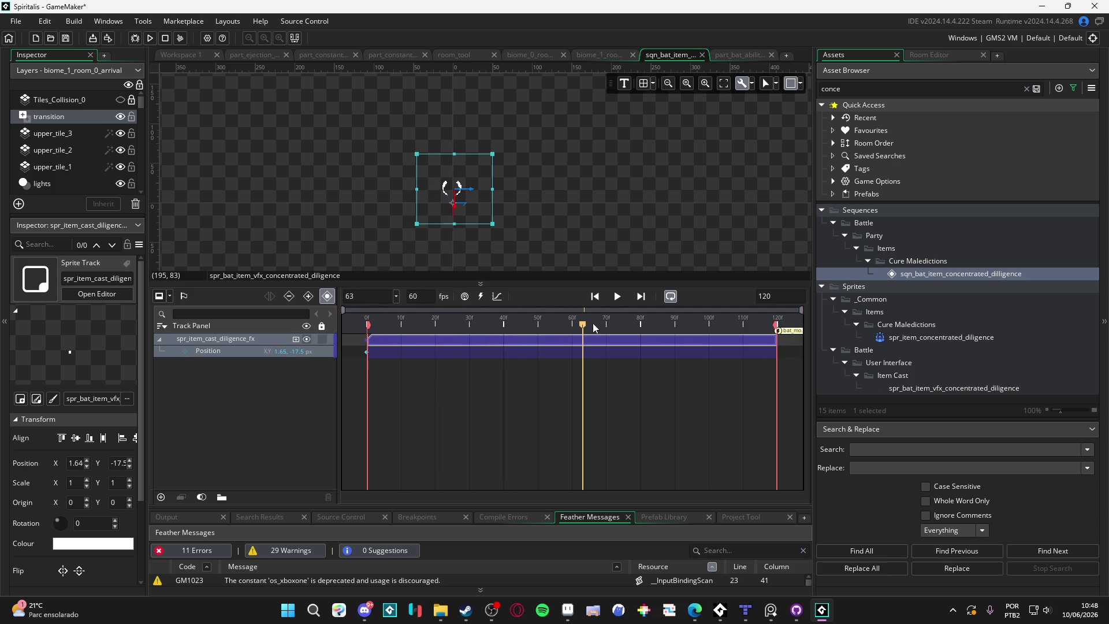
key(space)
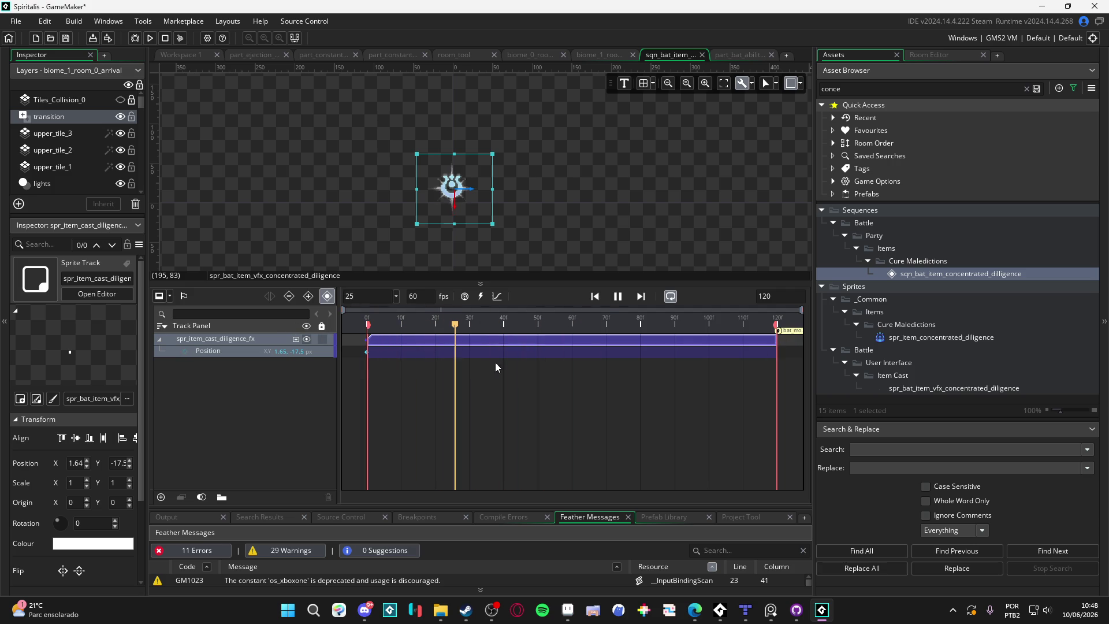
key(space)
key(space)
key(space)
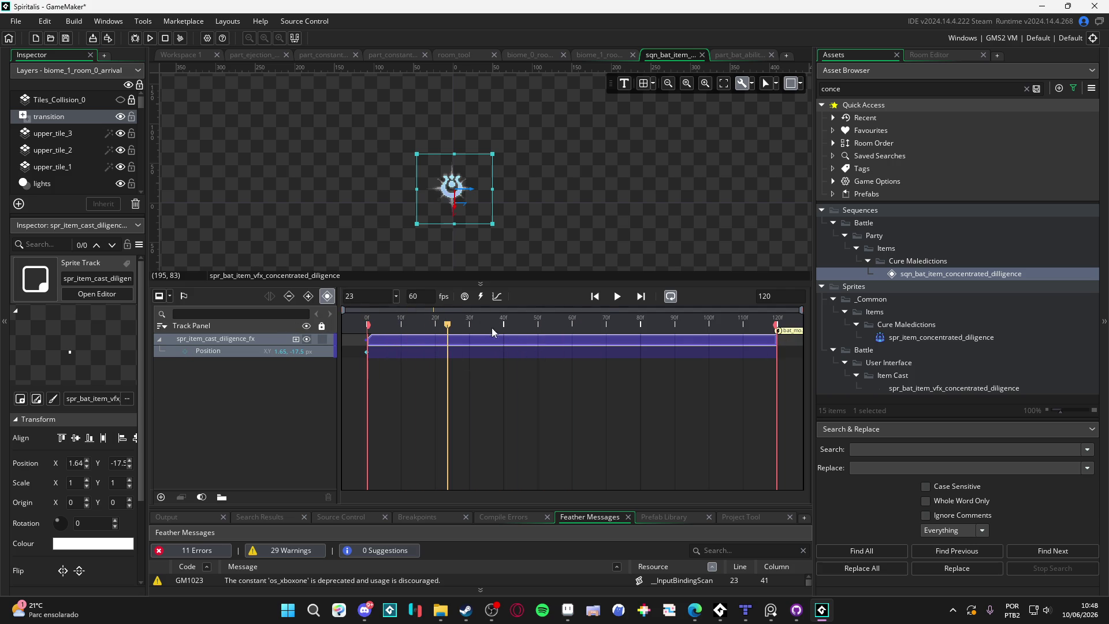
key(space)
key(space)
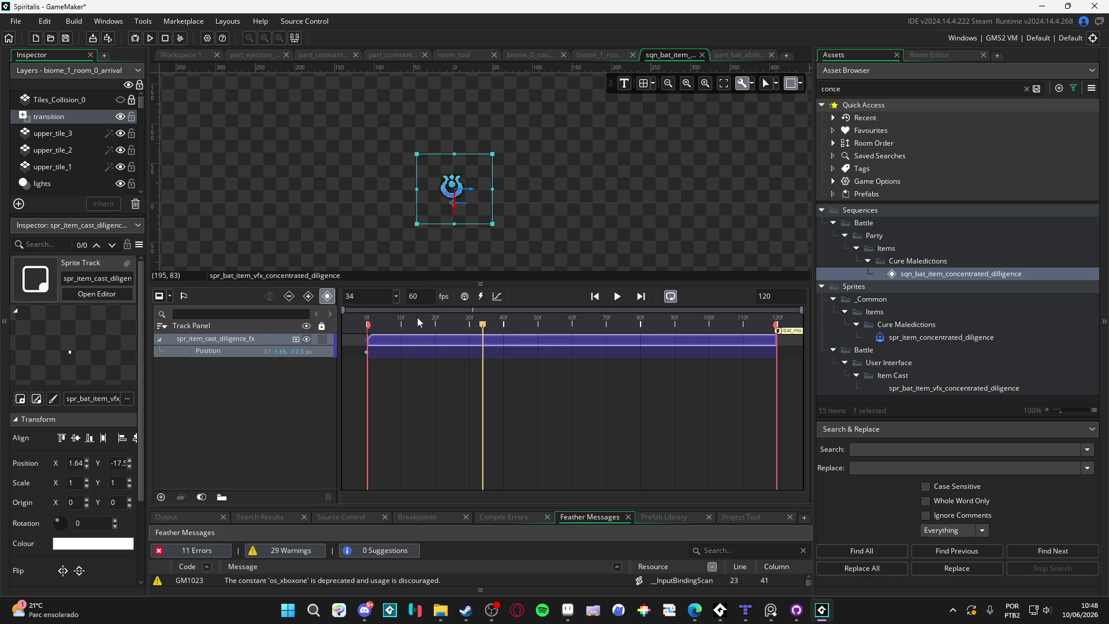
key(space)
key(space)
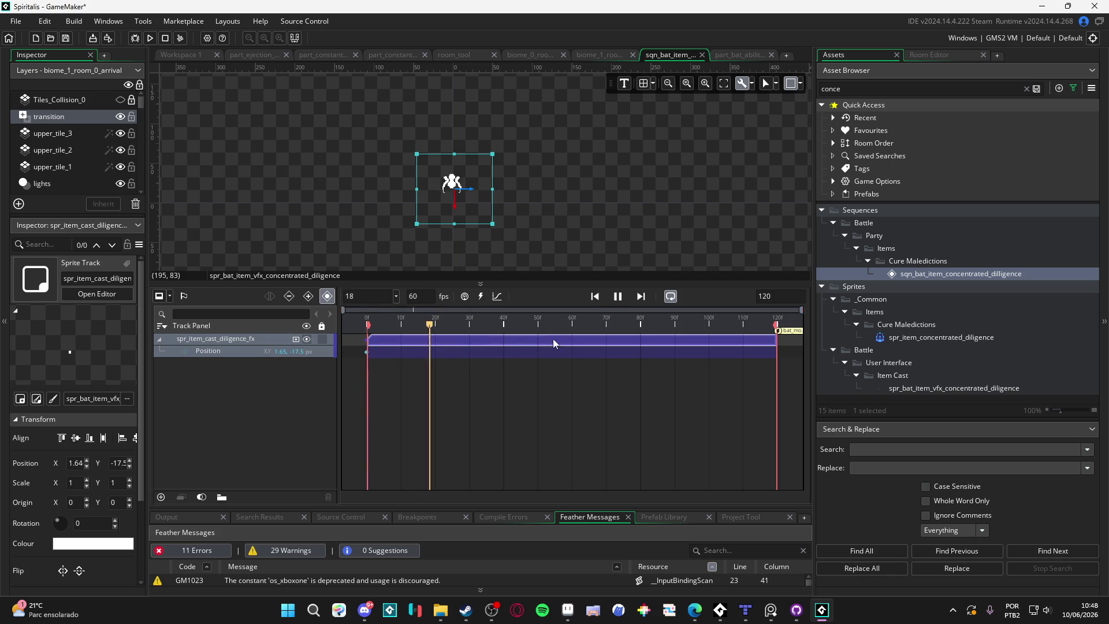
key(space)
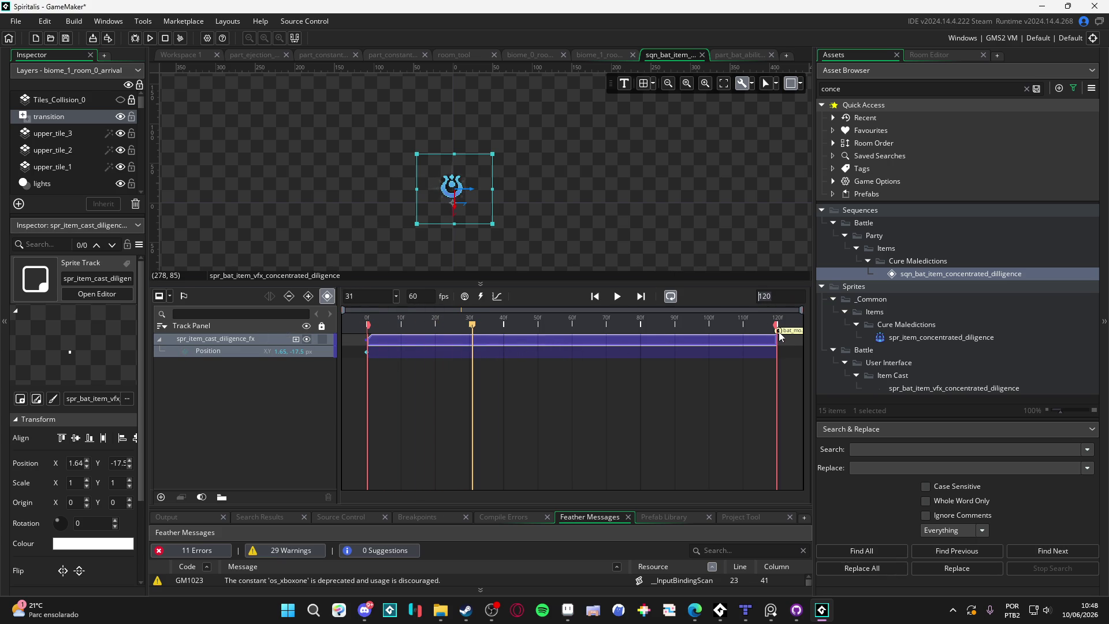
Pull the moment marker and FX clip end back near frame 47, then reset both to frame 53.
drag(780, 332, 527, 342)
click(758, 343)
mouse_move(774, 338)
mouse_down()
mouse_move(513, 340)
mouse_move(523, 340)
mouse_up()
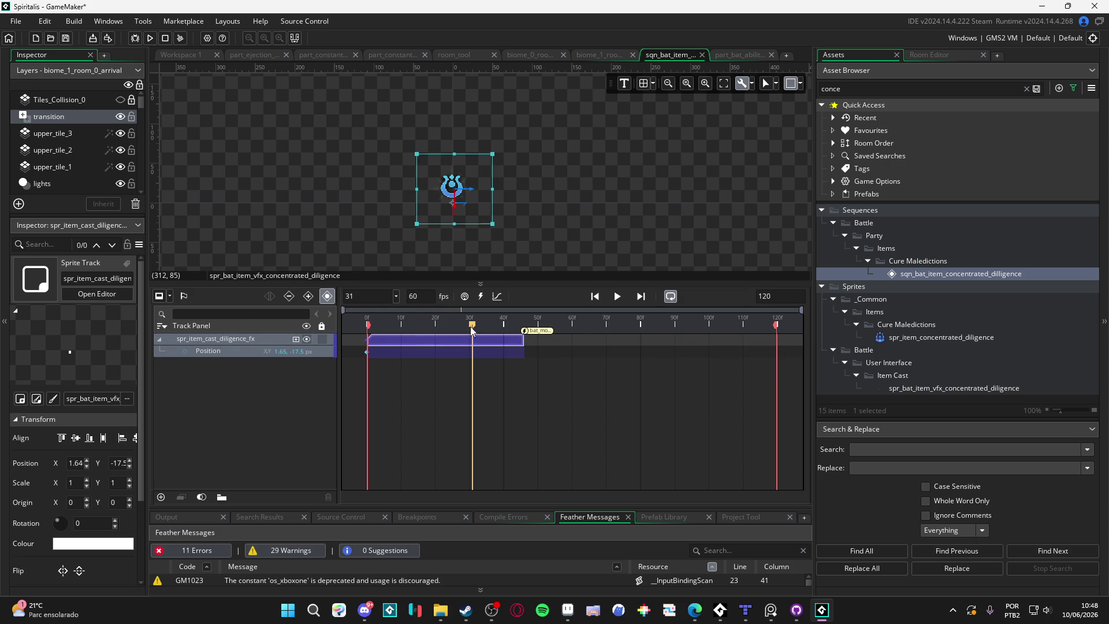
key(space)
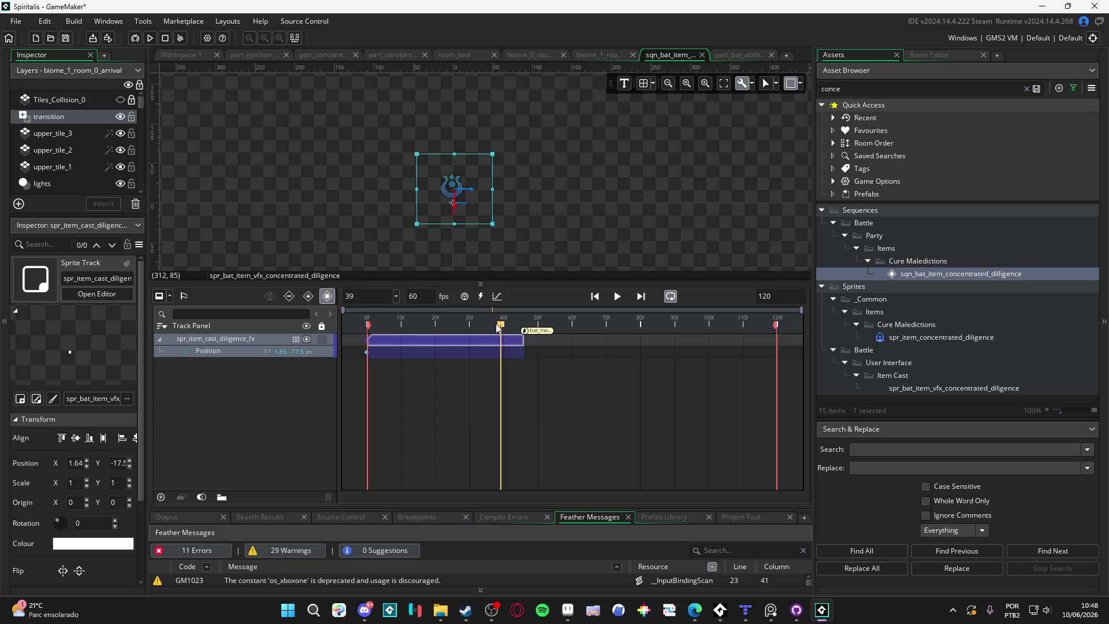
key(space)
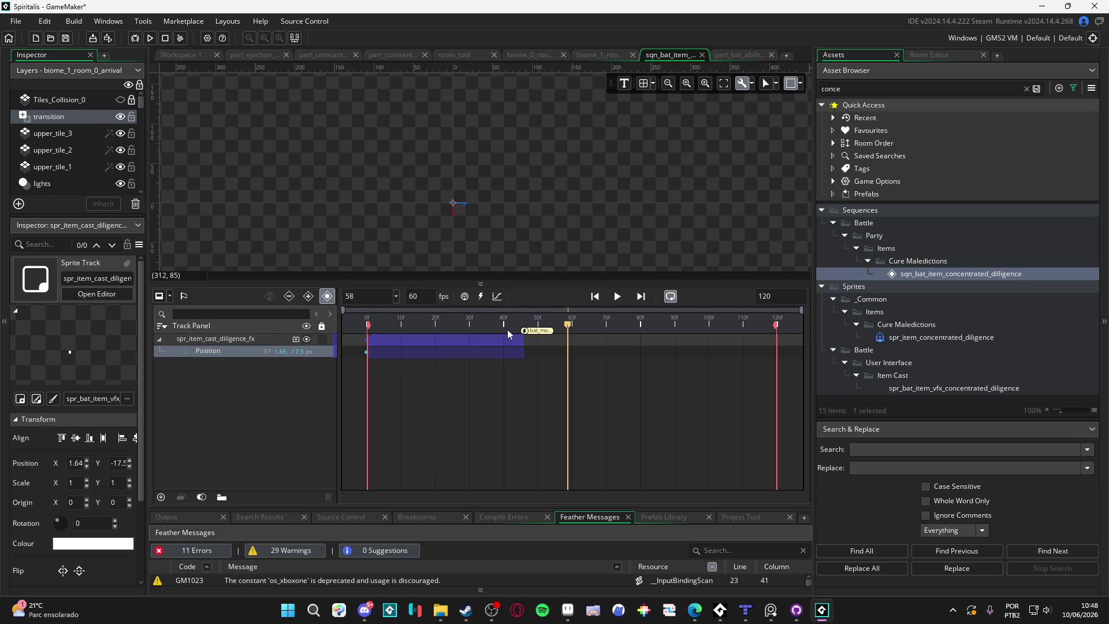
drag(522, 340, 533, 339)
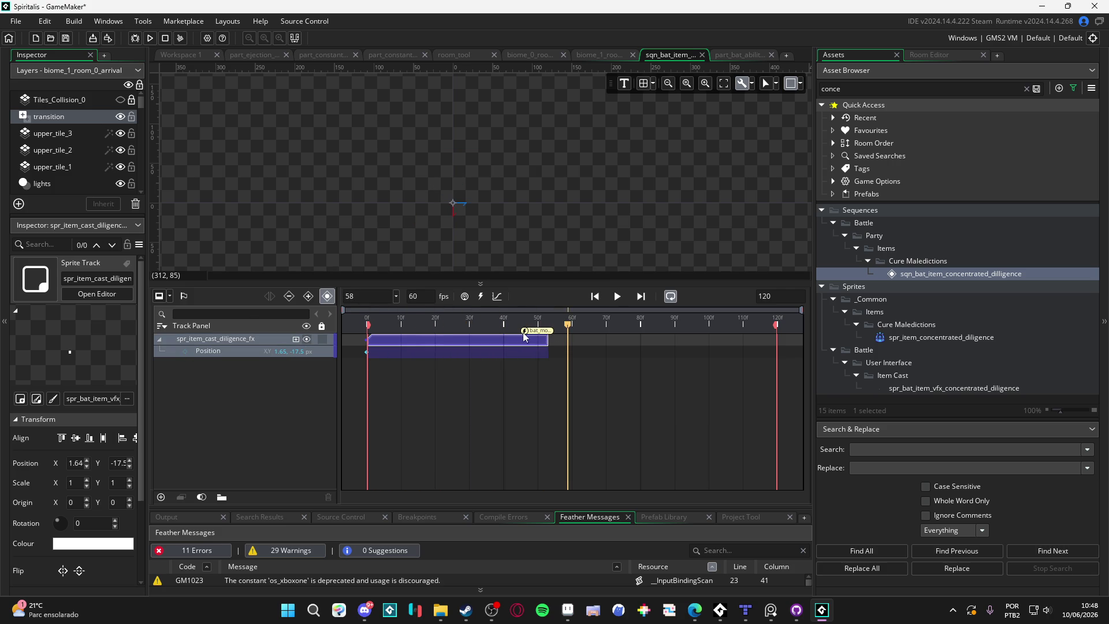
drag(524, 331, 548, 330)
key(space)
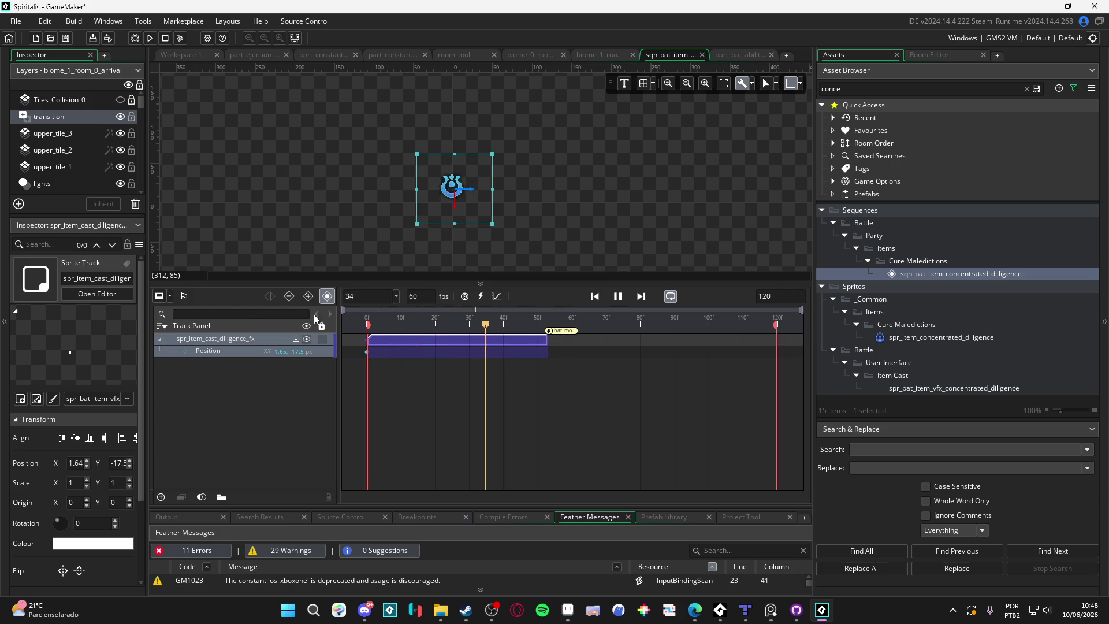
key(space)
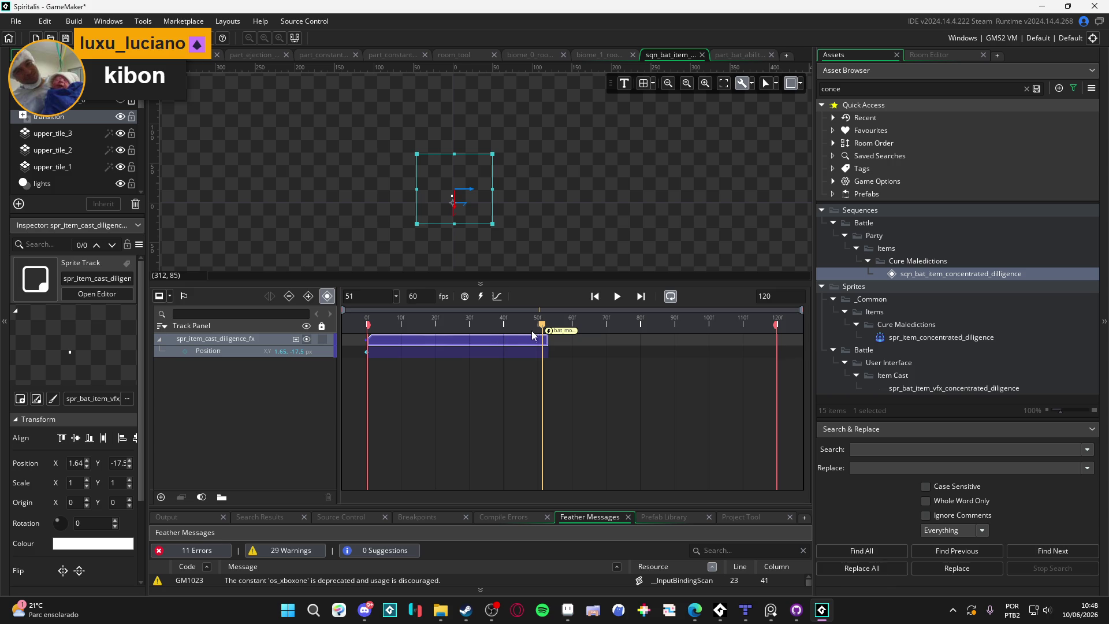
Extend the effect clip to frame 61 and replay, checking the timing around frame 48.
mouse_move(545, 341)
mouse_down()
mouse_move(575, 341)
mouse_move(577, 330)
mouse_up()
click(500, 323)
key(space)
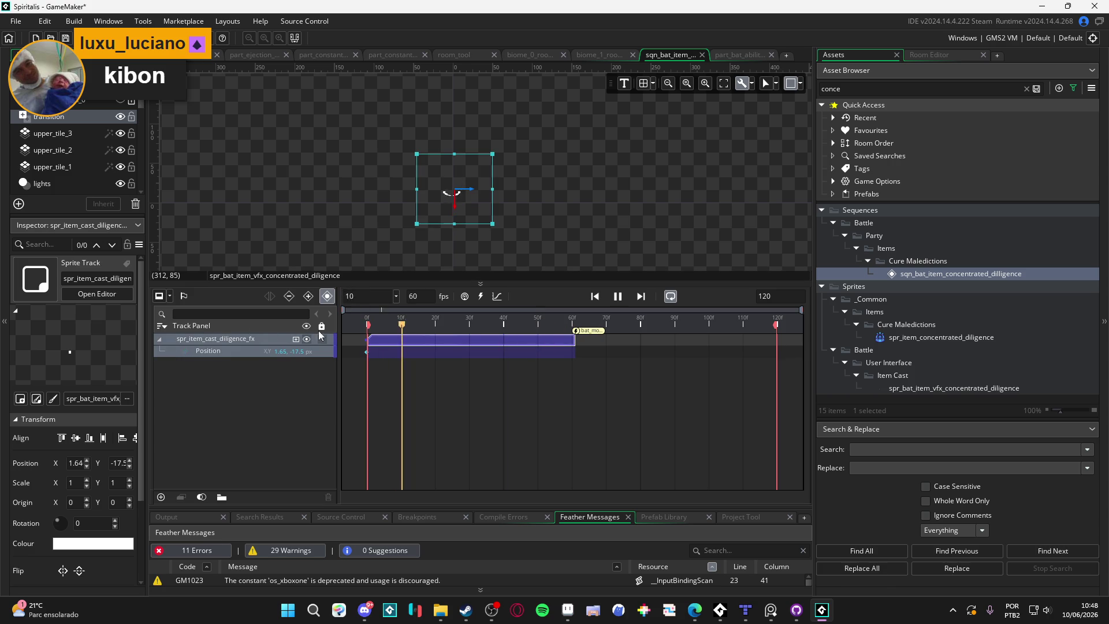
key(space)
mouse_move(552, 330)
mouse_down()
mouse_move(532, 326)
mouse_move(523, 342)
mouse_move(533, 330)
mouse_up()
key(space)
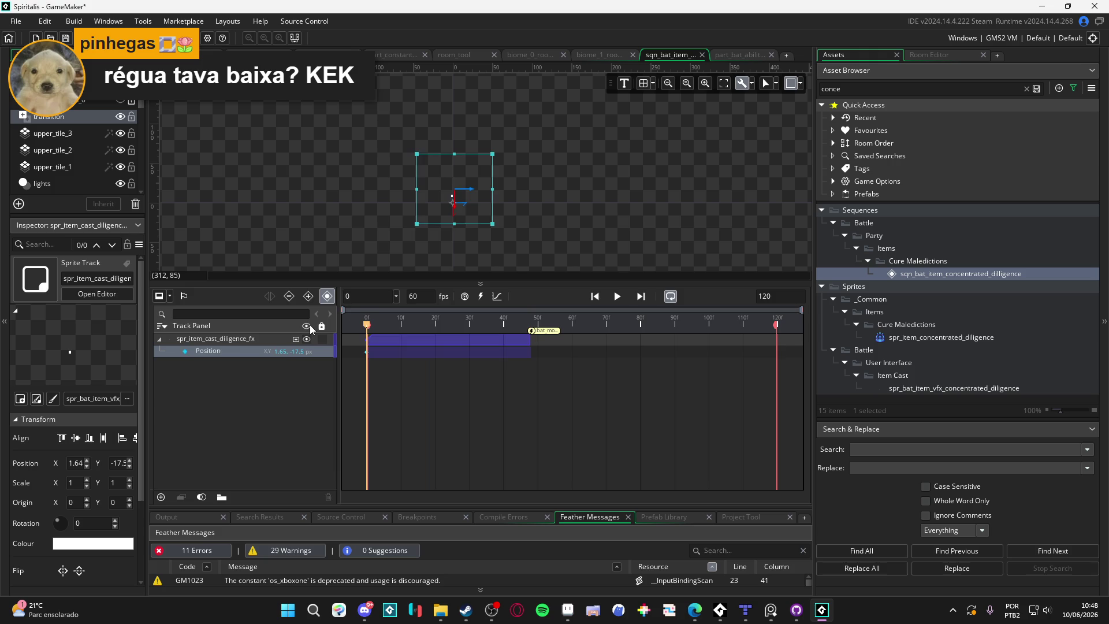
key(space)
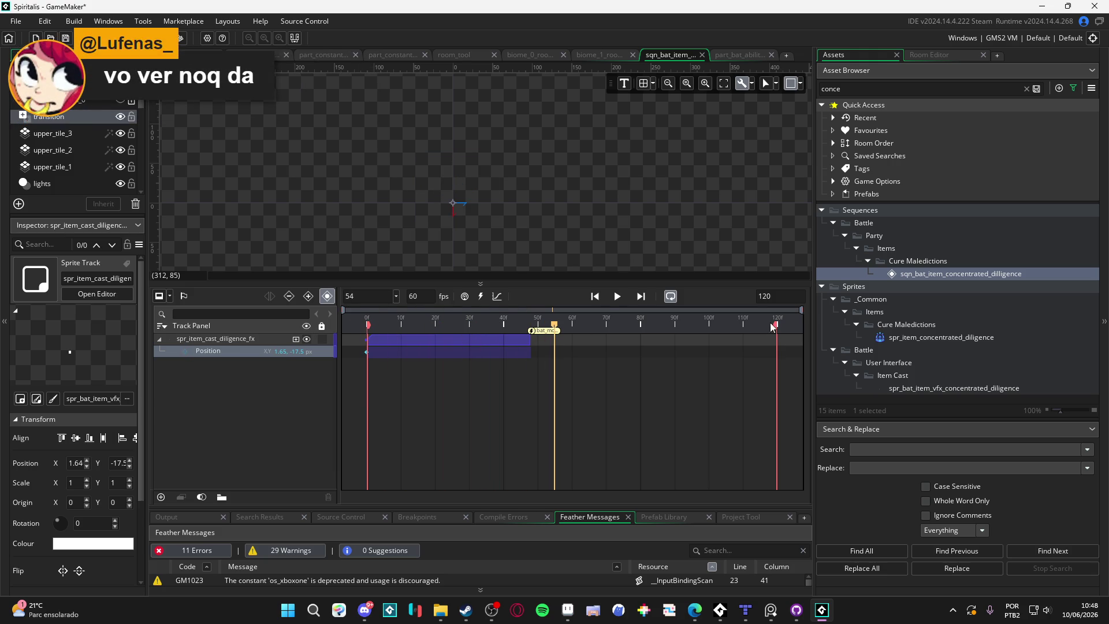
Drag the clip end and moment marker to the end and set the sequence length to 80.
drag(536, 323, 641, 332)
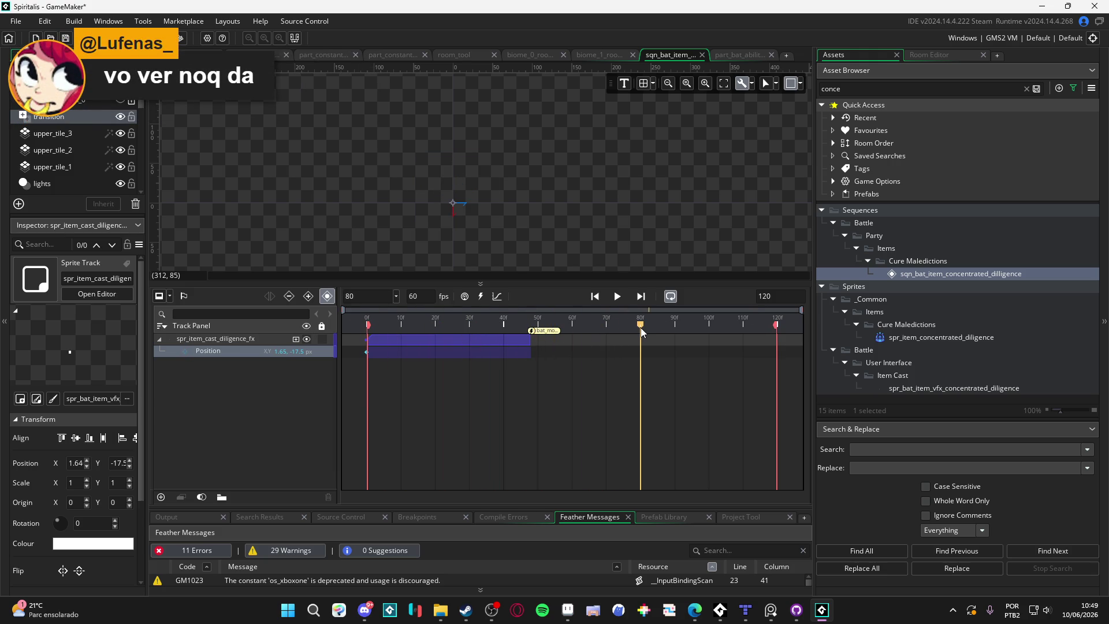
drag(533, 333, 642, 340)
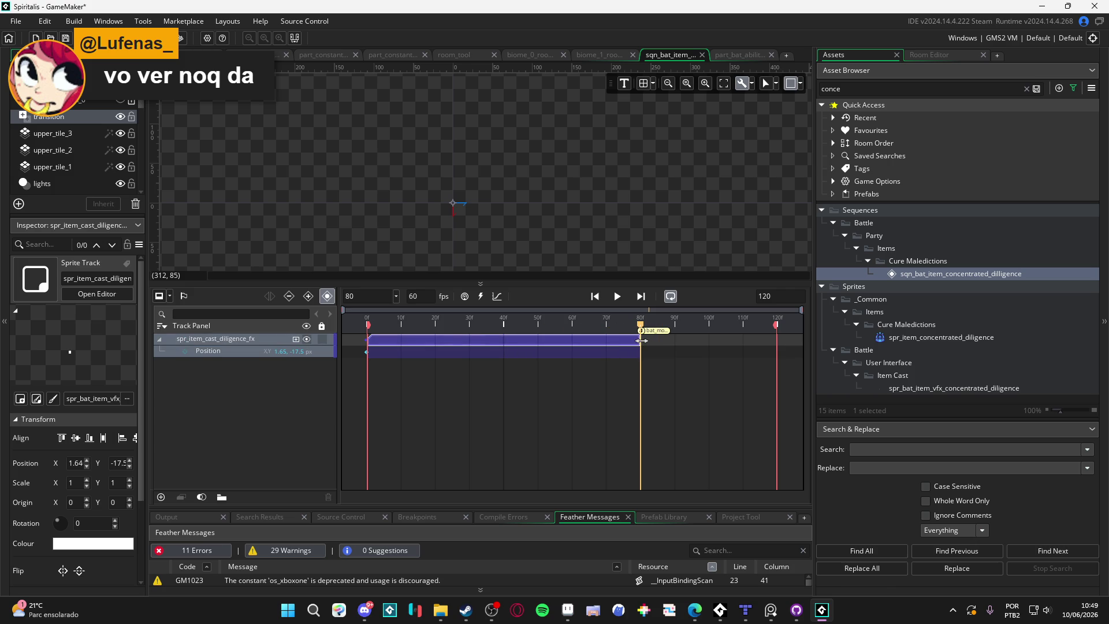
click(787, 299)
key(BackSpace)
key(BackSpace)
key(BackSpace)
text(80)
key(Return)
key(space)
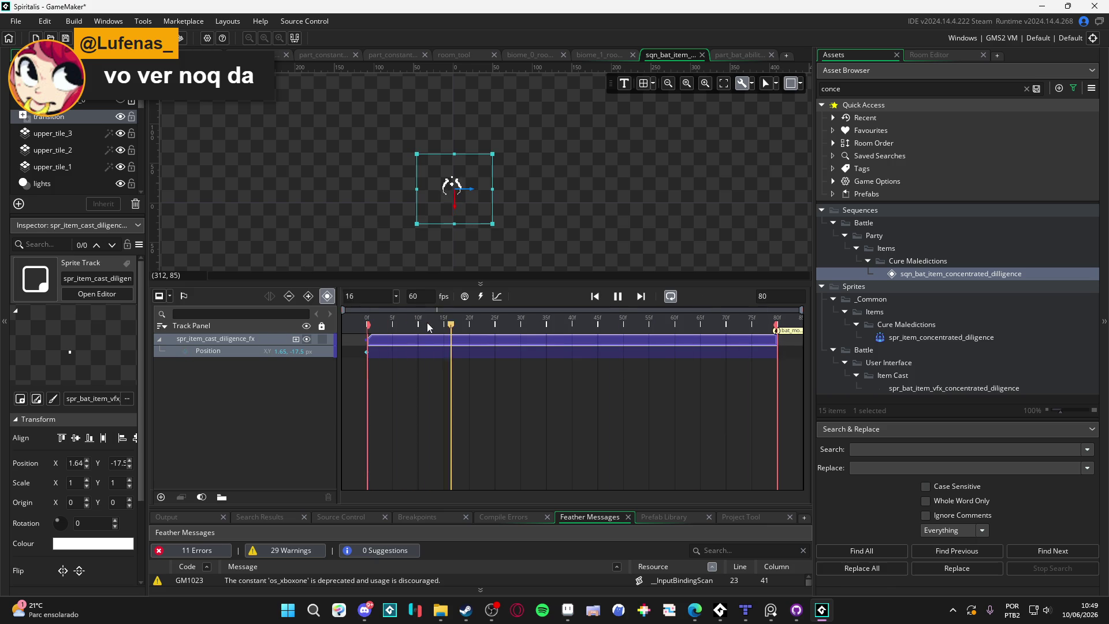
key(space)
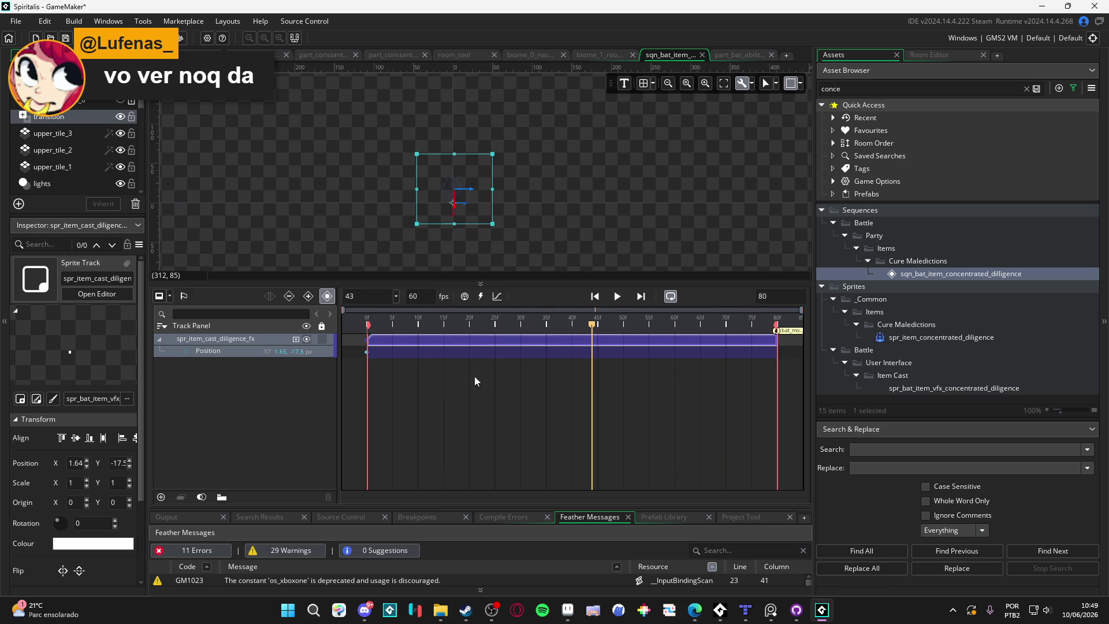
Replay the 80-frame sequence from frame 10, then reselect the effect clip and view frame 30.
mouse_move(586, 333)
mouse_down()
mouse_move(205, 326)
mouse_move(491, 324)
mouse_move(421, 325)
mouse_up()
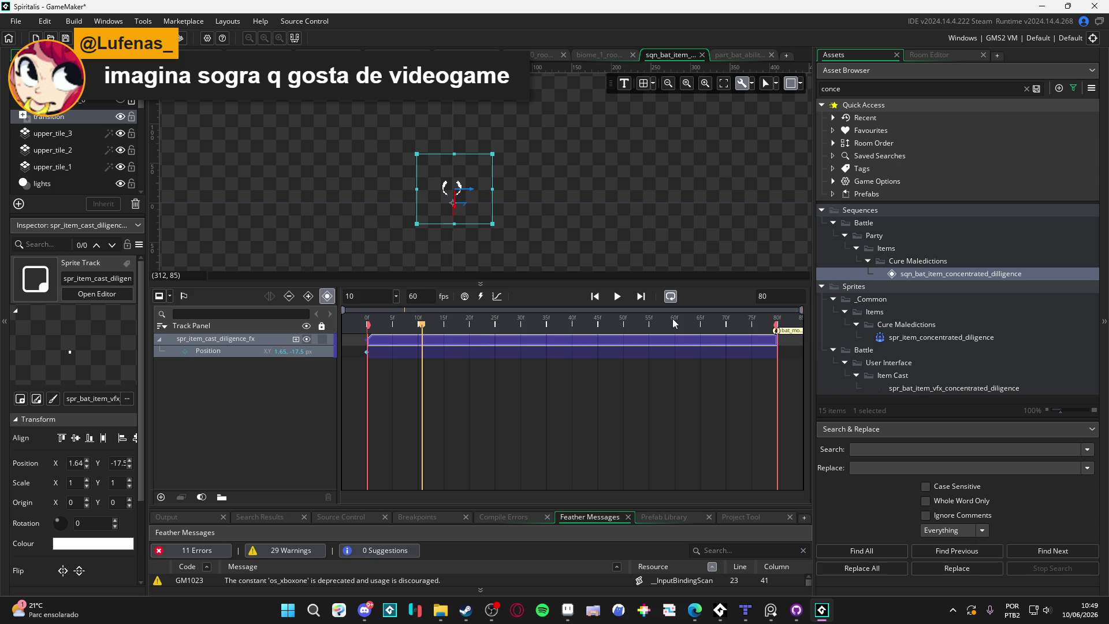
key(space)
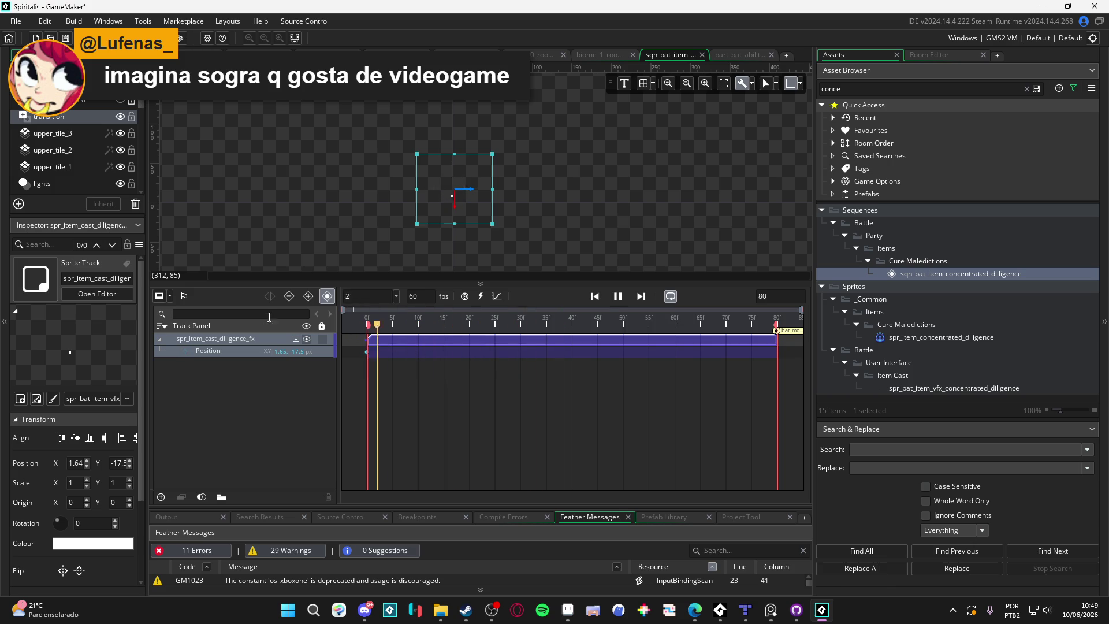
key(space)
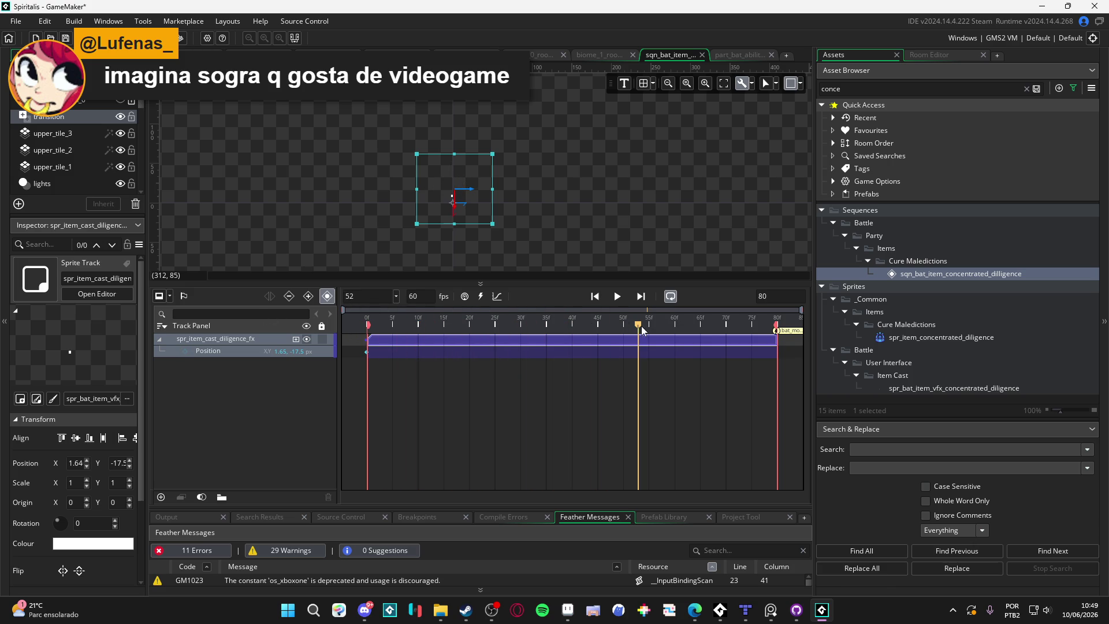
drag(641, 326, 615, 340)
click(760, 340)
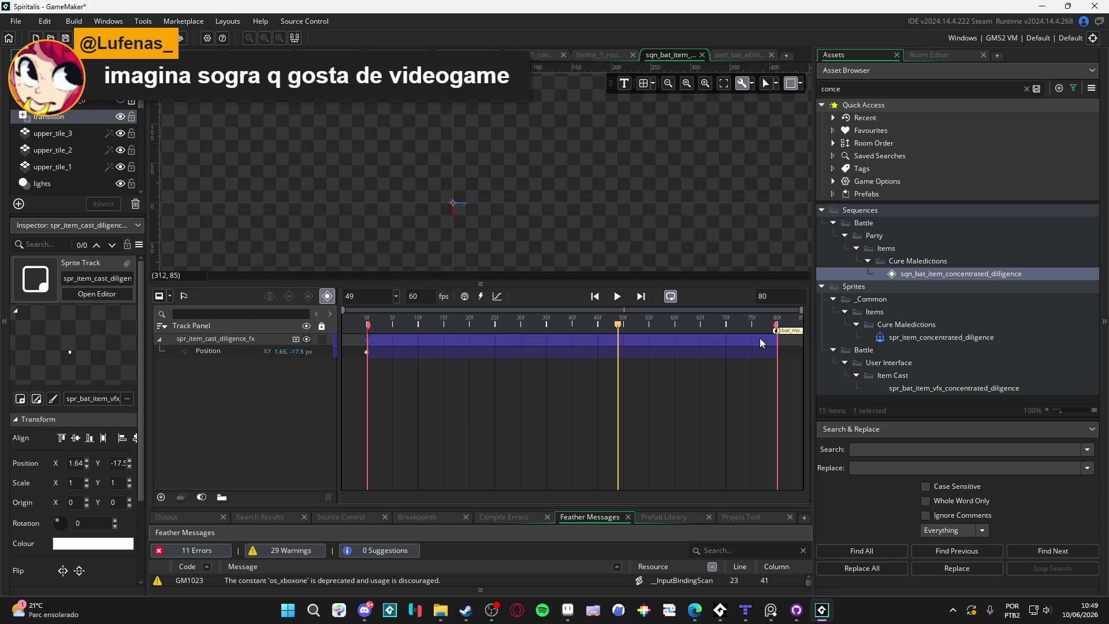
click(774, 342)
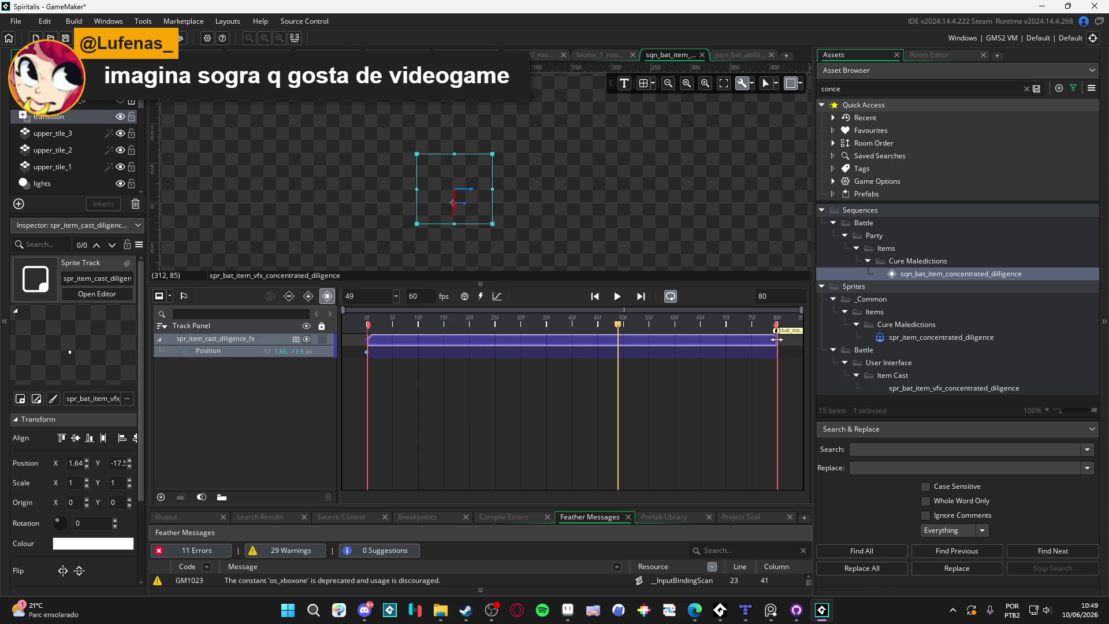
mouse_move(776, 339)
mouse_down()
mouse_move(691, 358)
mouse_move(778, 361)
mouse_up()
mouse_move(627, 325)
mouse_down()
mouse_move(393, 321)
mouse_move(573, 320)
mouse_move(505, 327)
mouse_move(516, 326)
mouse_up()
Open the diligence item and VFX sprites and scrub the VFX frames to frame 13.
double_click(890, 338)
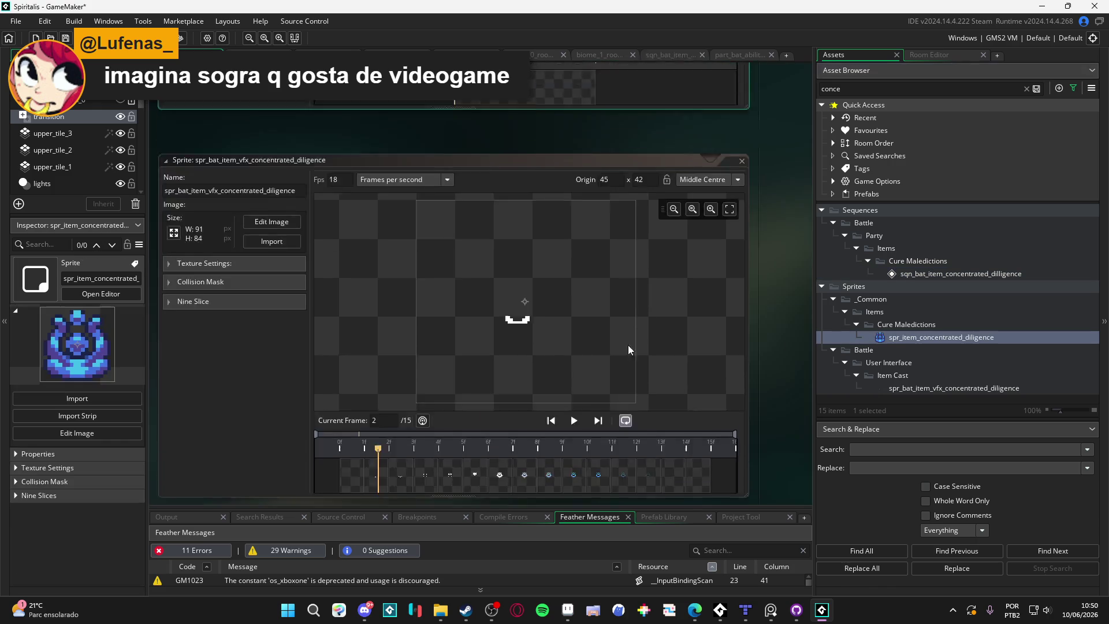
double_click(955, 389)
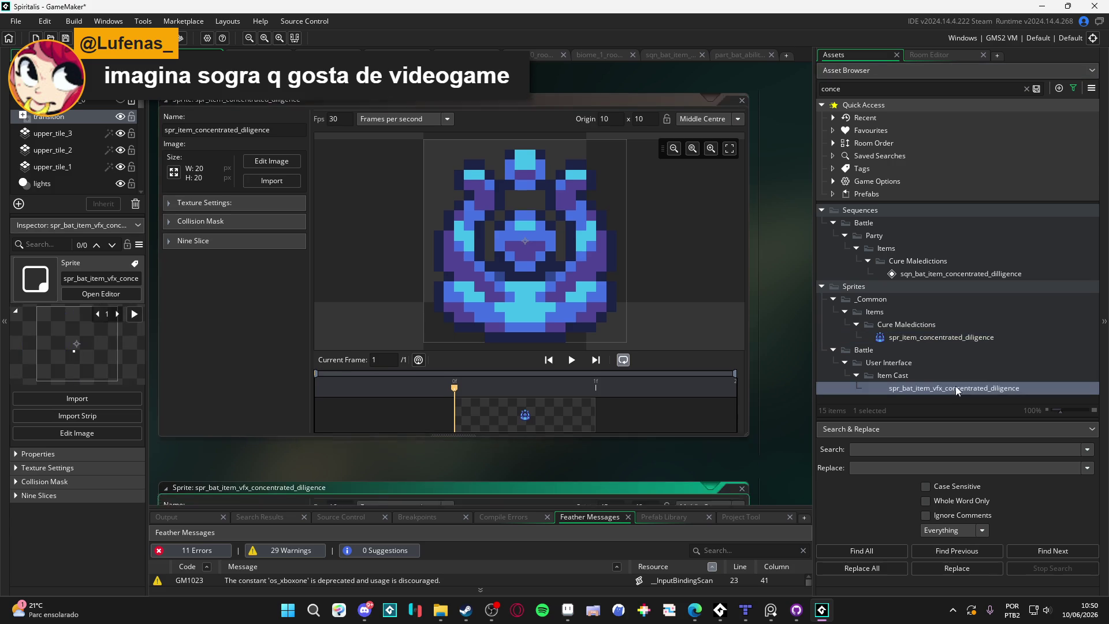
mouse_move(543, 416)
mouse_down()
mouse_move(630, 427)
mouse_move(602, 417)
mouse_up()
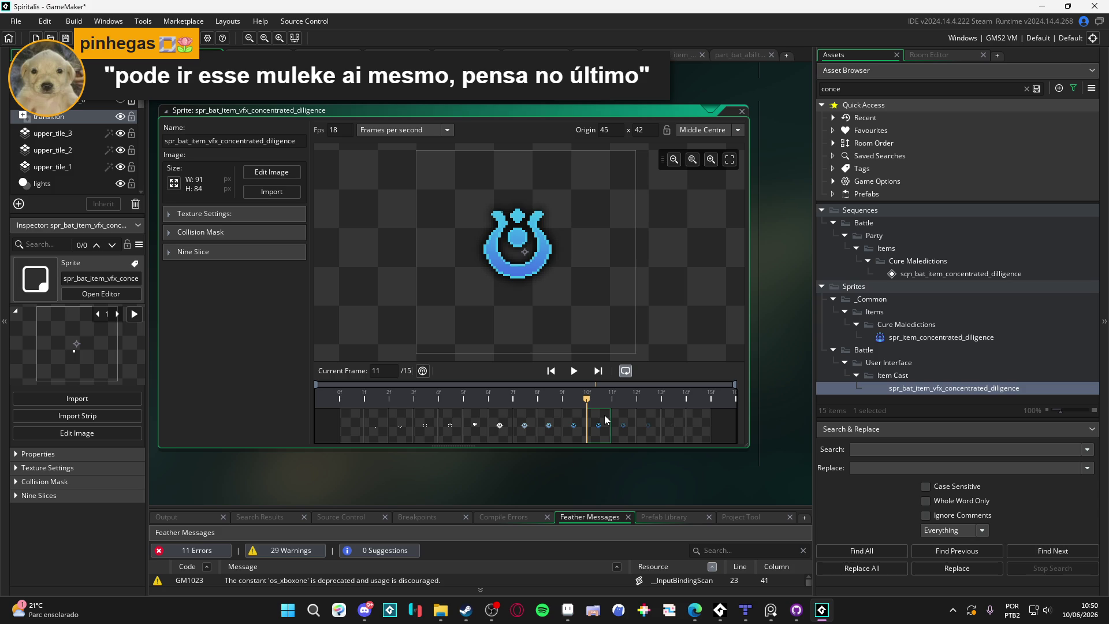
drag(561, 430, 595, 425)
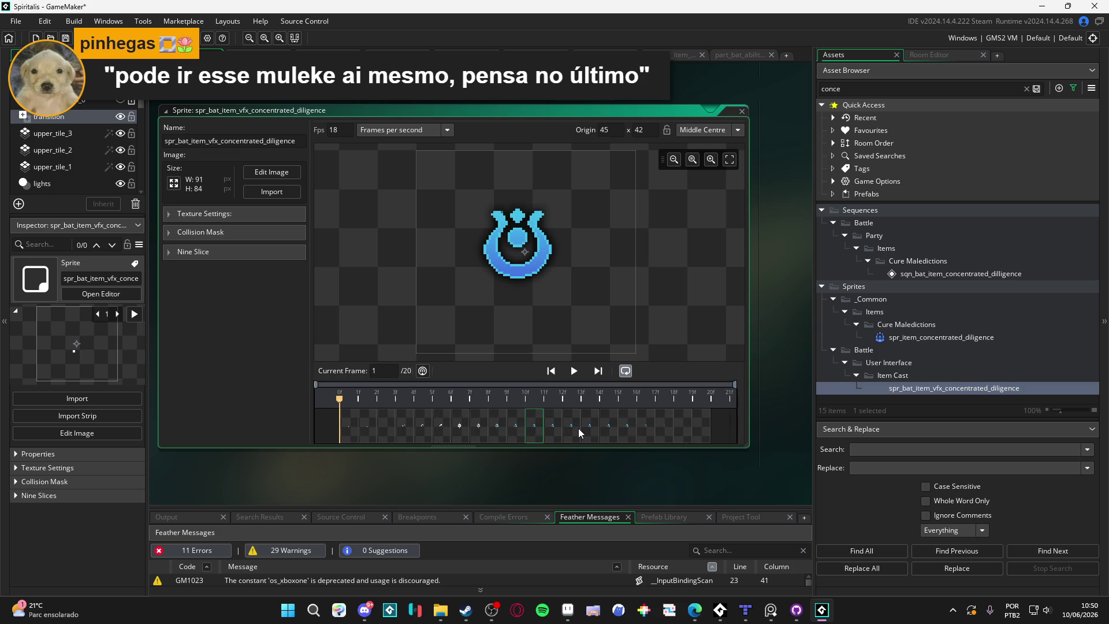
mouse_move(542, 431)
mouse_down()
mouse_move(500, 428)
mouse_move(560, 432)
mouse_move(514, 431)
mouse_move(538, 428)
mouse_up()
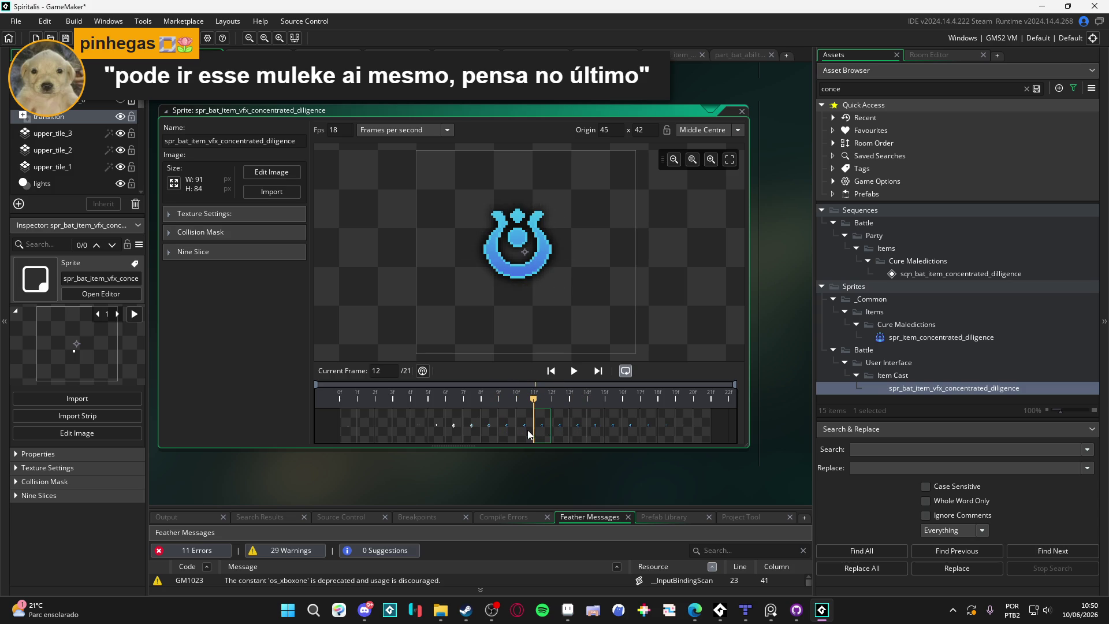
Play the 24-frame VFX animation, then return to frame 13.
click(574, 371)
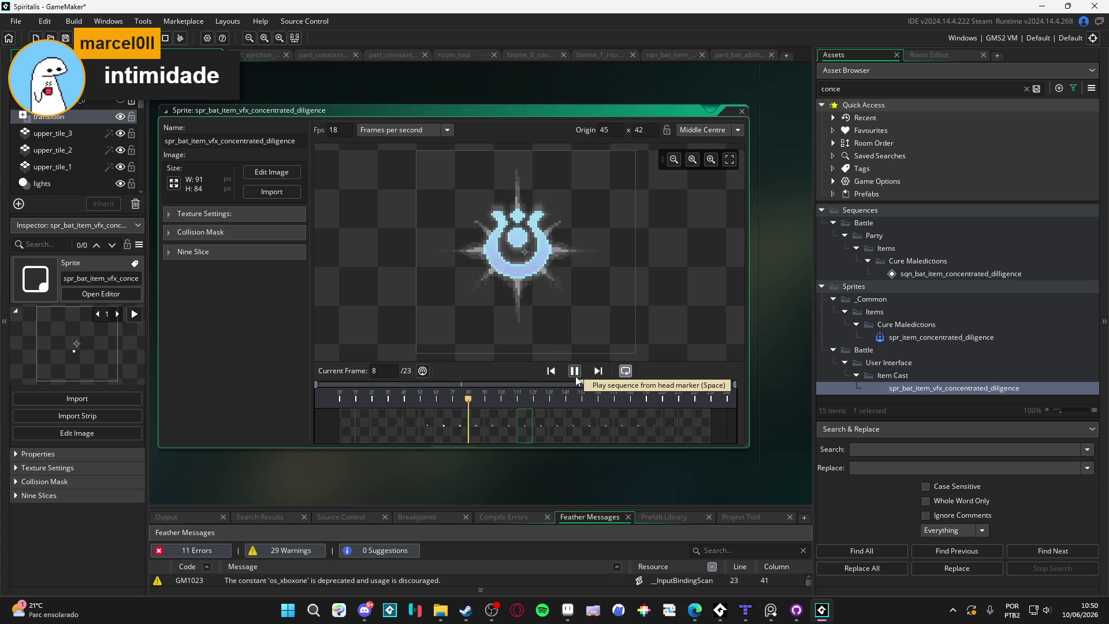
click(576, 378)
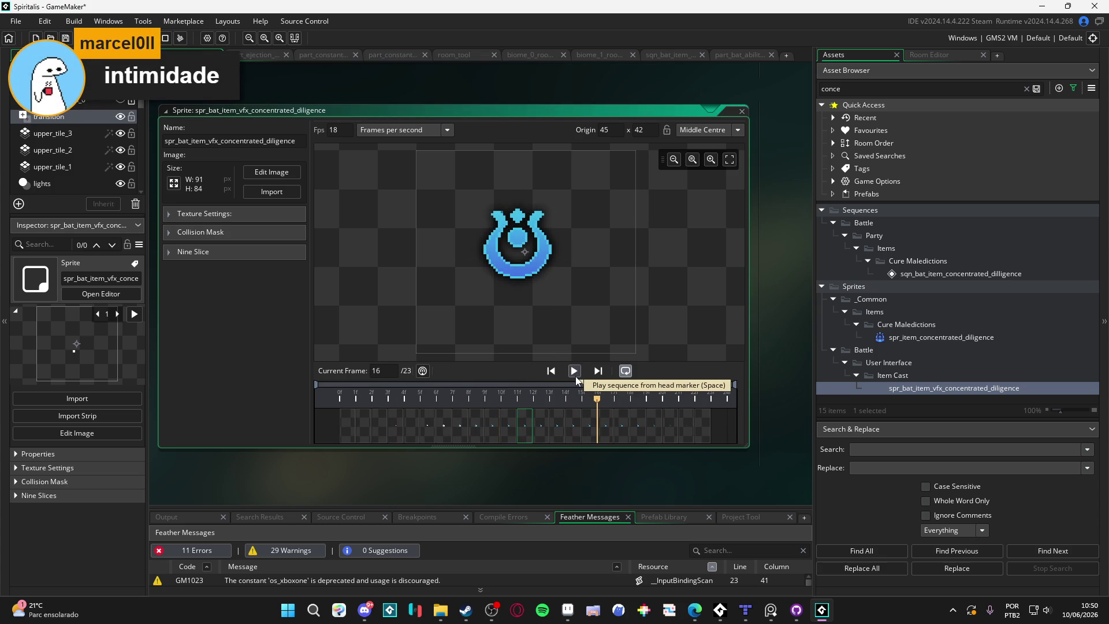
click(540, 423)
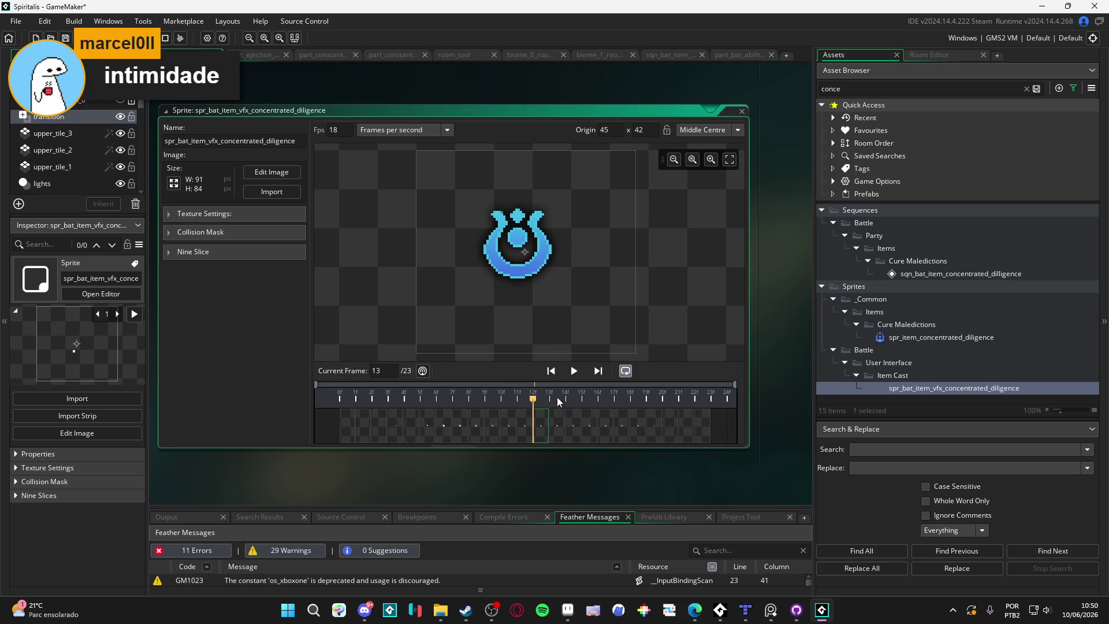
click(541, 428)
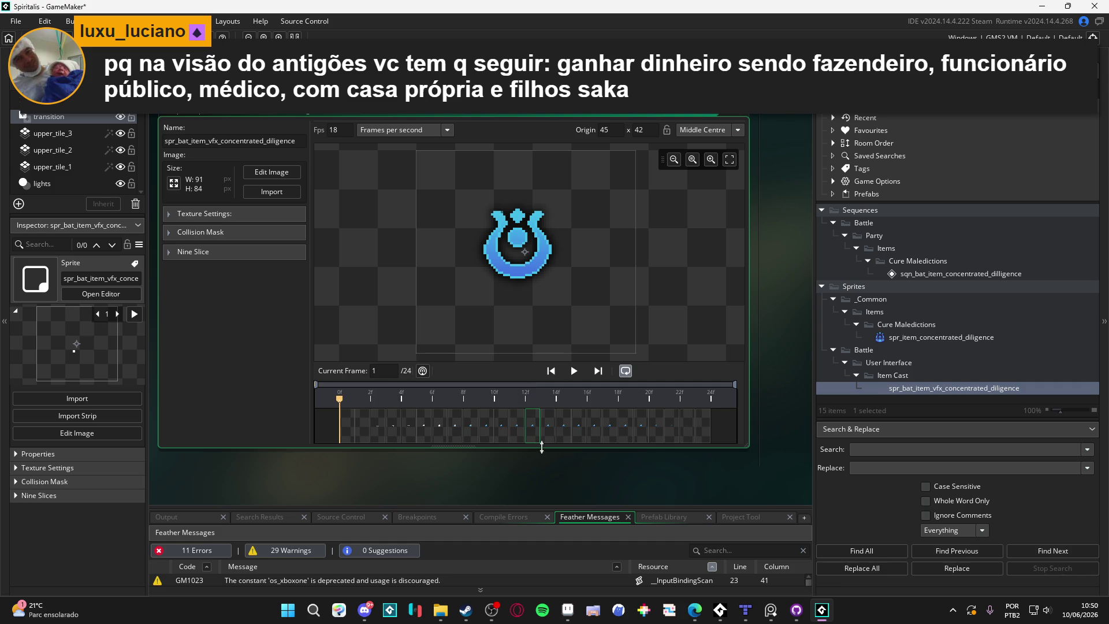
Step through frames 12 to 14 and play the 26-frame animation.
click(526, 396)
click(526, 396)
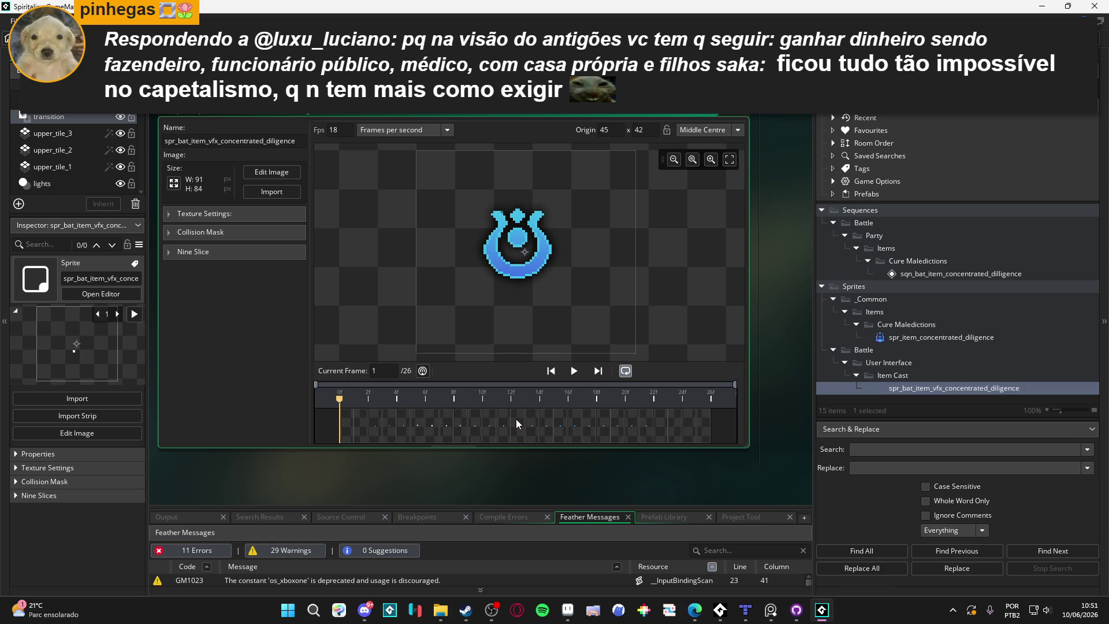
click(530, 423)
key(space)
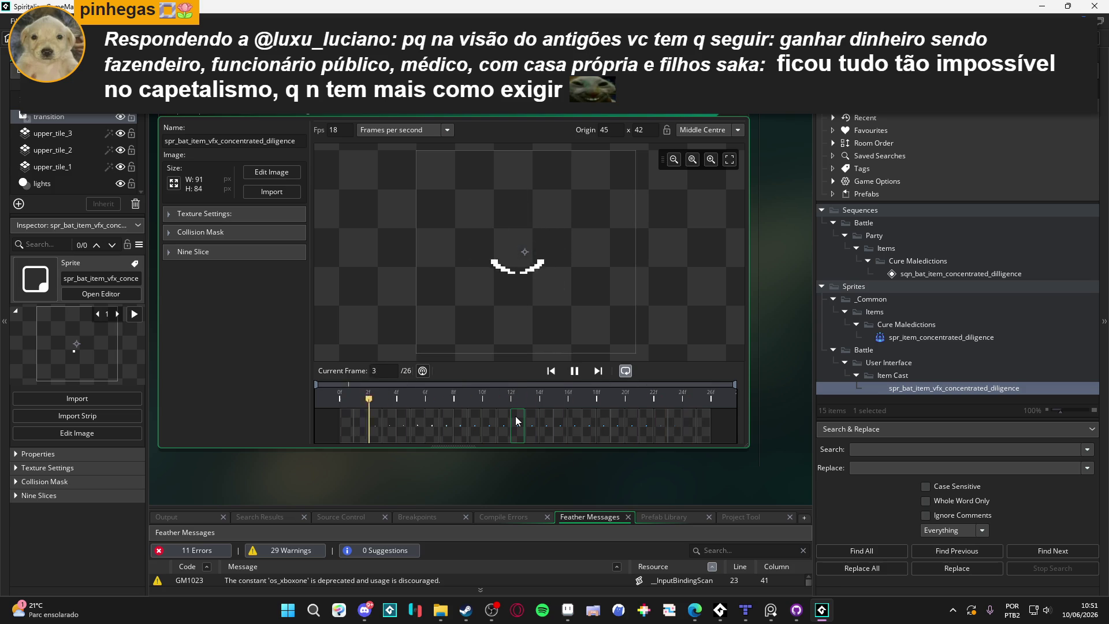
key(space)
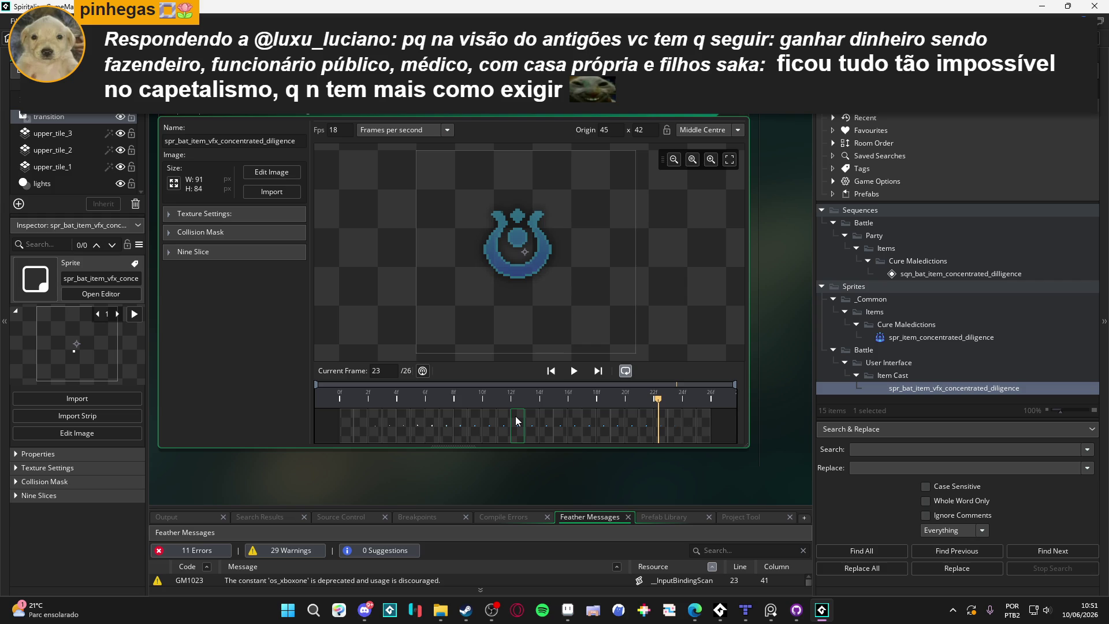
Return to the first frame and replay the animation from the start.
click(533, 421)
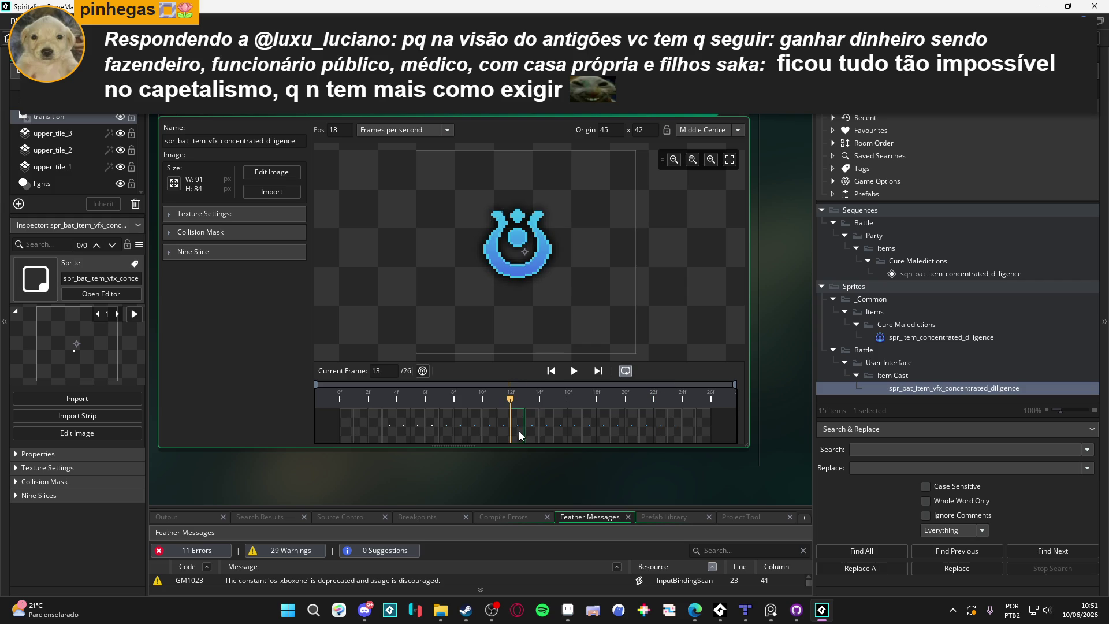
click(349, 398)
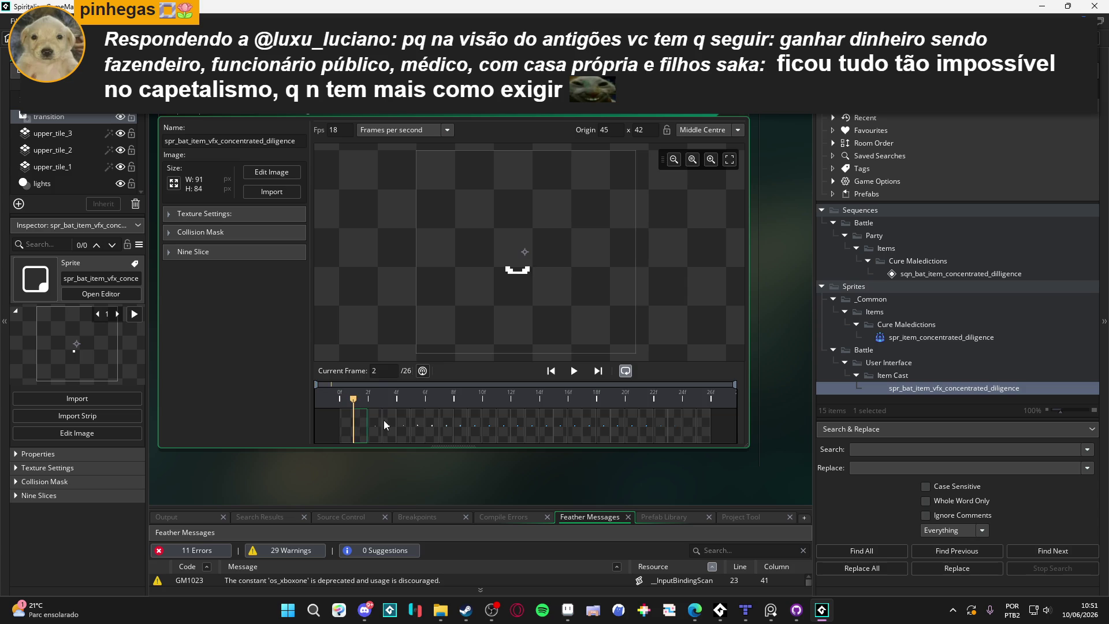
click(386, 420)
click(353, 398)
click(340, 436)
key(space)
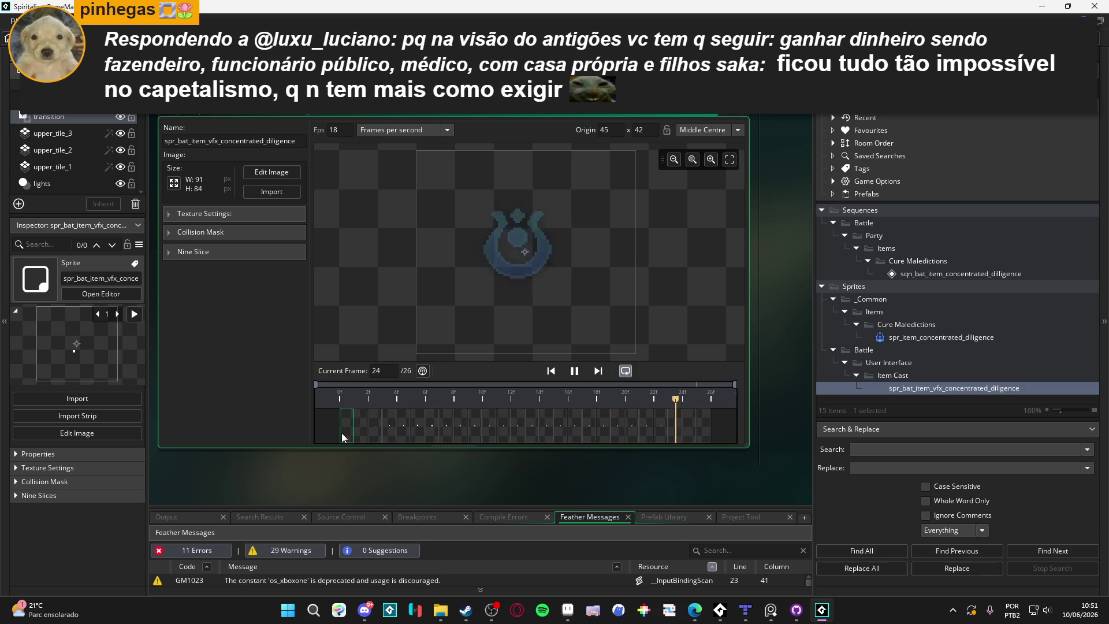
key(space)
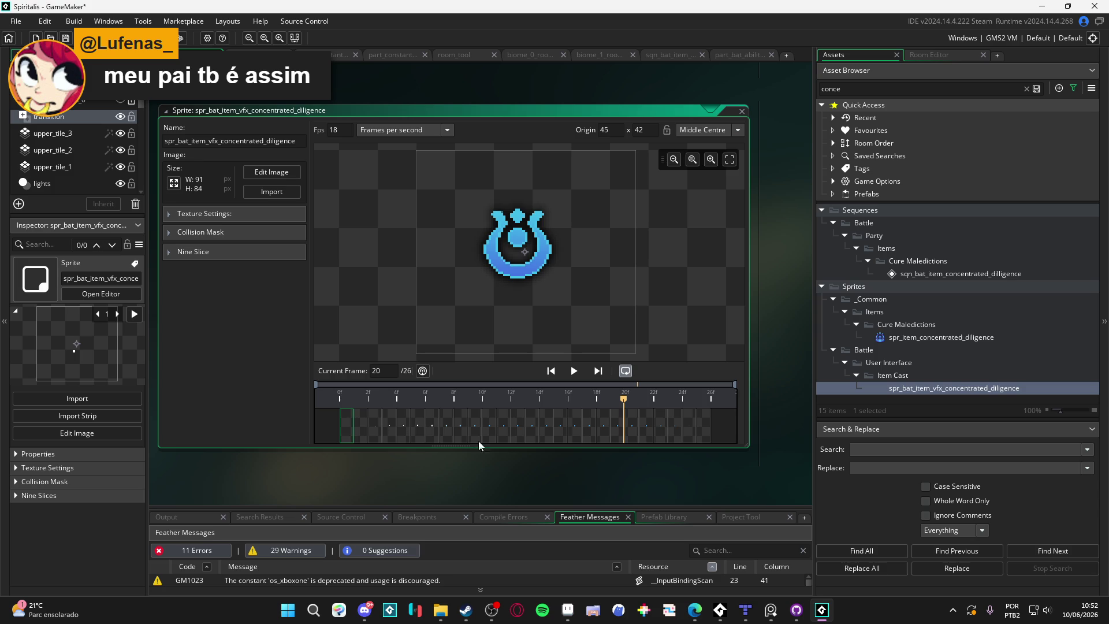
Rewind to the first frame and play the 26-frame animation.
drag(498, 394, 242, 400)
key(space)
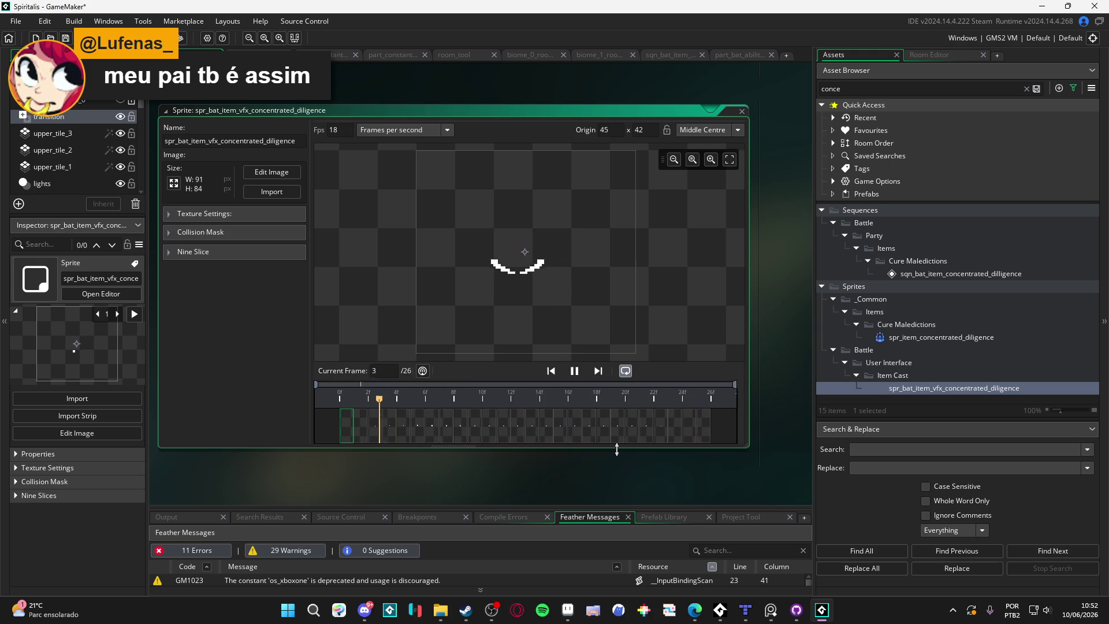
key(space)
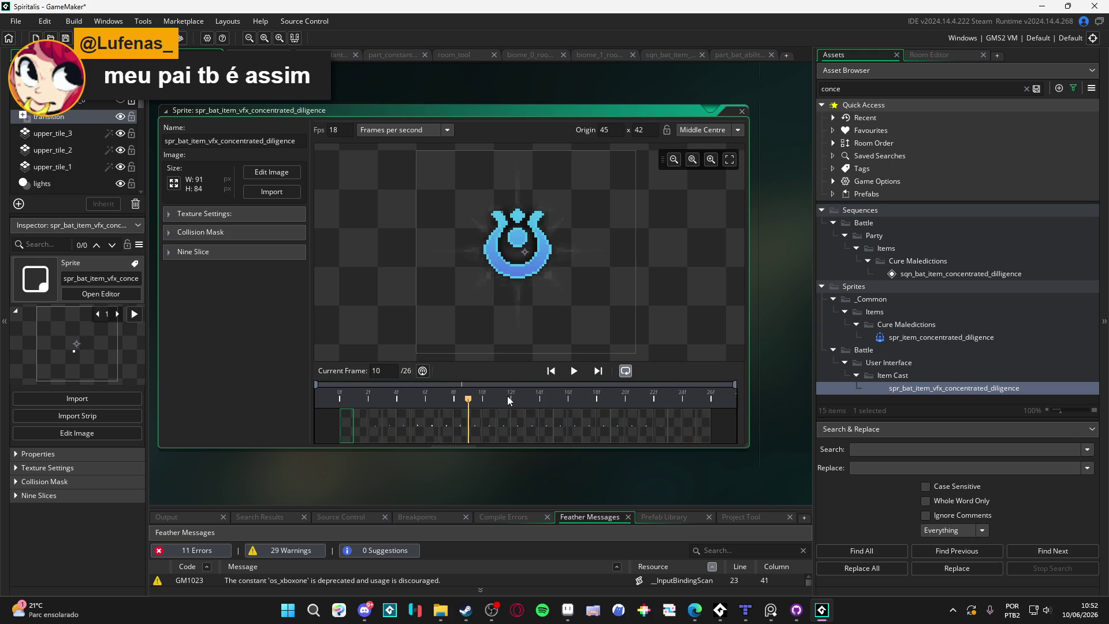
Duplicate a middle frame near frame 11 to add frames, then replay the animation.
mouse_move(511, 400)
mouse_down()
mouse_move(413, 397)
mouse_move(565, 401)
mouse_move(509, 405)
mouse_up()
click(531, 425)
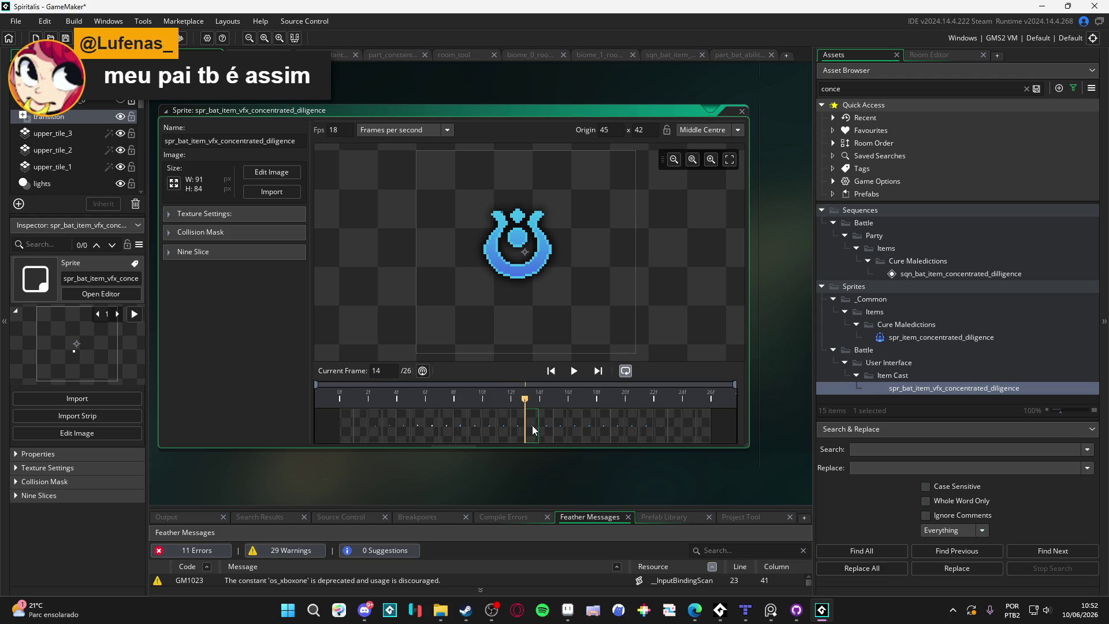
key(ctrl+d)
key(ctrl+d)
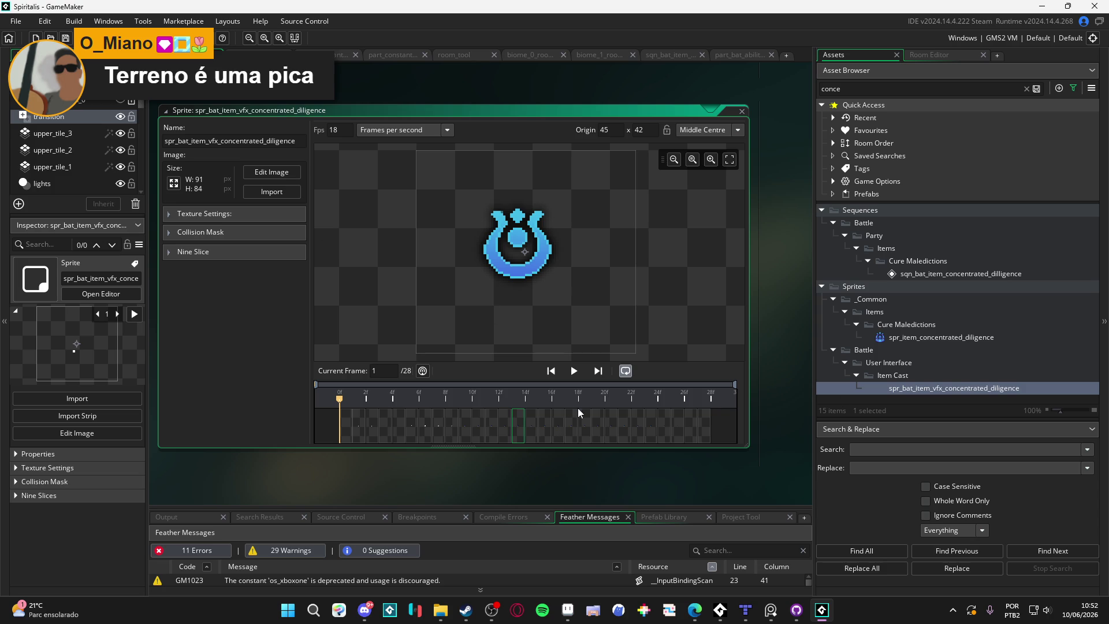
click(580, 373)
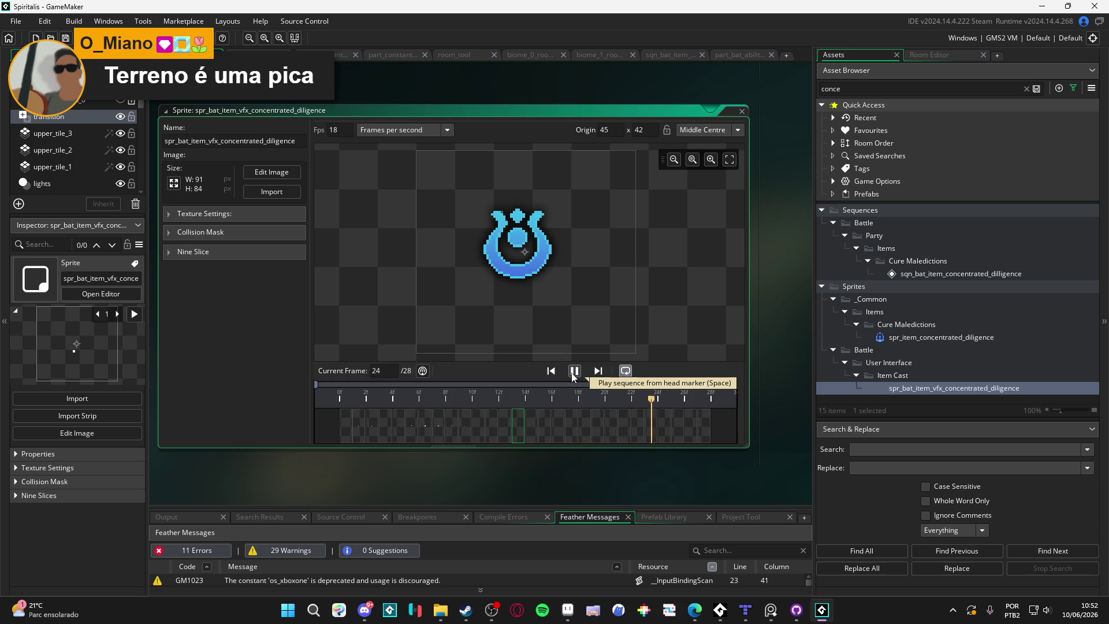
click(574, 372)
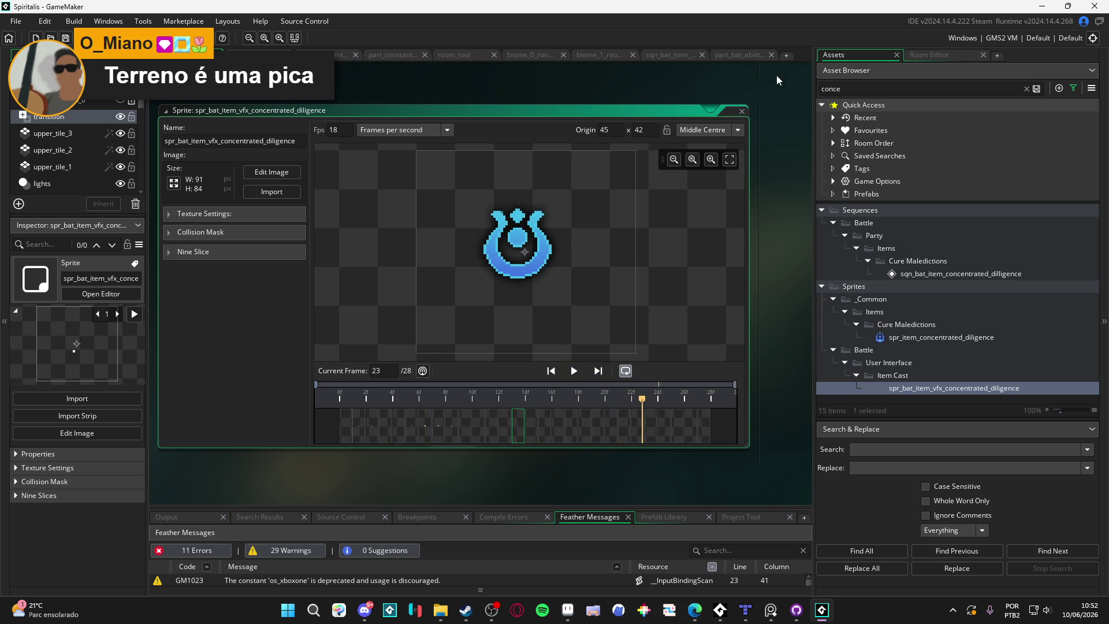
Switch to the diligence sequence, preview it, and set its length to 120 frames.
click(736, 53)
click(685, 53)
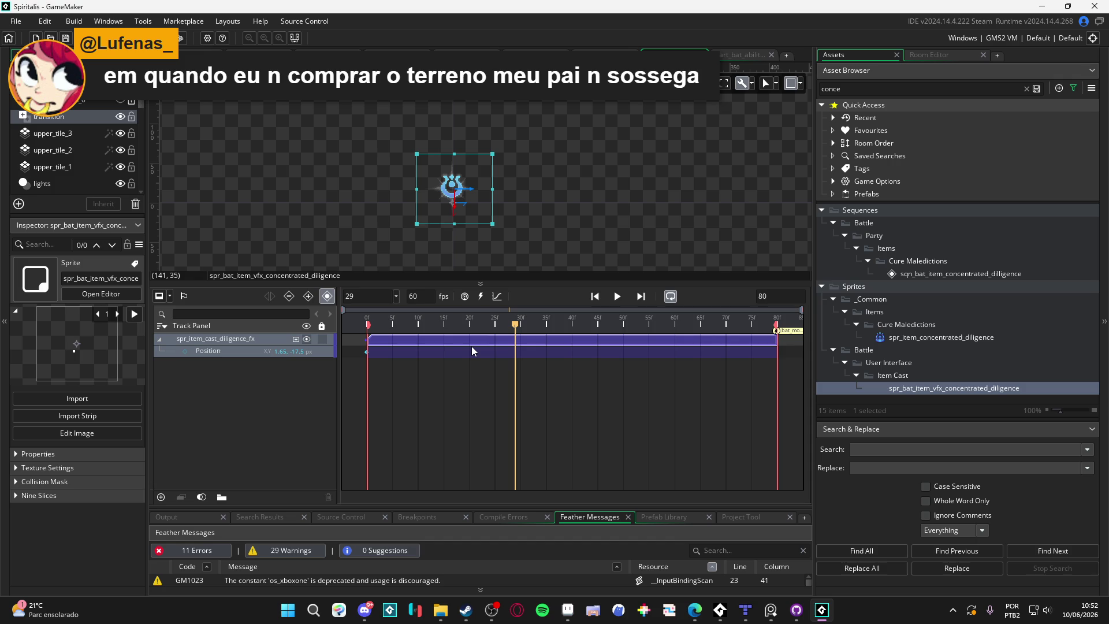
key(space)
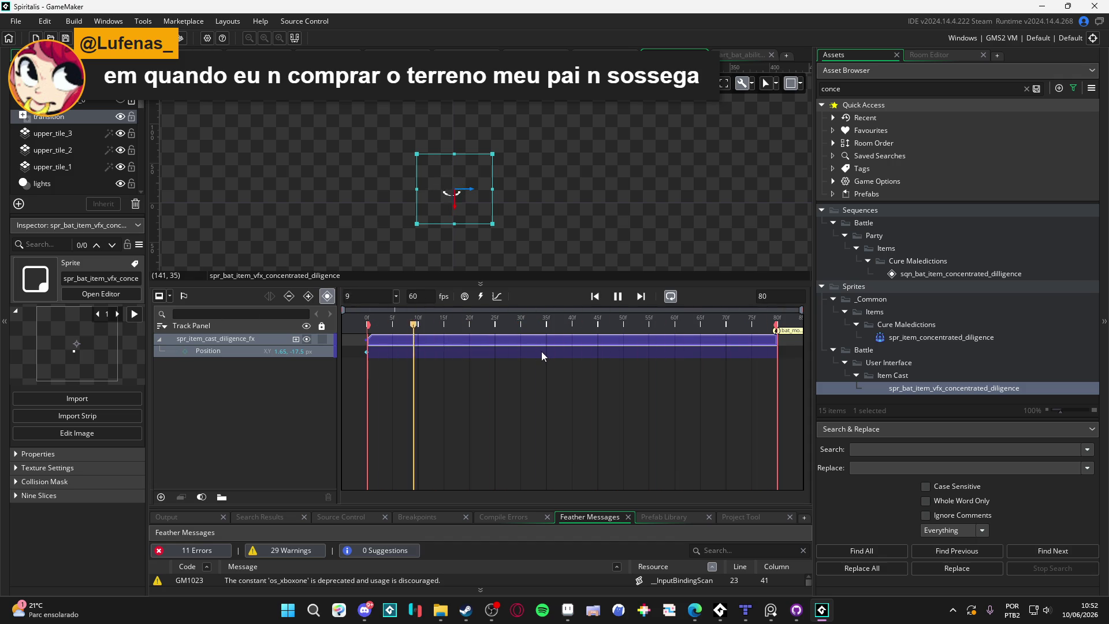
key(space)
double_click(768, 296)
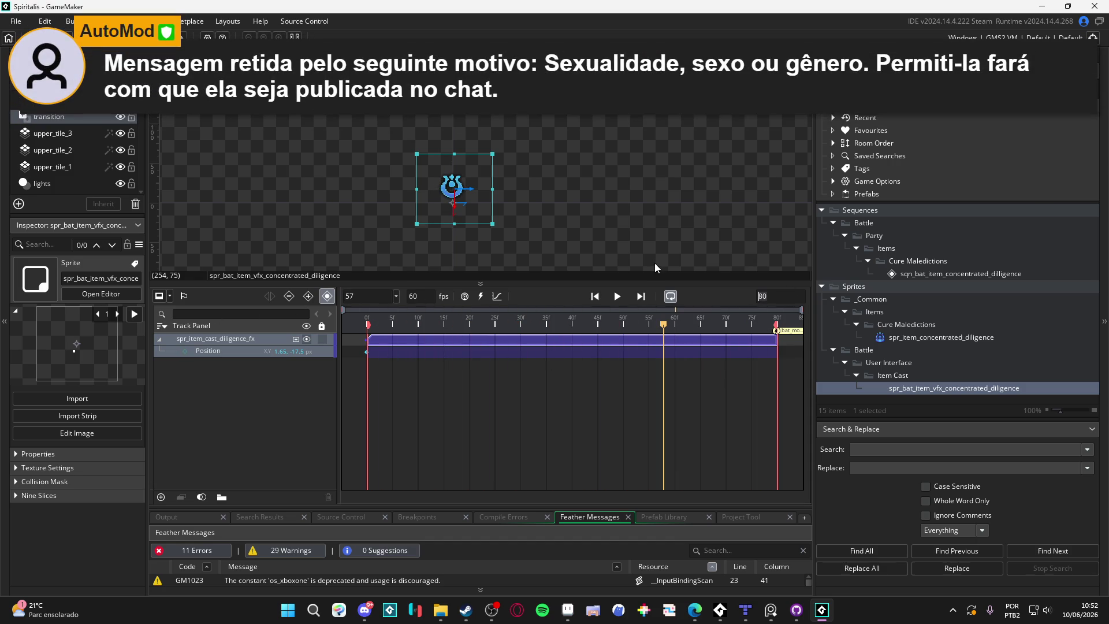
text(120)
key(Return)
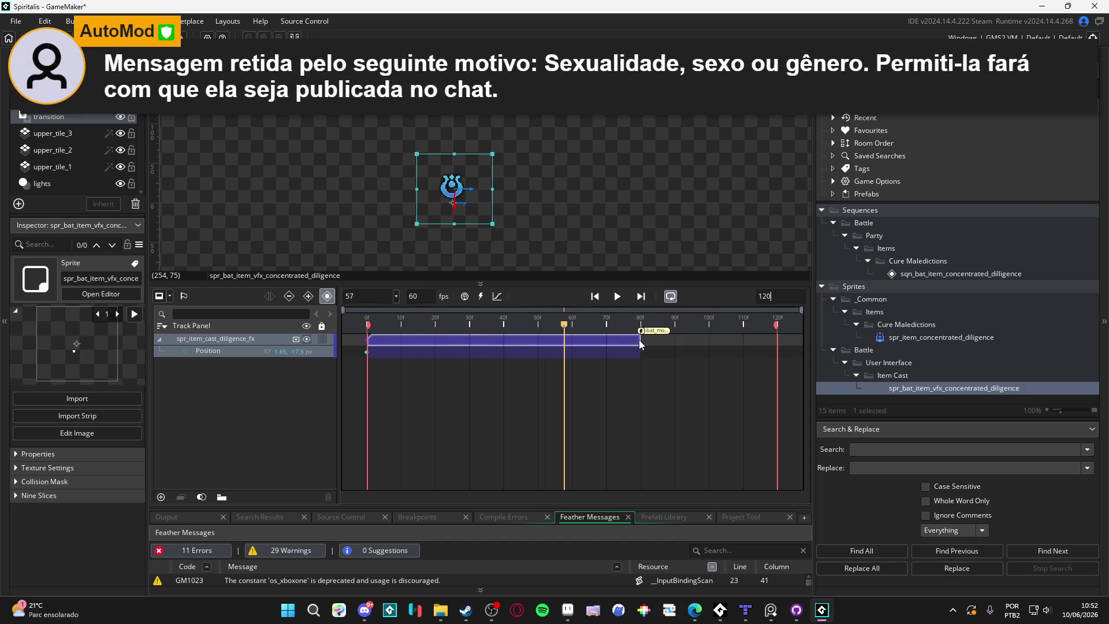
Stretch the clip and marker to frame 120, replay, then trim both back to frame 93.
drag(637, 339, 776, 341)
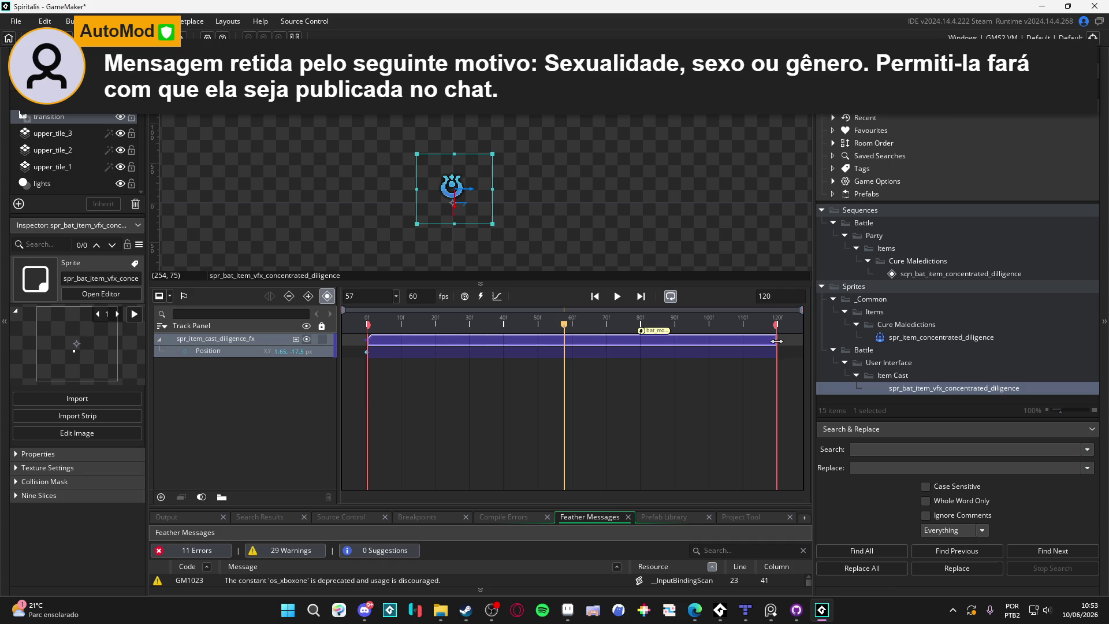
drag(644, 332, 783, 334)
click(268, 296)
key(space)
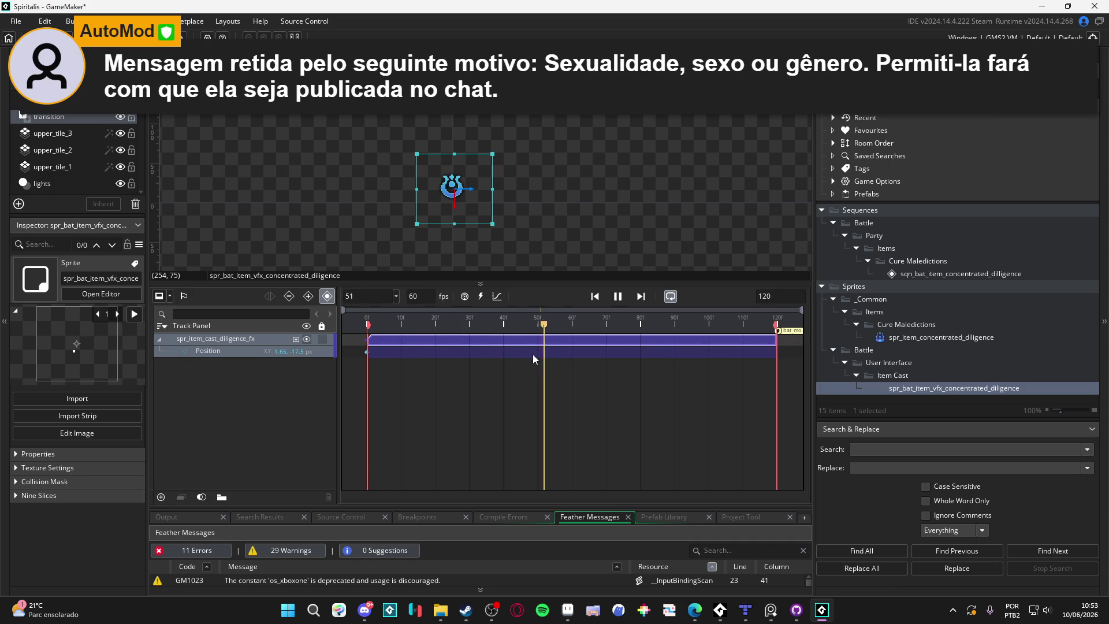
mouse_move(688, 322)
mouse_down()
mouse_move(676, 325)
mouse_move(685, 324)
mouse_up()
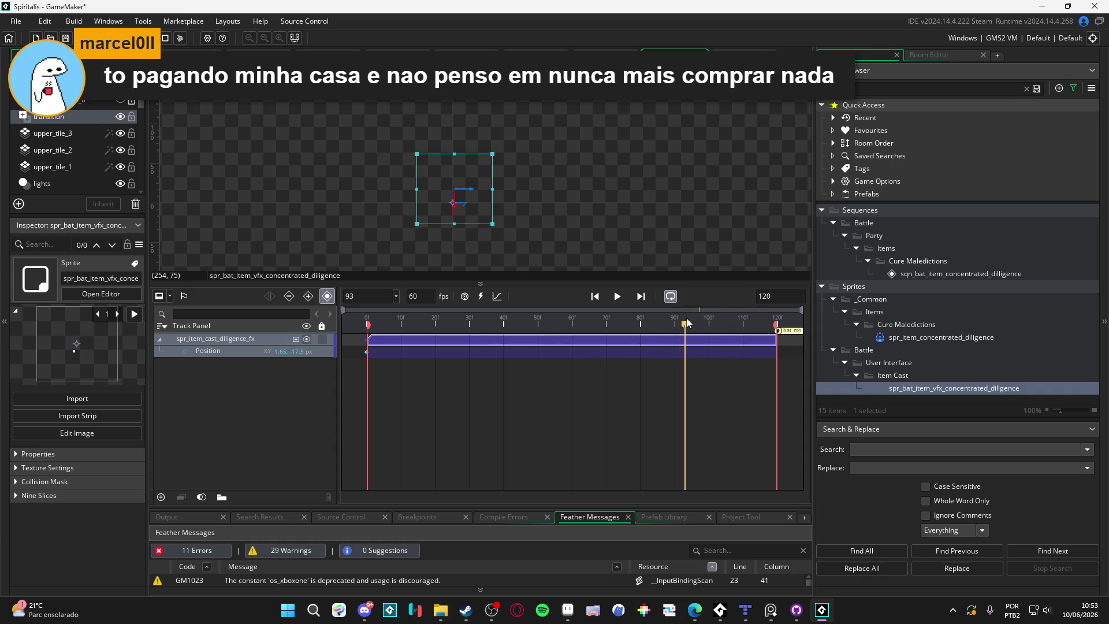
drag(779, 345, 686, 345)
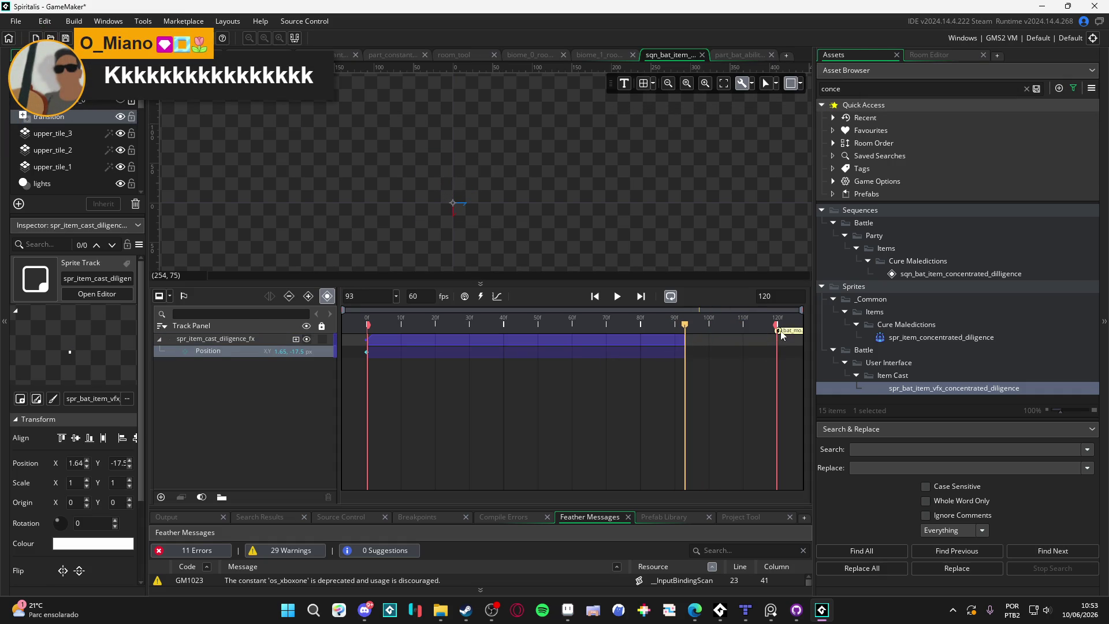
drag(781, 330, 697, 334)
Enter 93 as the diligence sequence's total length.
double_click(762, 295)
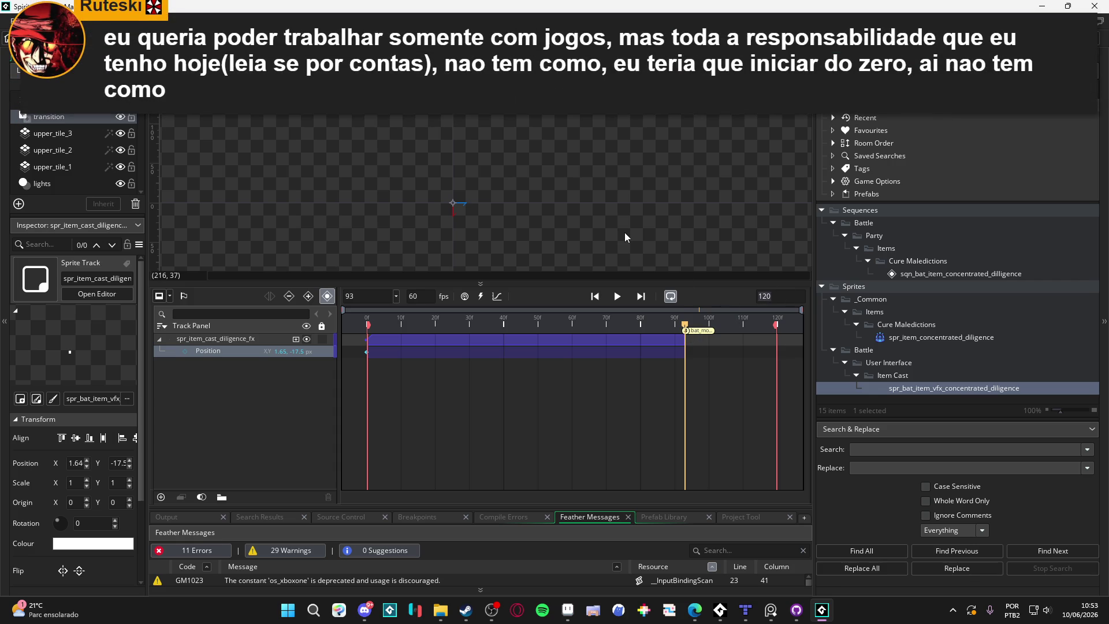
text(93)
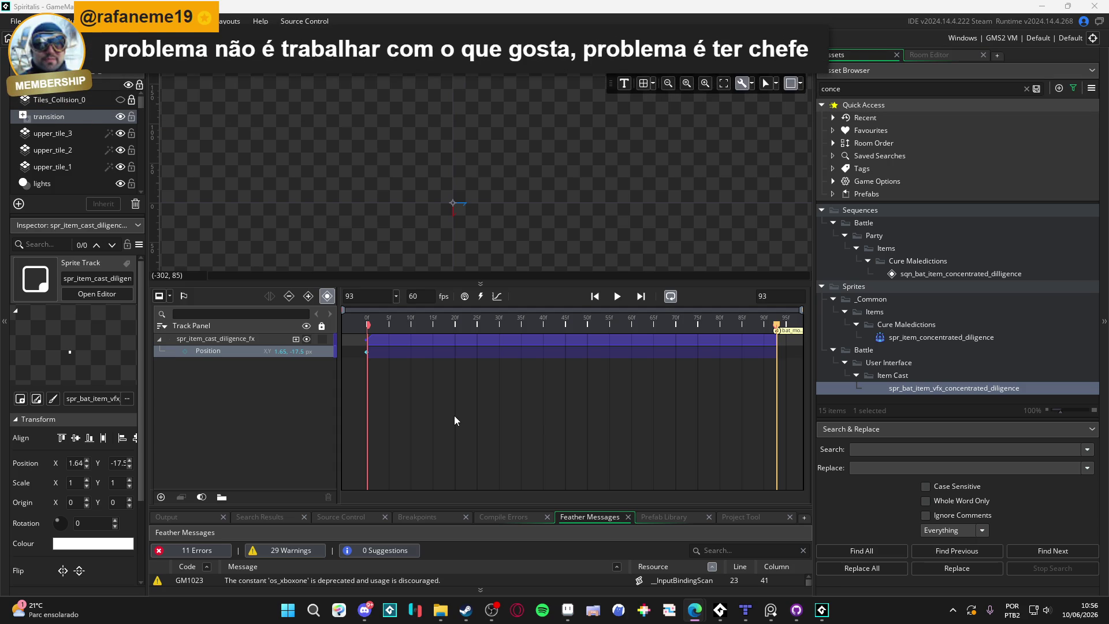
Play and replay the diligence item-cast sequence from frame 0 through to its end.
drag(423, 321, 331, 321)
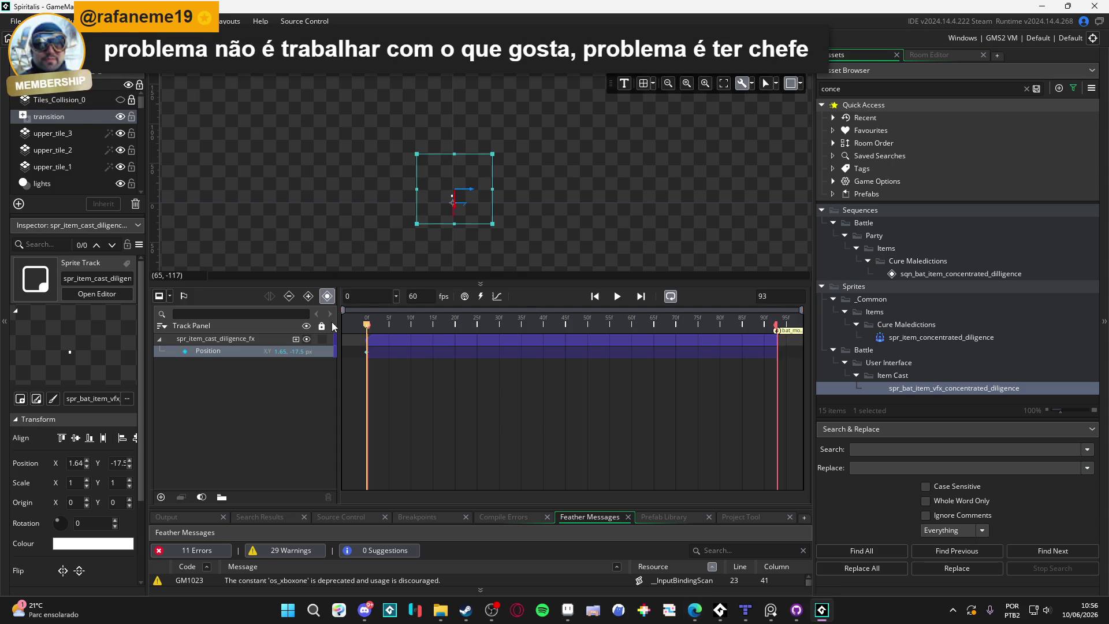
key(Return)
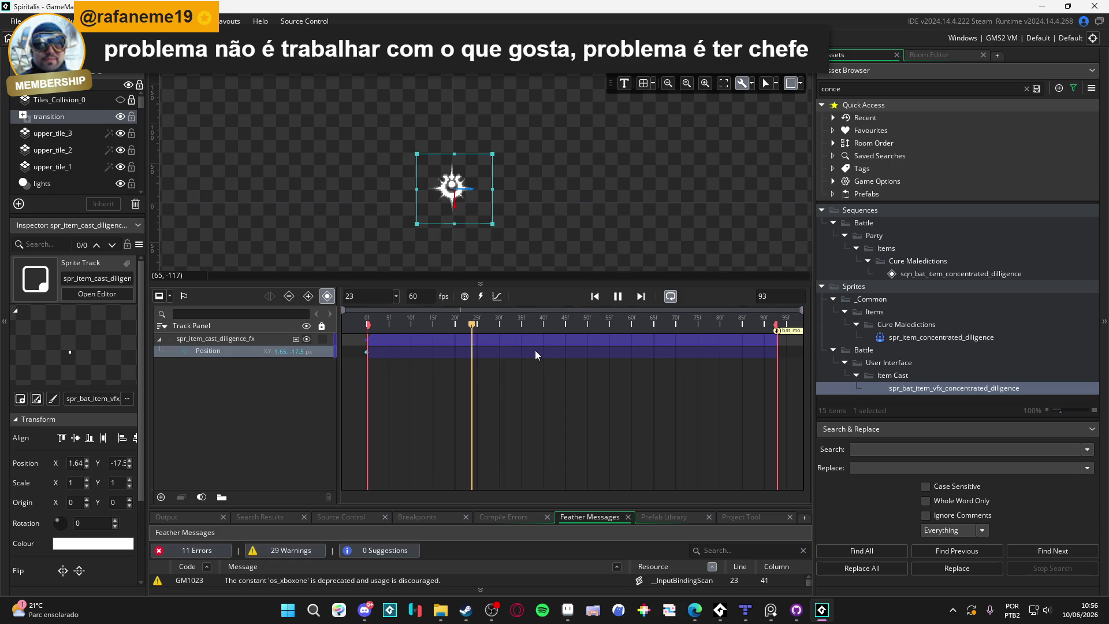
key(Return)
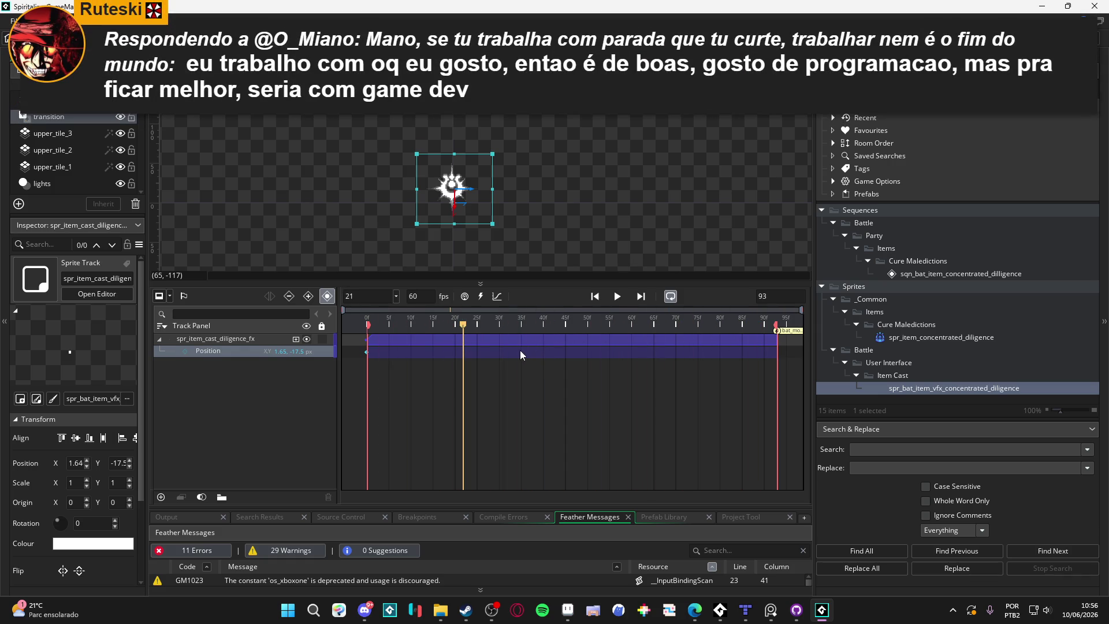
key(Return)
key(Return)
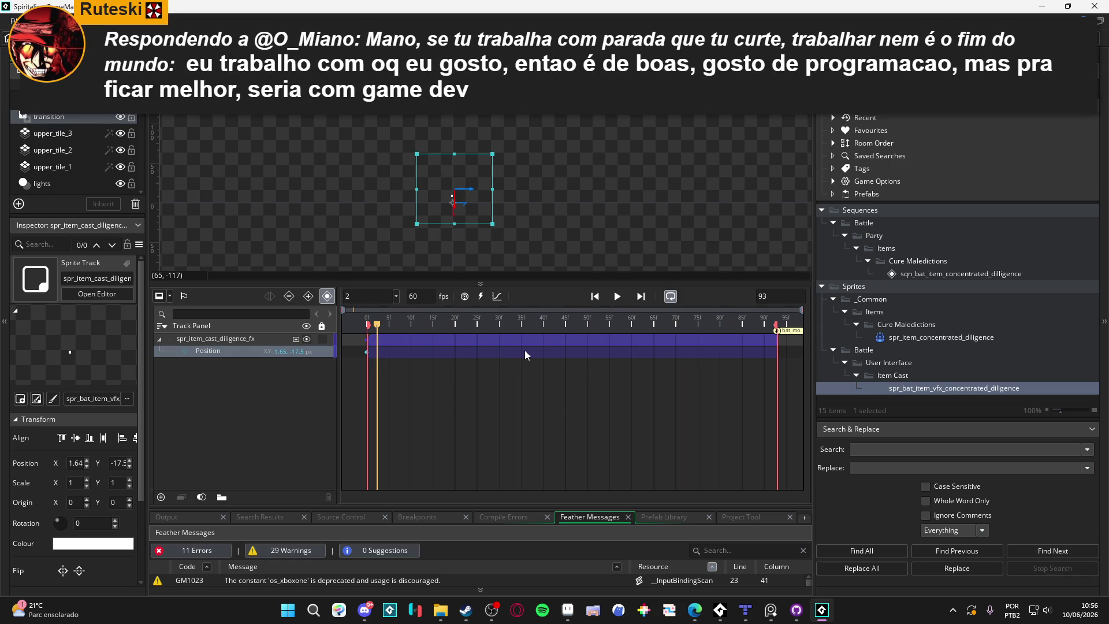
key(Return)
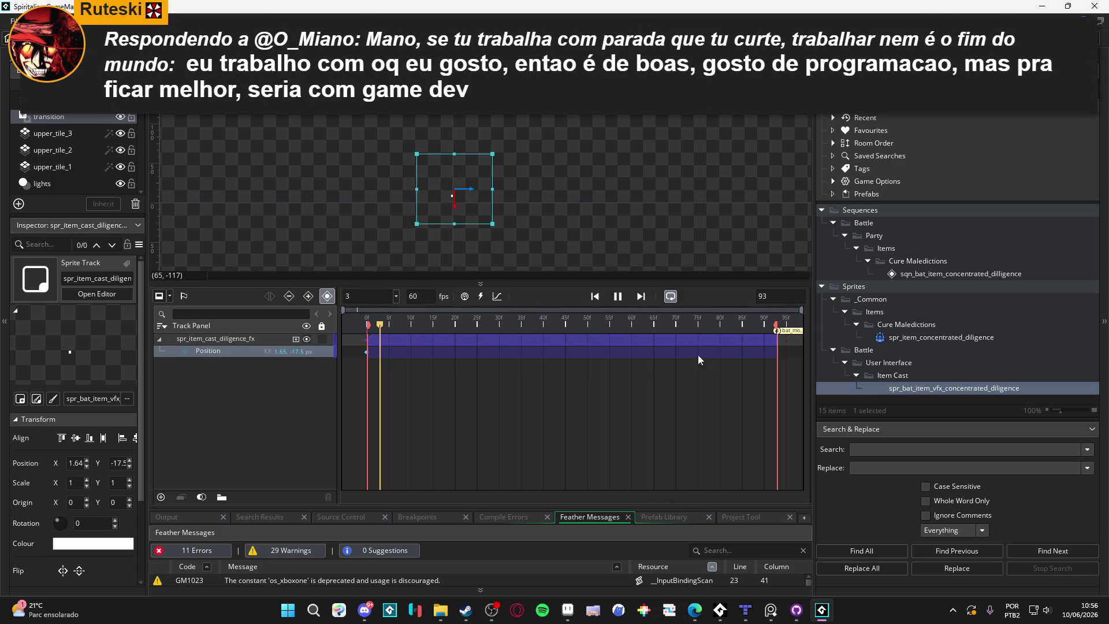
key(Return)
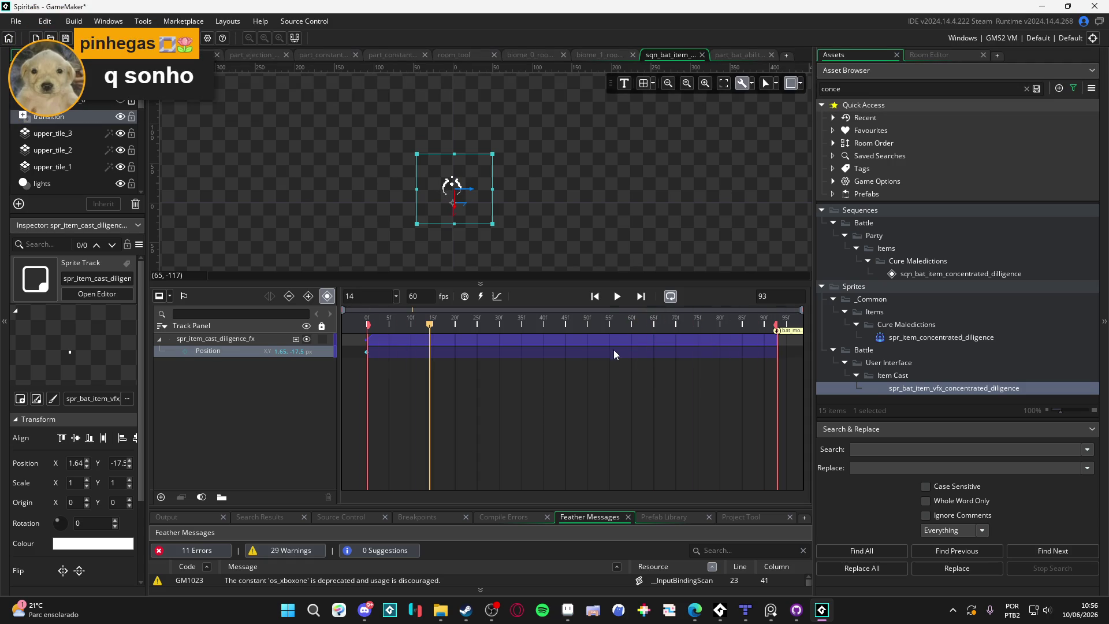
key(Return)
key(Return)
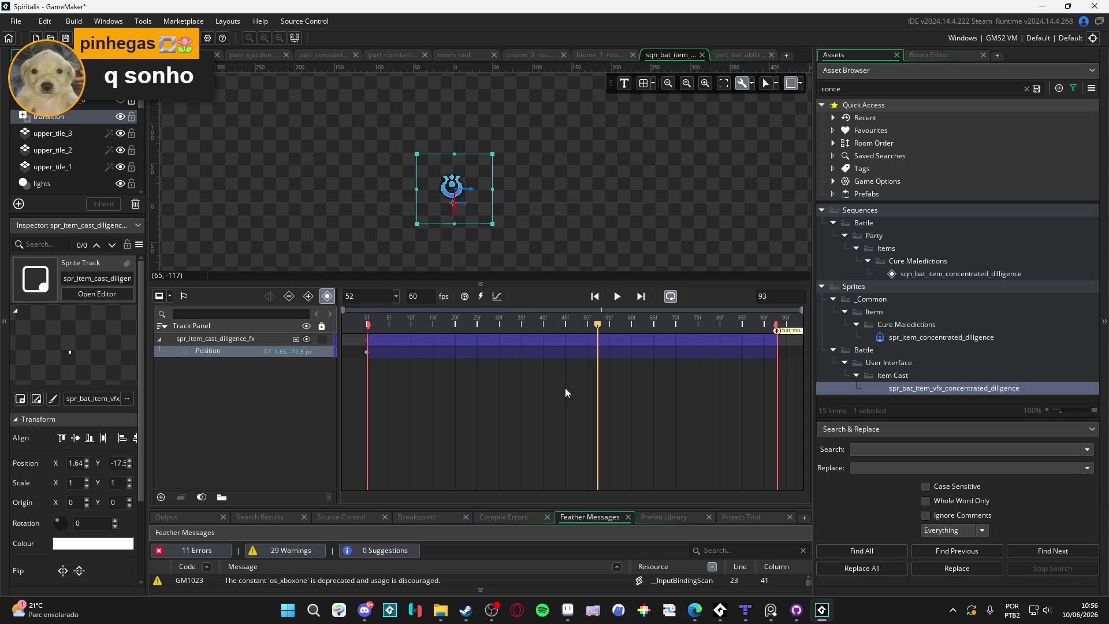
drag(640, 323, 775, 324)
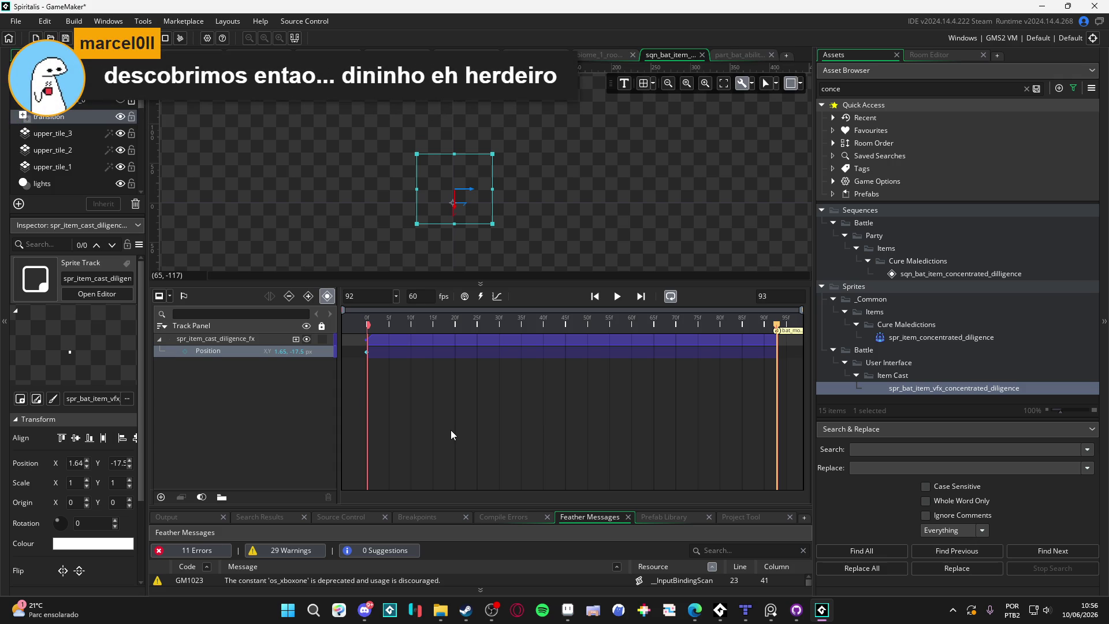
key(space)
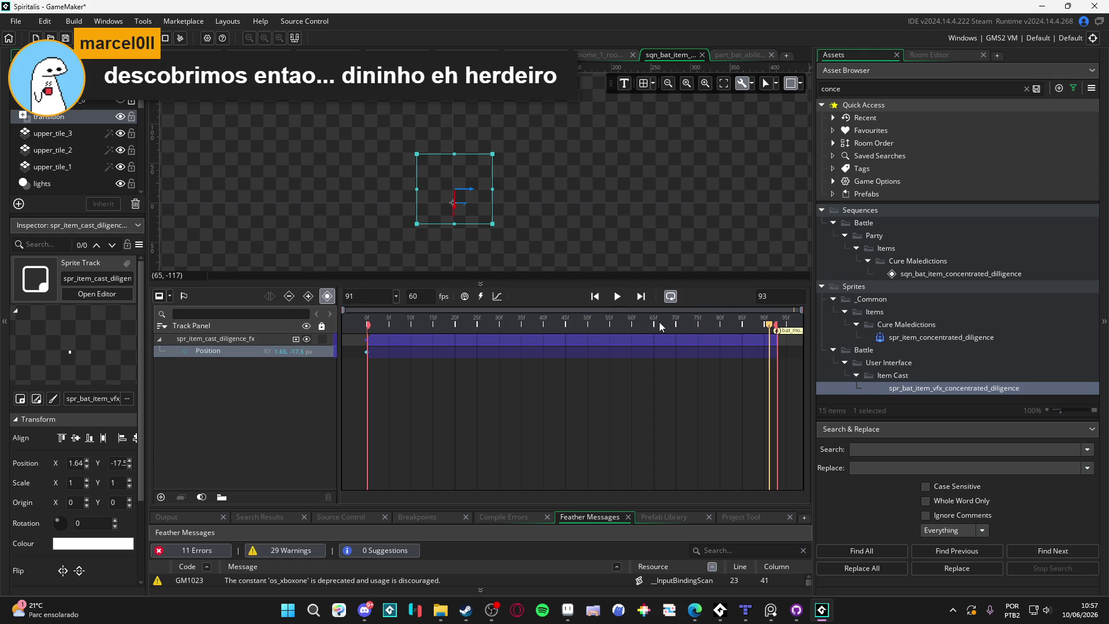
key(space)
key(space)
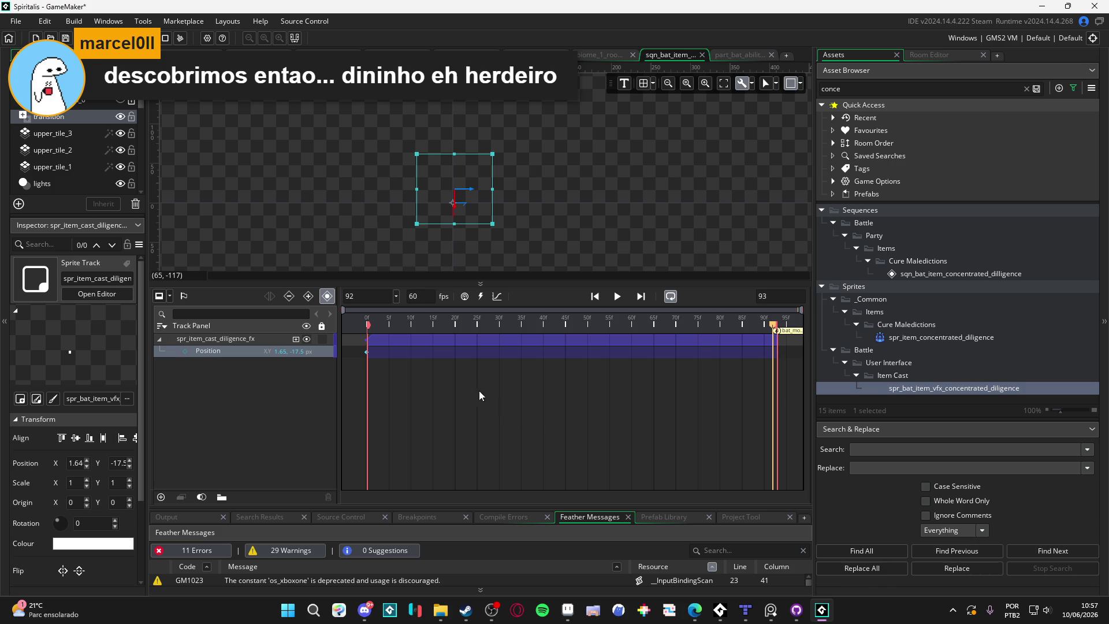
Deselect the position track, preview the sequence once more, then save and run the game with F5.
click(554, 213)
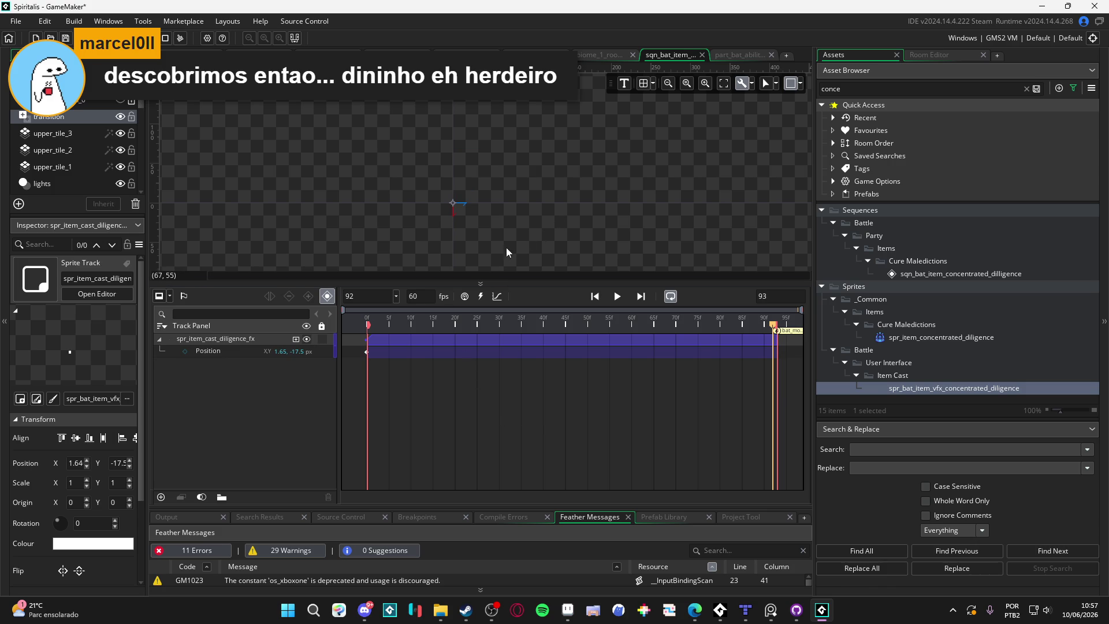
key(space)
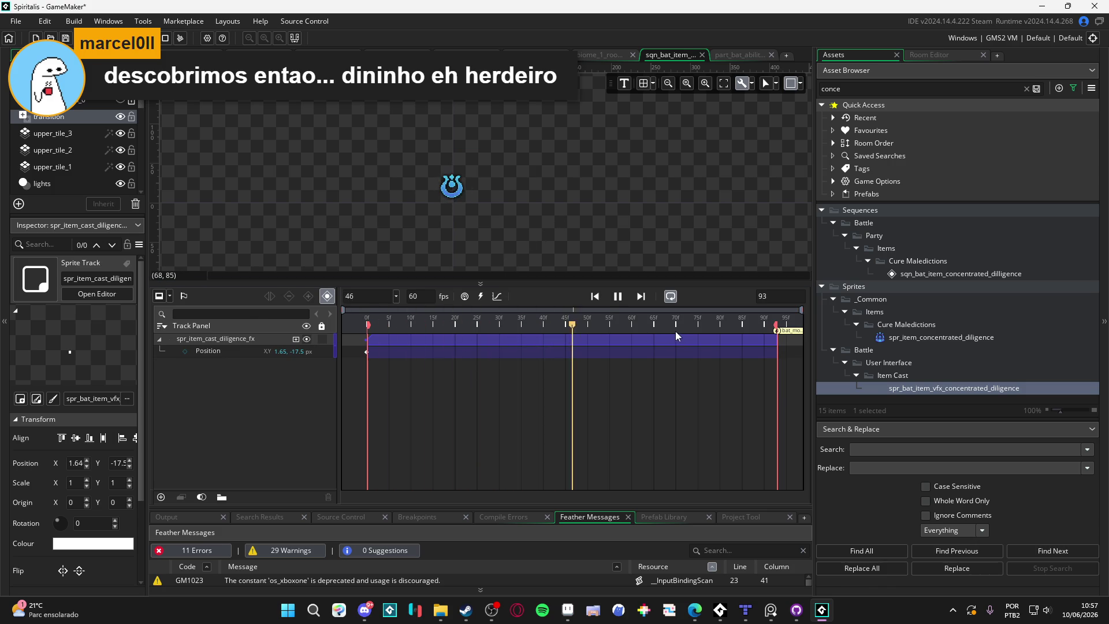
key(F5)
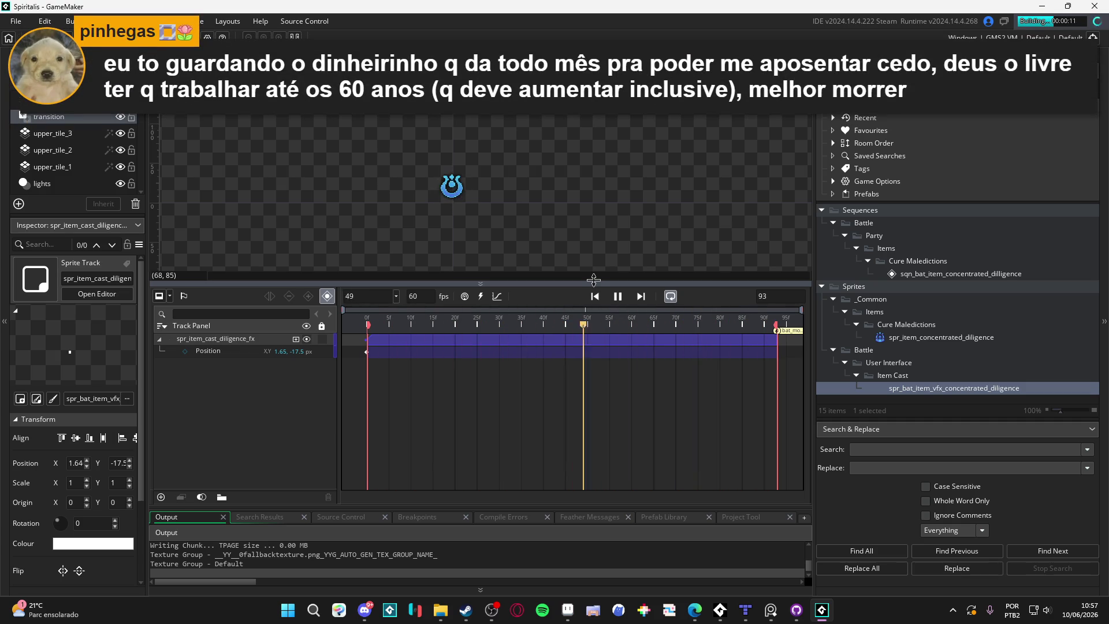
Have Yara use an item from her Items list on another ally, triggering the actor_exec Code Error.
drag(593, 280, 592, 321)
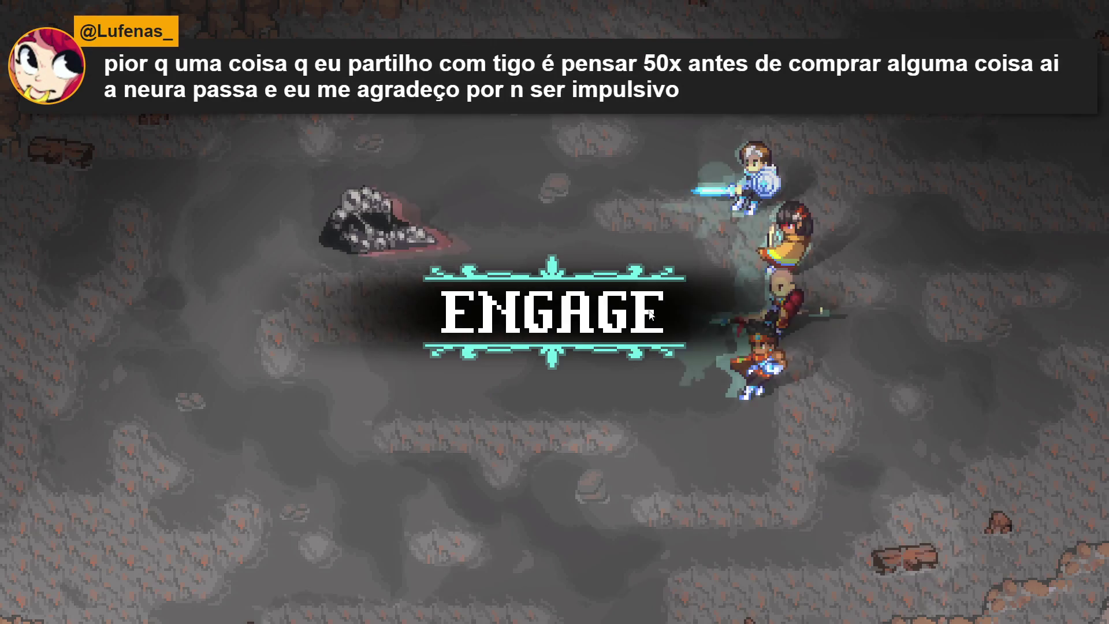
key(Down)
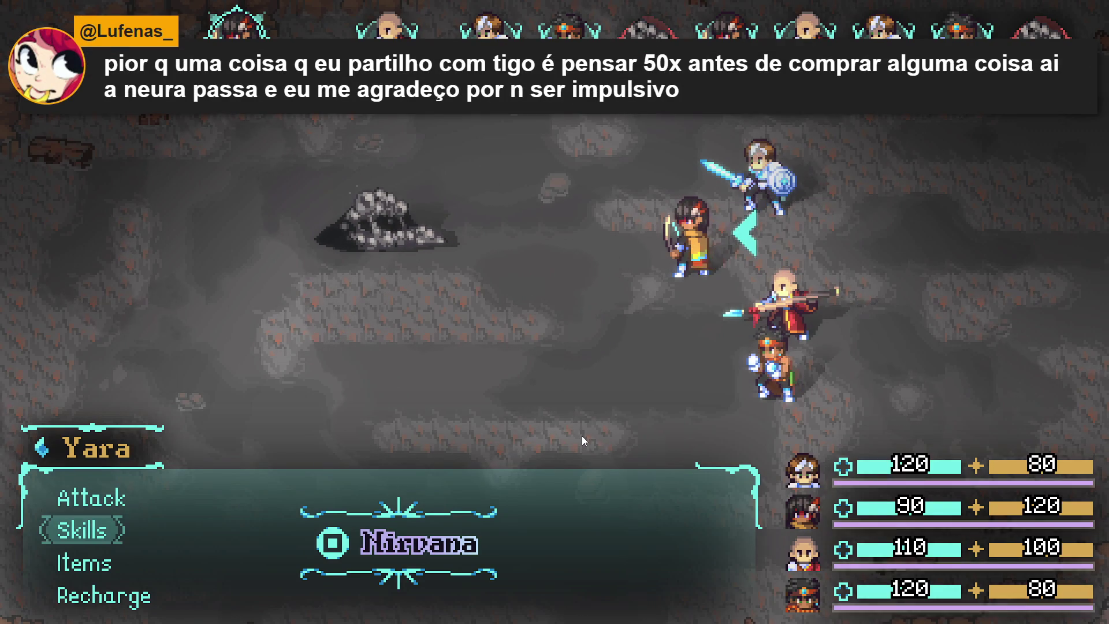
key(Down)
key(Return)
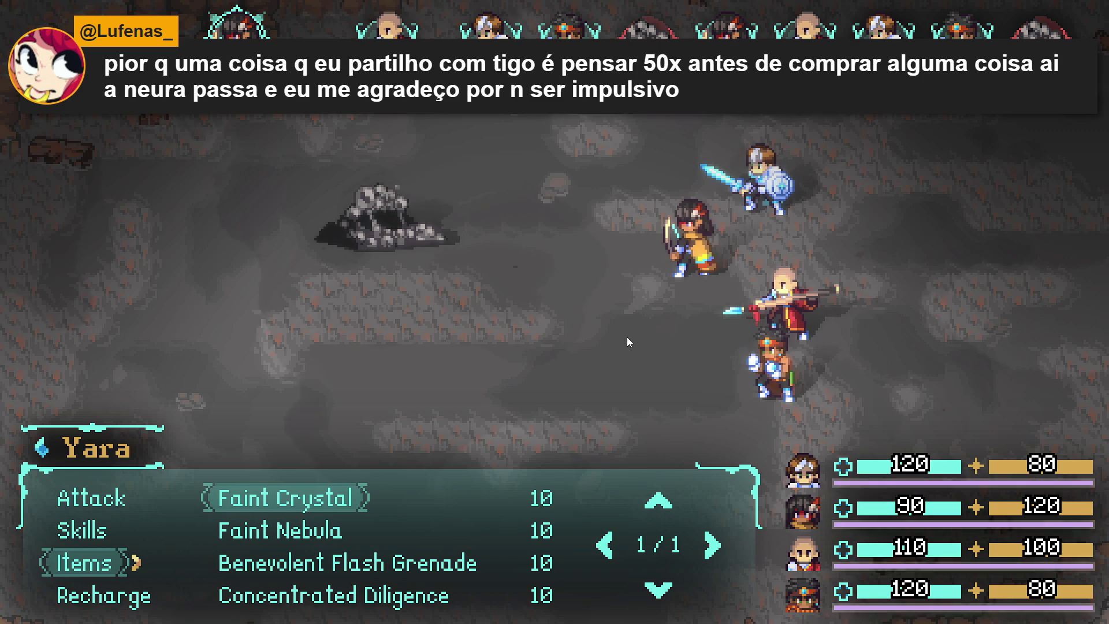
key(Down)
key(Down)
key(Return)
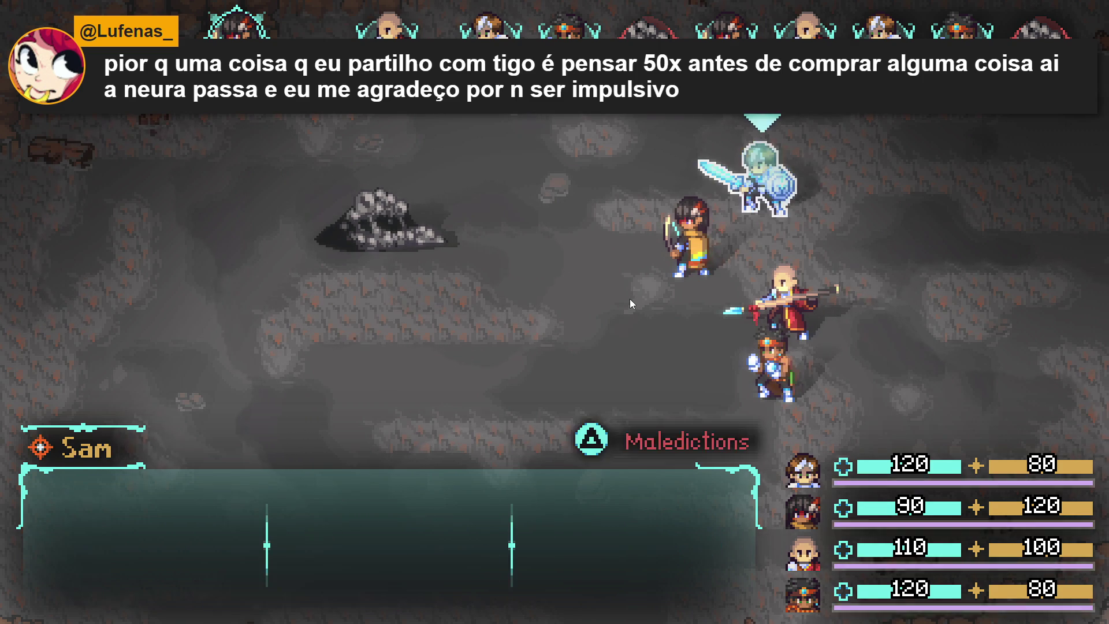
key(Down)
key(Return)
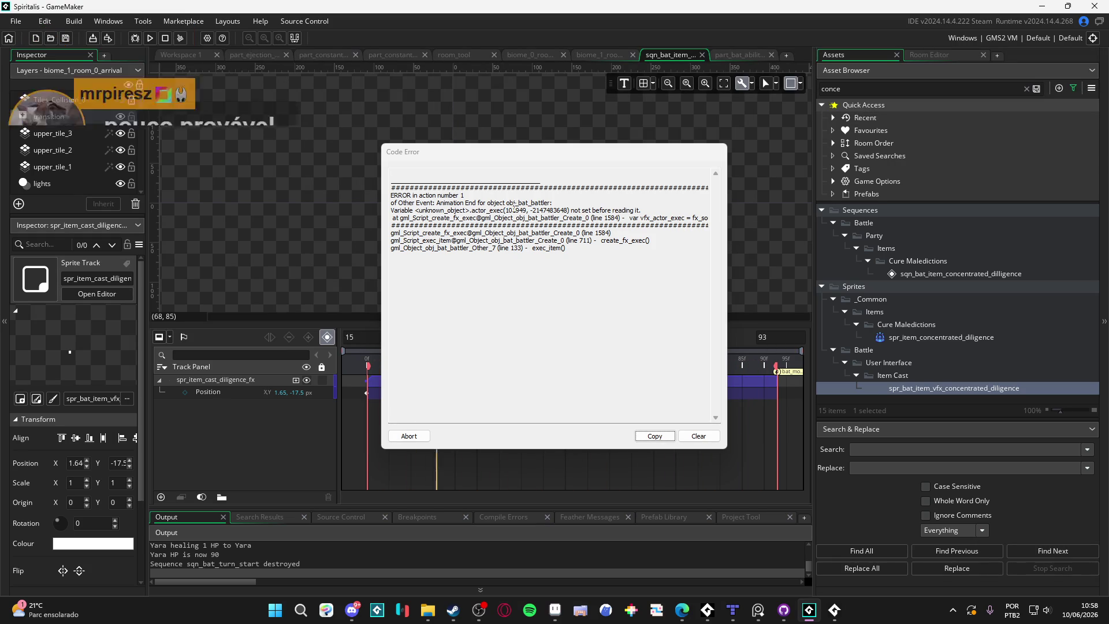
Select lines of the Code Error message to read the failing actor_exec call.
mouse_move(523, 210)
mouse_down()
mouse_move(629, 239)
mouse_move(662, 218)
mouse_up()
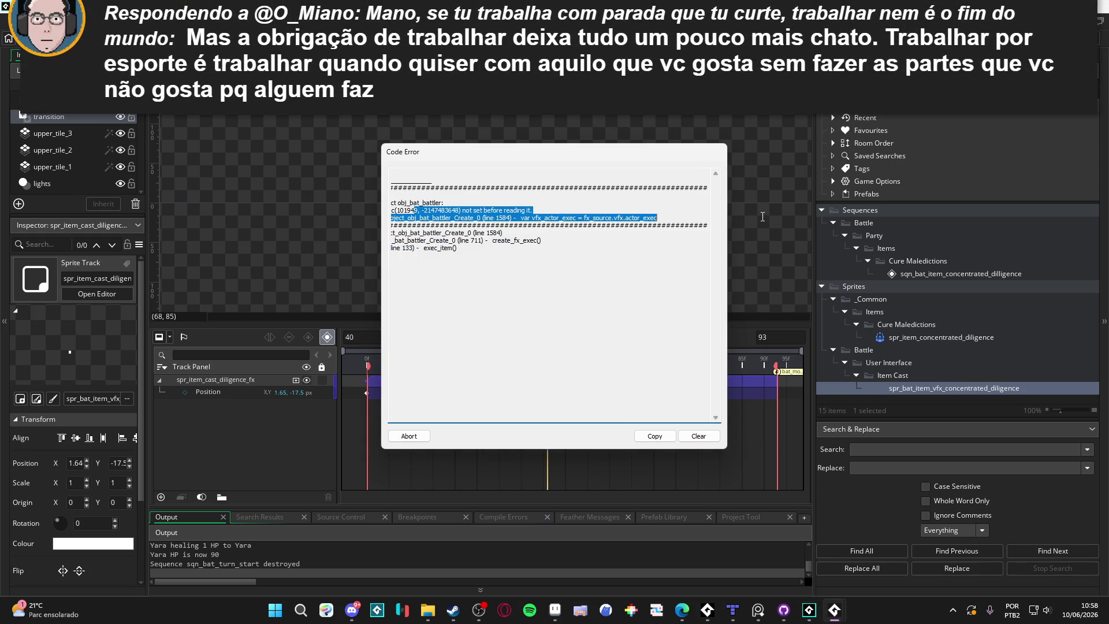
click(663, 217)
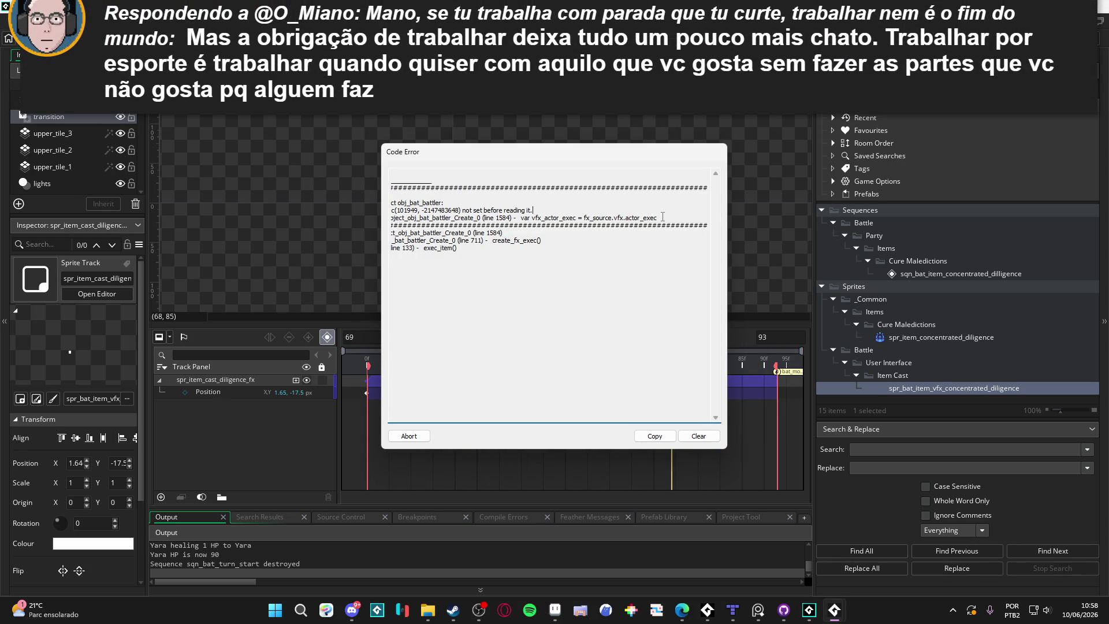
mouse_move(502, 233)
mouse_down()
mouse_move(384, 202)
mouse_move(391, 226)
mouse_up()
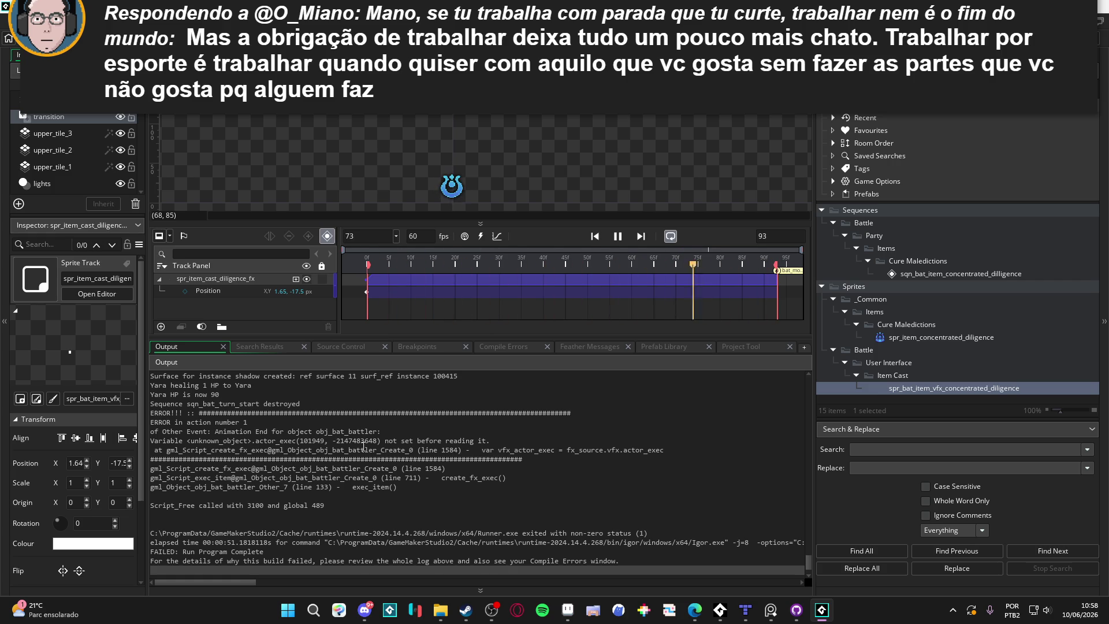
Open sqn_bat_item_concentrated_dilligence and put its name into the project-wide Search & Replace.
click(275, 441)
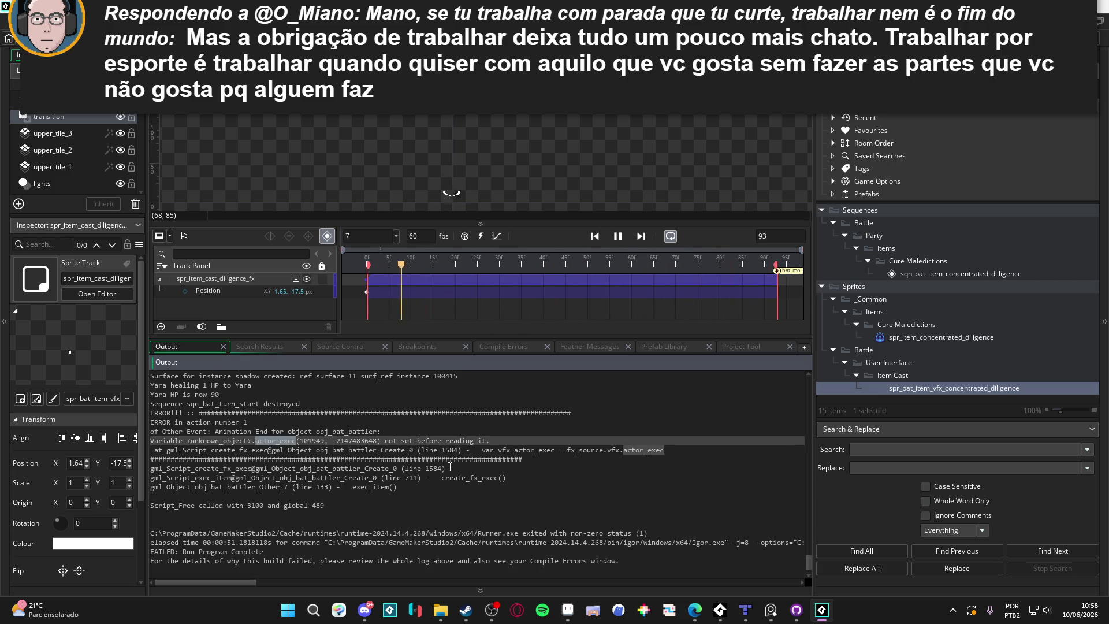
click(983, 396)
click(923, 274)
double_click(927, 386)
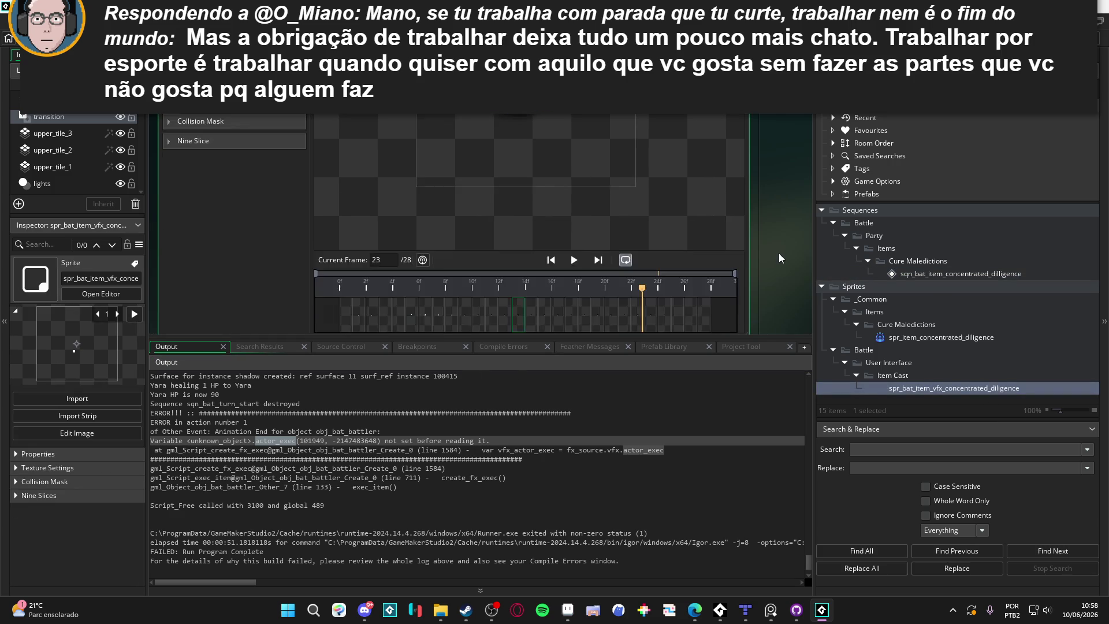
scroll(778, 253, down, 3)
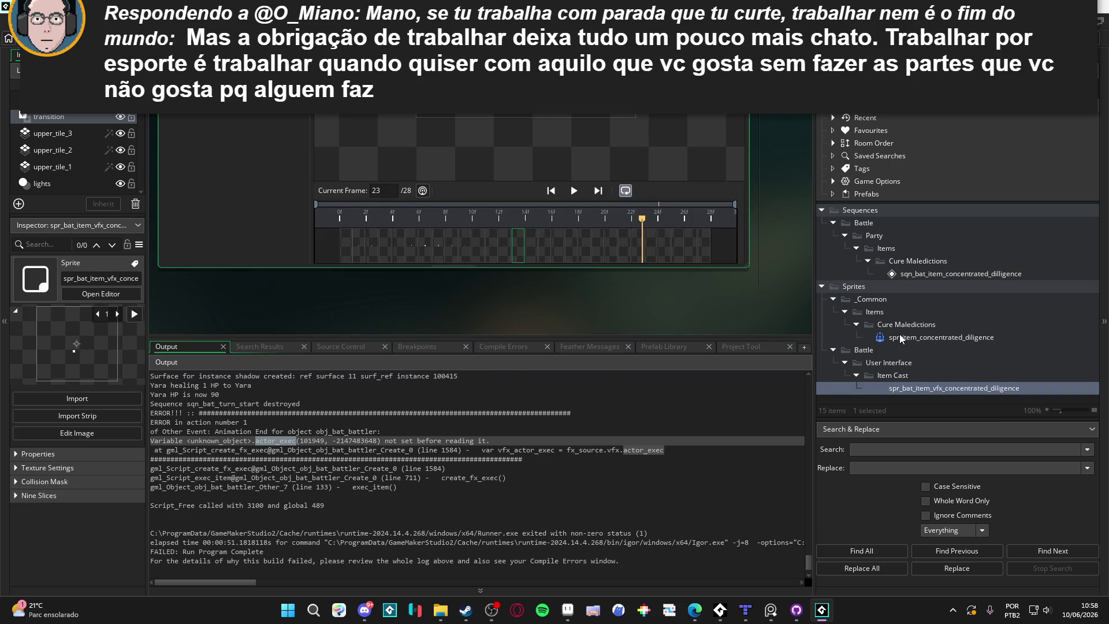
double_click(906, 275)
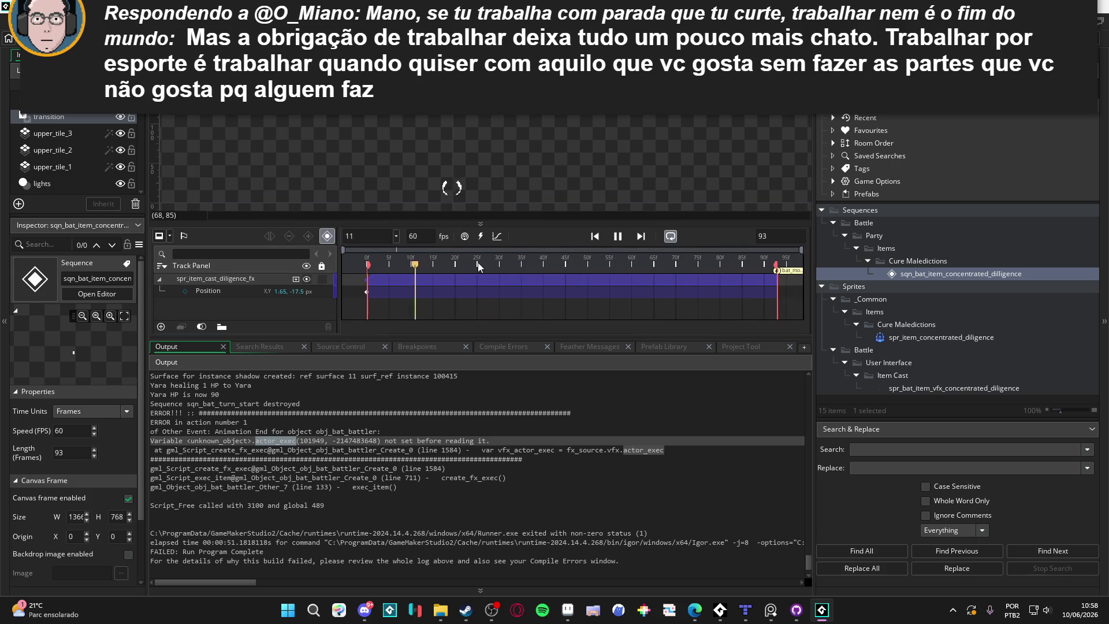
key(space)
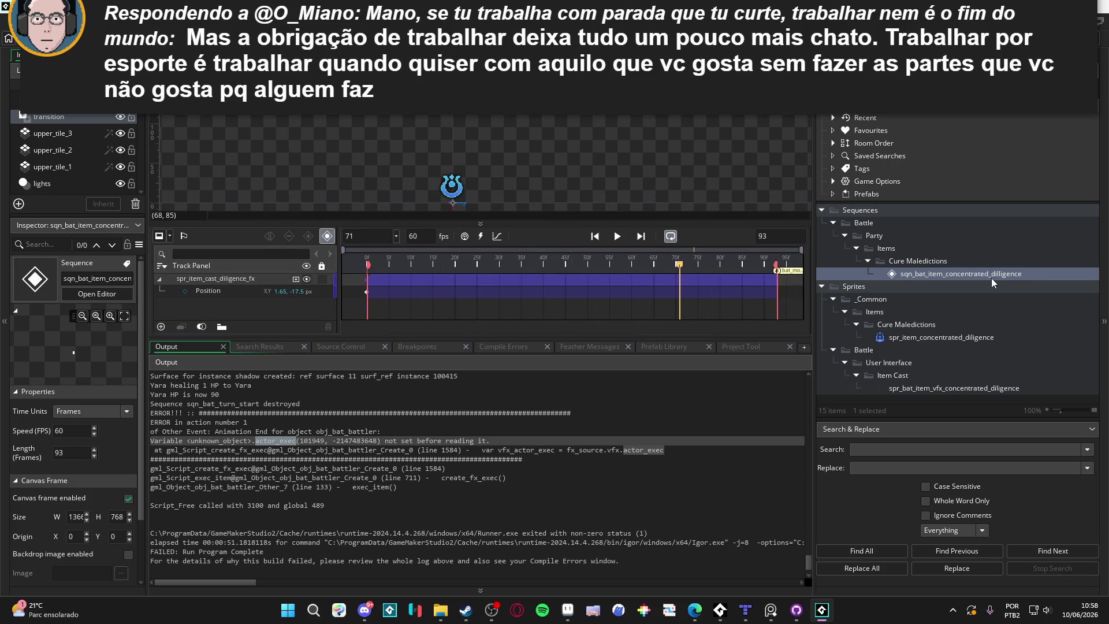
click(991, 278)
key(ctrl+shift+f)
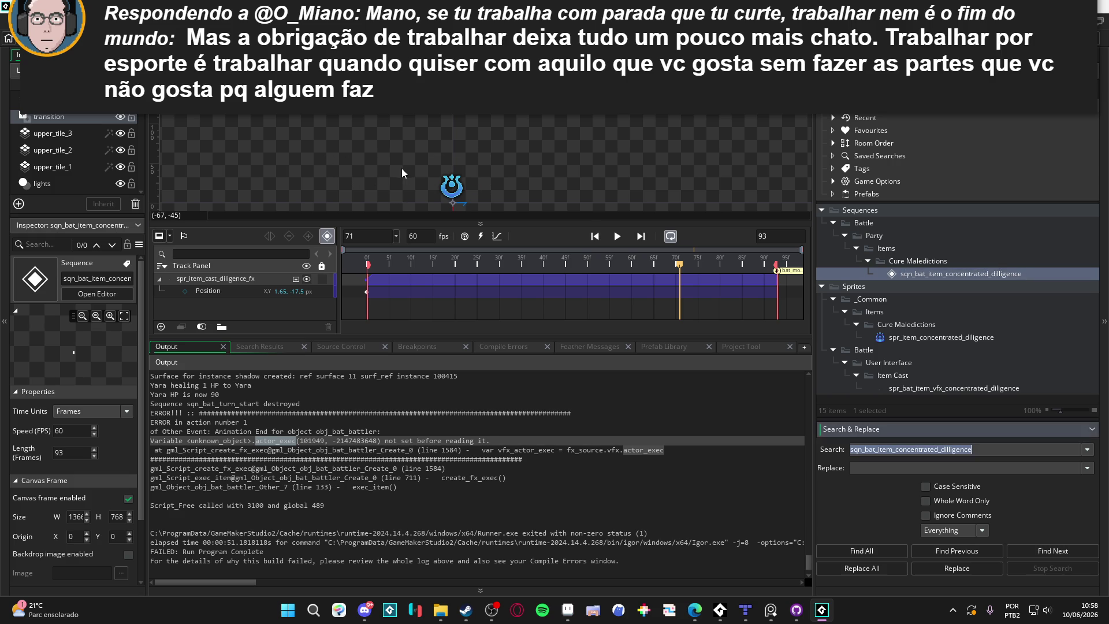
Find all references, review inventory_2_items line 138 and data_2_item_list line 411, then rerun with F5.
click(880, 545)
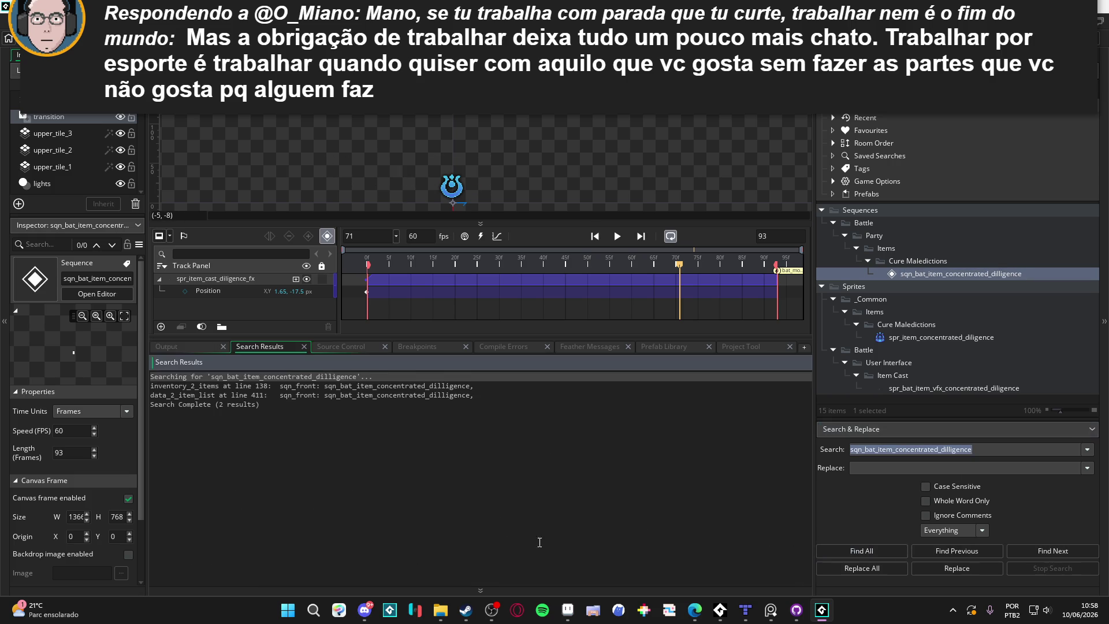
double_click(403, 387)
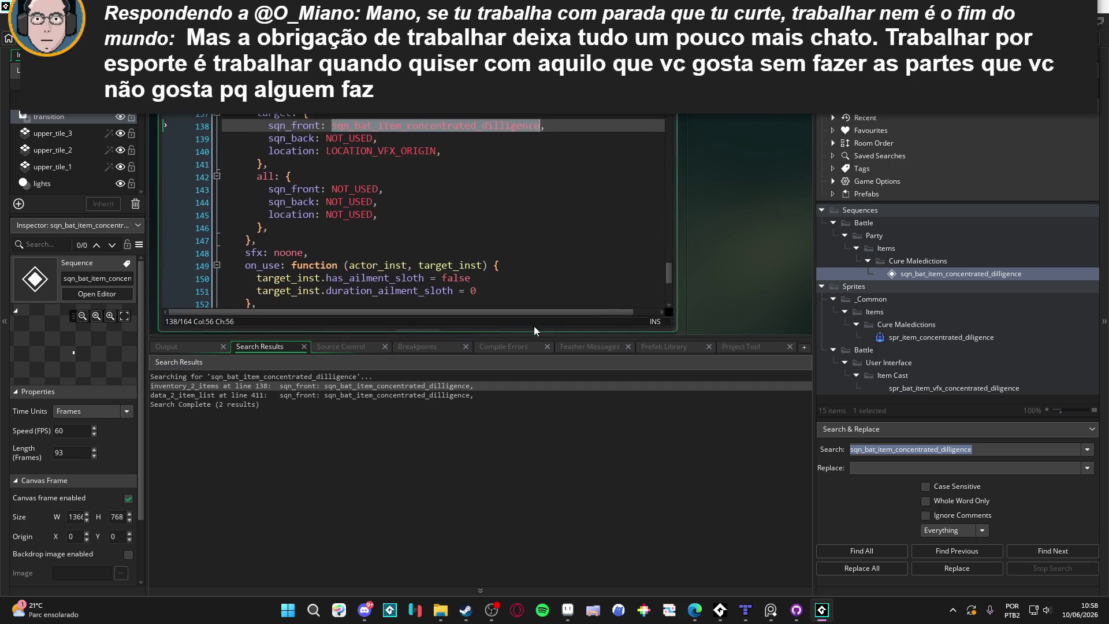
click(364, 398)
double_click(364, 396)
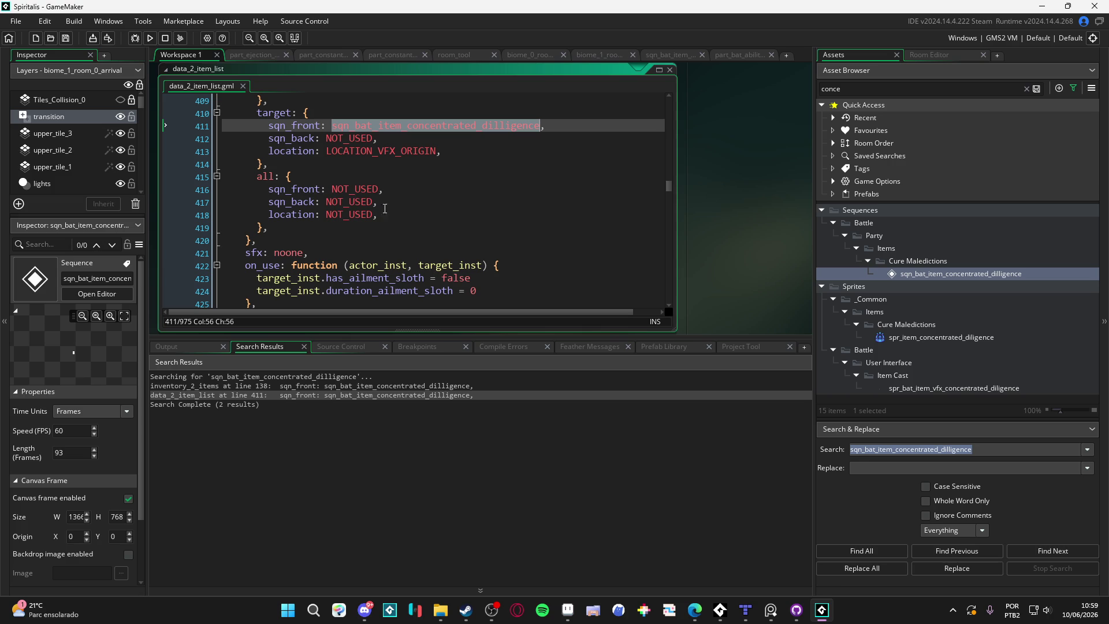
double_click(366, 388)
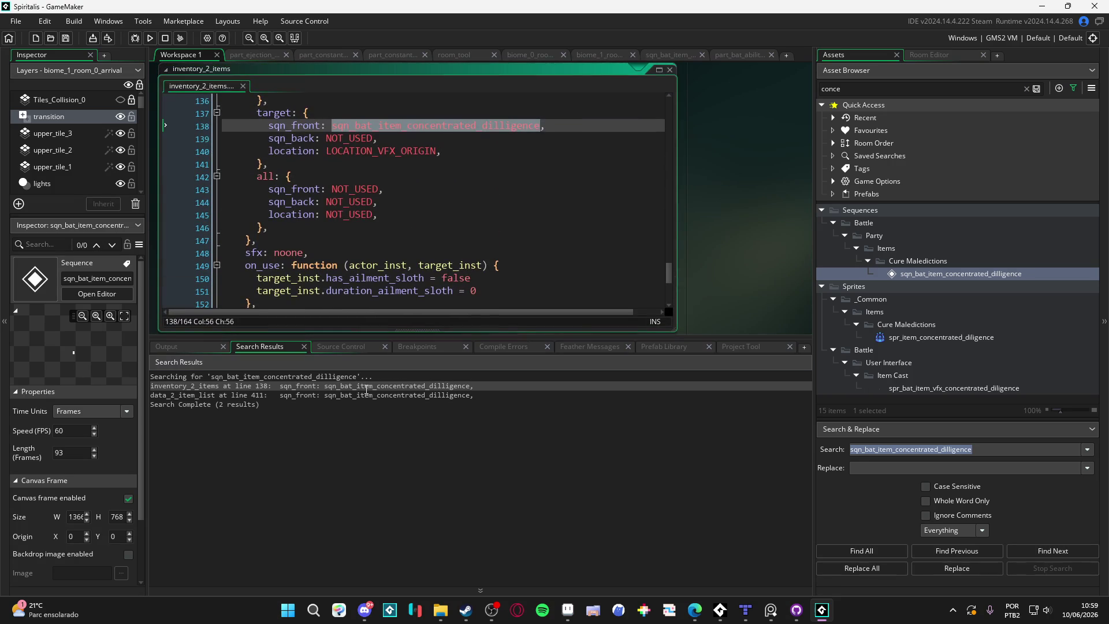
drag(511, 340, 512, 510)
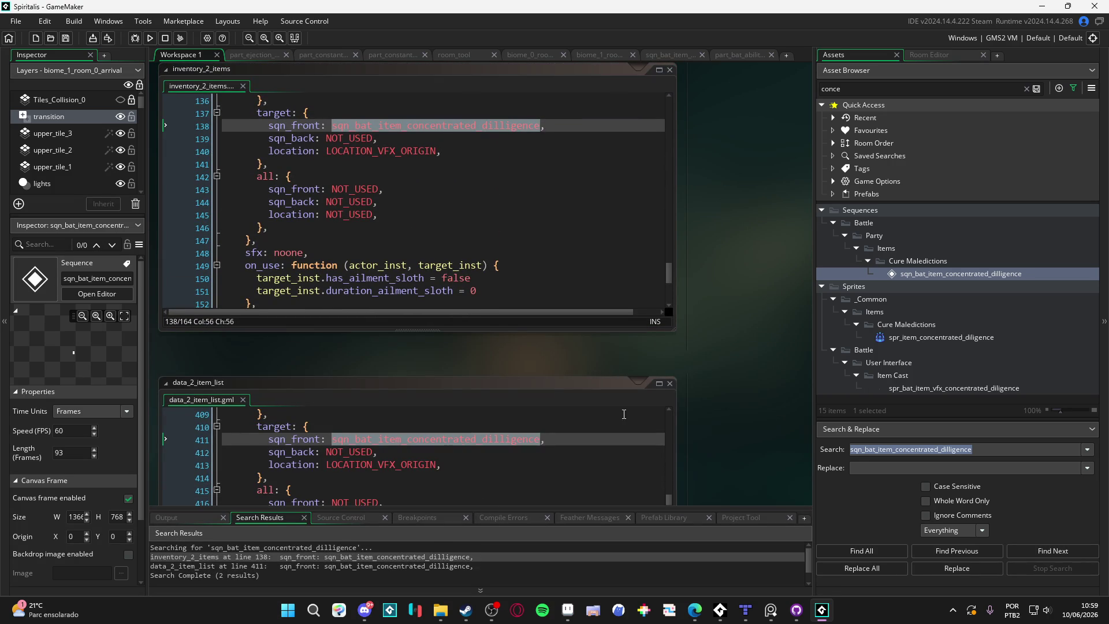
click(861, 90)
key(F5)
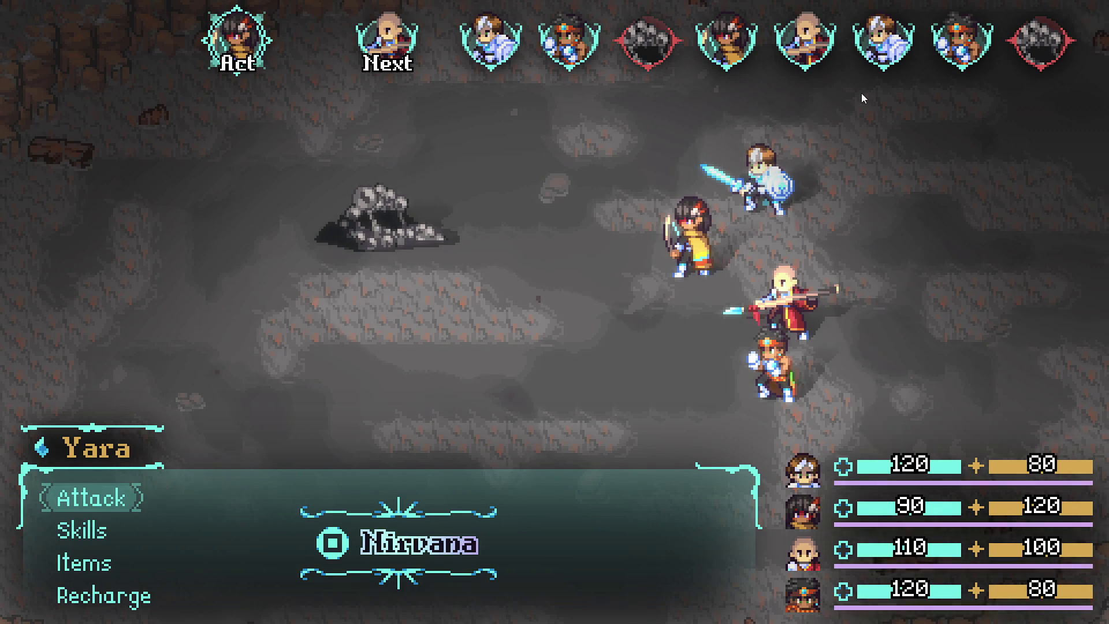
Cycle through Yara's battle commands and choose Recharge for her turn.
key(Down)
key(Down)
key(Up)
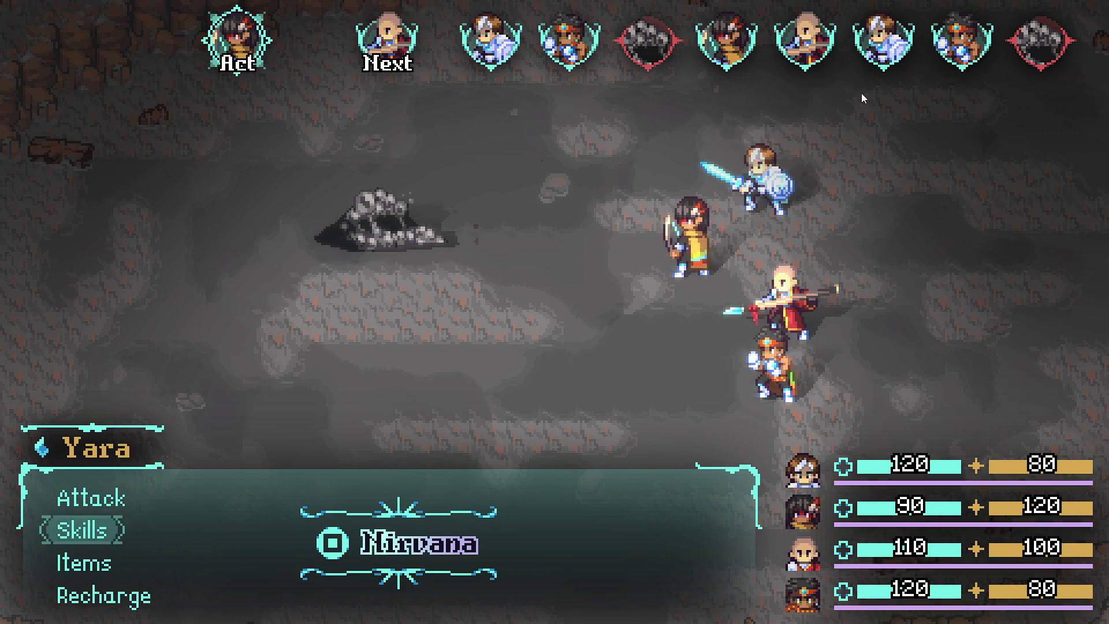
key(Down)
key(Down)
key(Up)
key(Up)
key(Up)
key(Down)
key(Down)
key(Down)
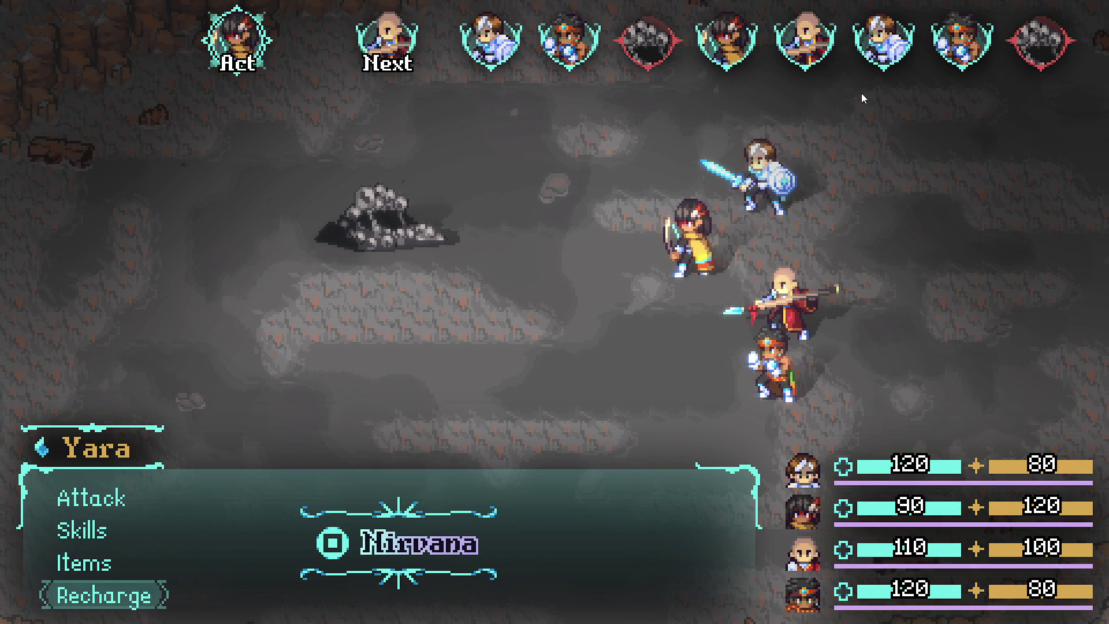
key(Up)
key(Up)
key(Up)
key(Up)
key(Up)
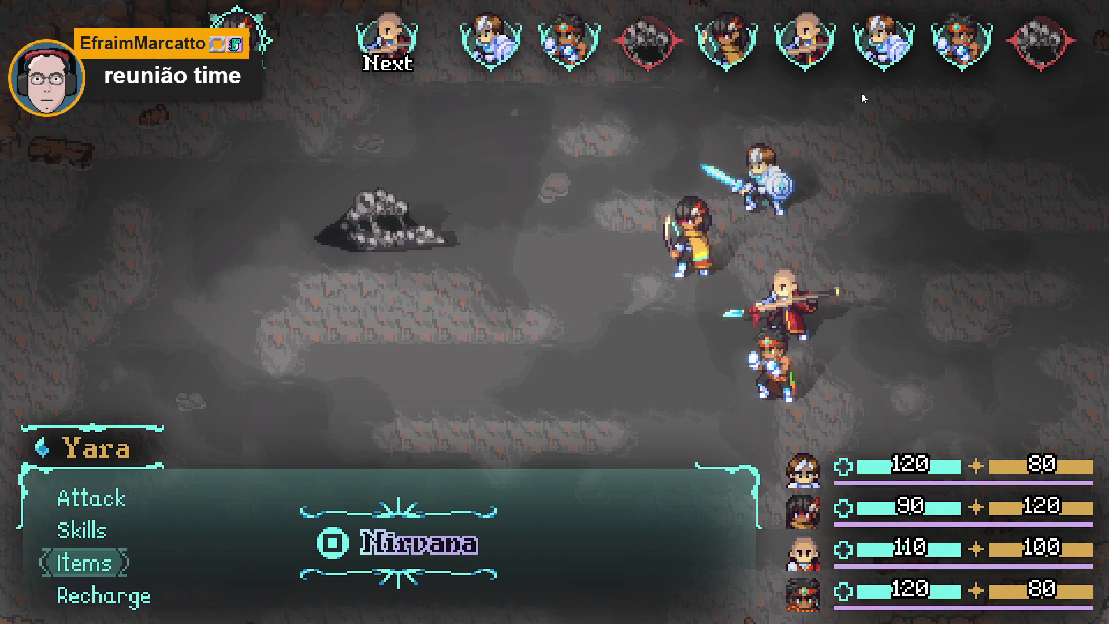
key(Down)
key(Down)
key(Up)
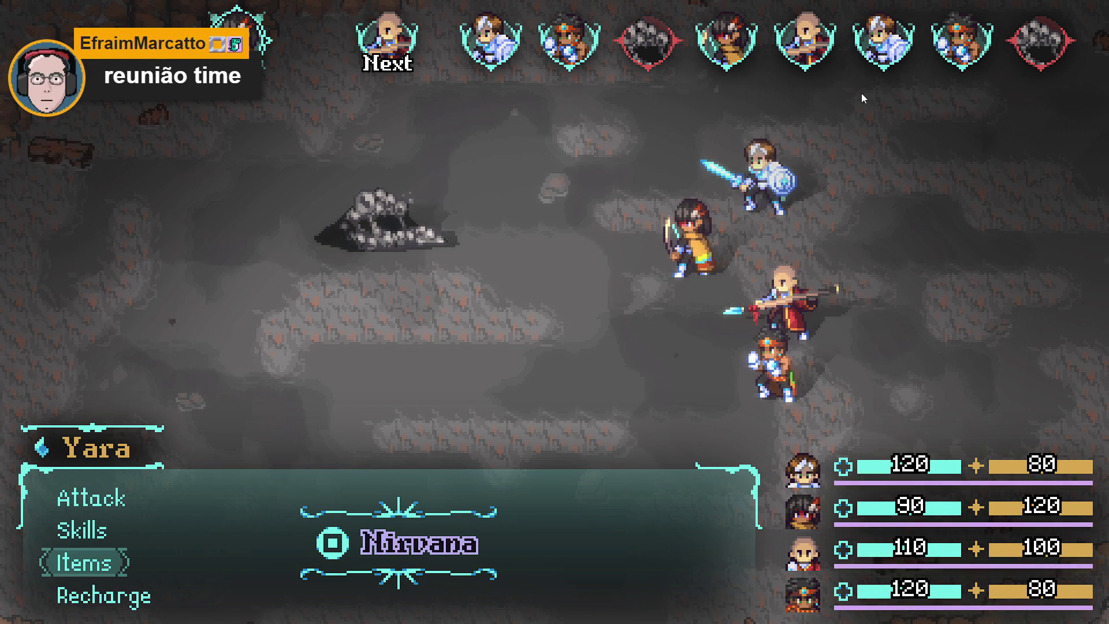
key(Down)
key(Return)
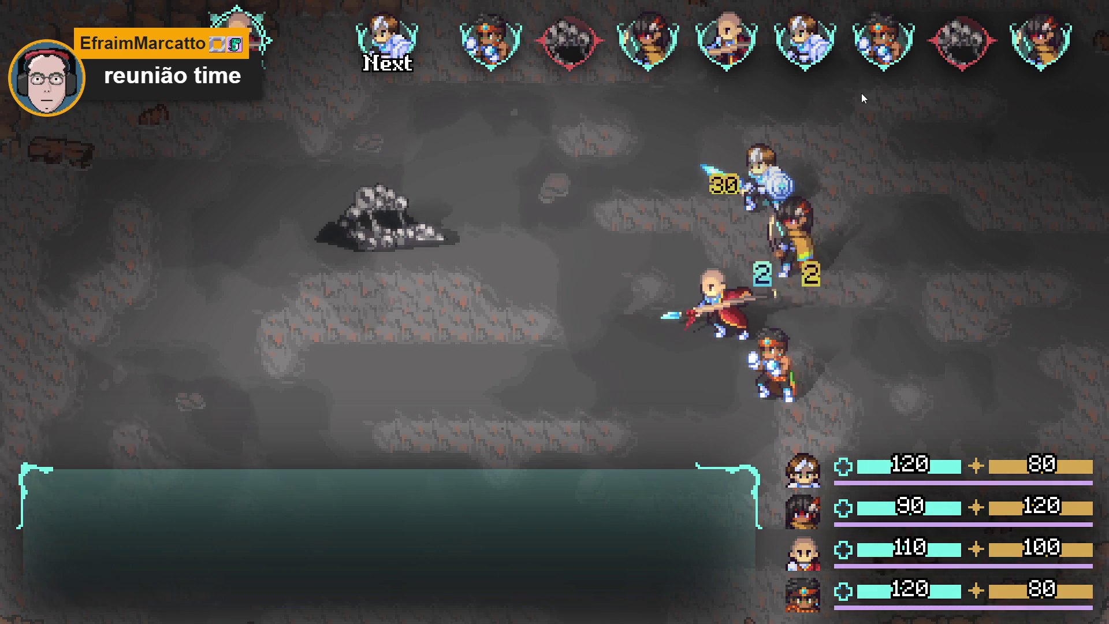
Recharge with the next party member and Sam, then unleash Themba's Stonefist Barrage on the enemy.
key(Up)
key(Return)
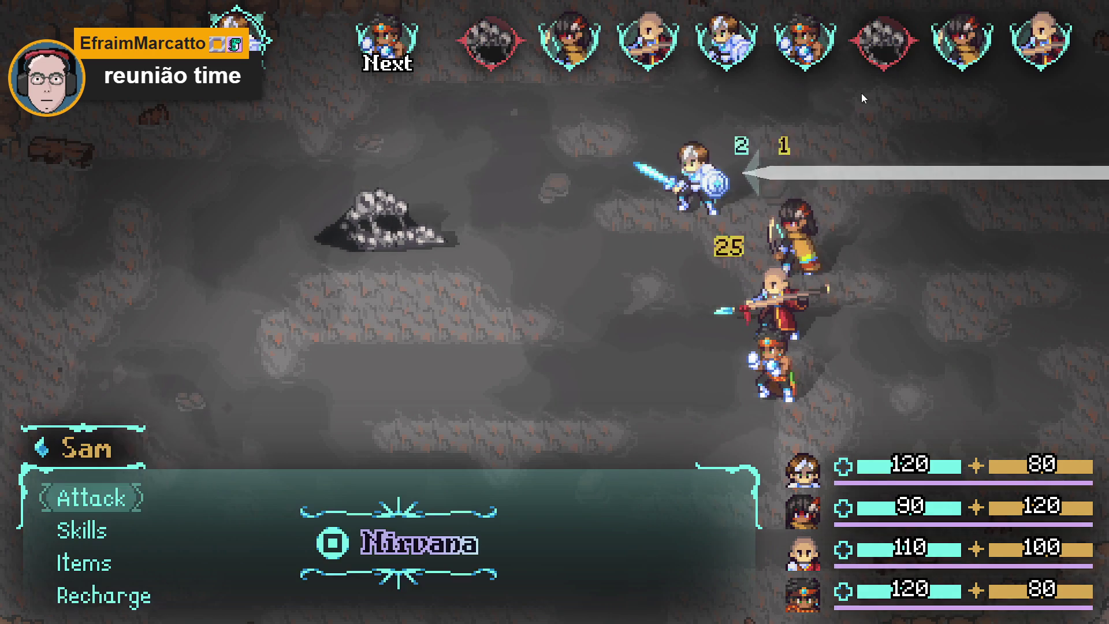
key(Up)
key(Return)
key(Down)
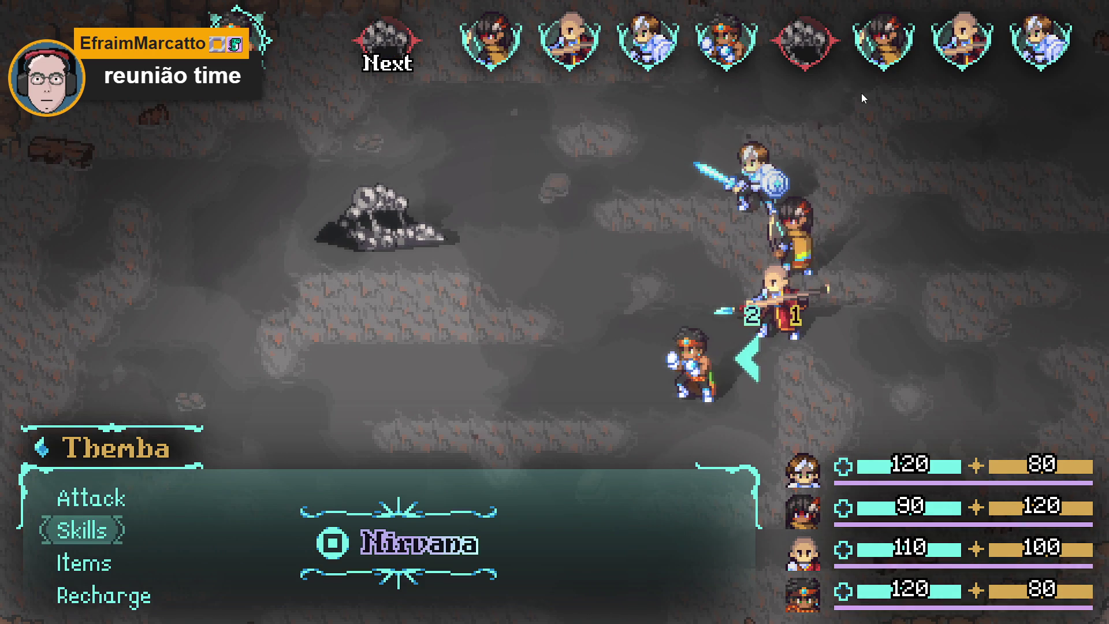
key(Return)
key(Return)
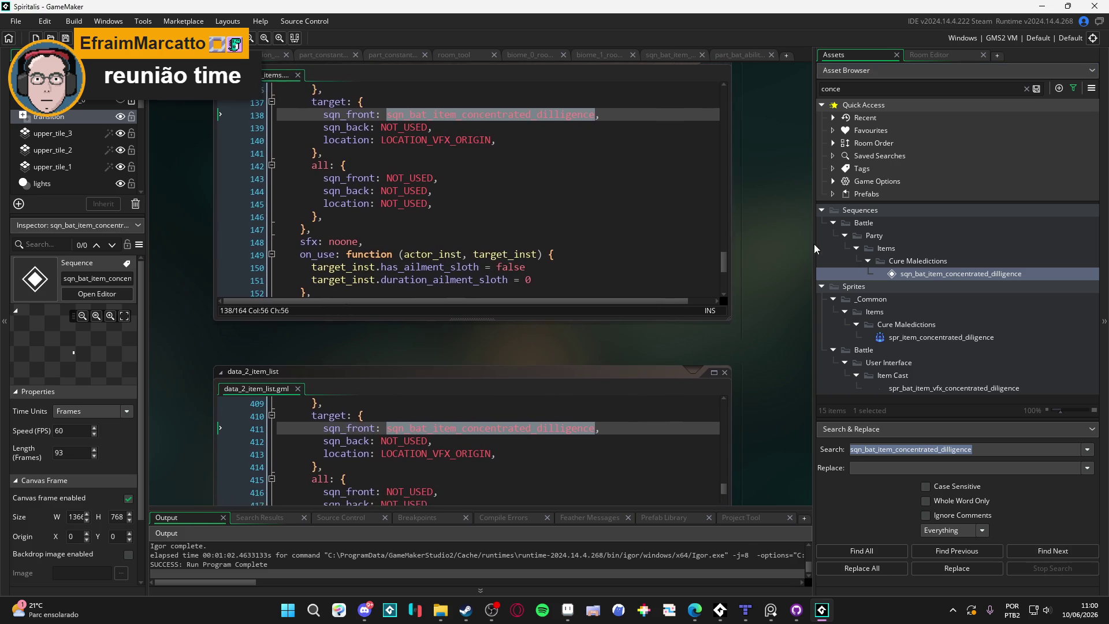
Filter the Asset Browser by 'stonefis' and open the Stonefist Barrage charge sequence.
click(962, 83)
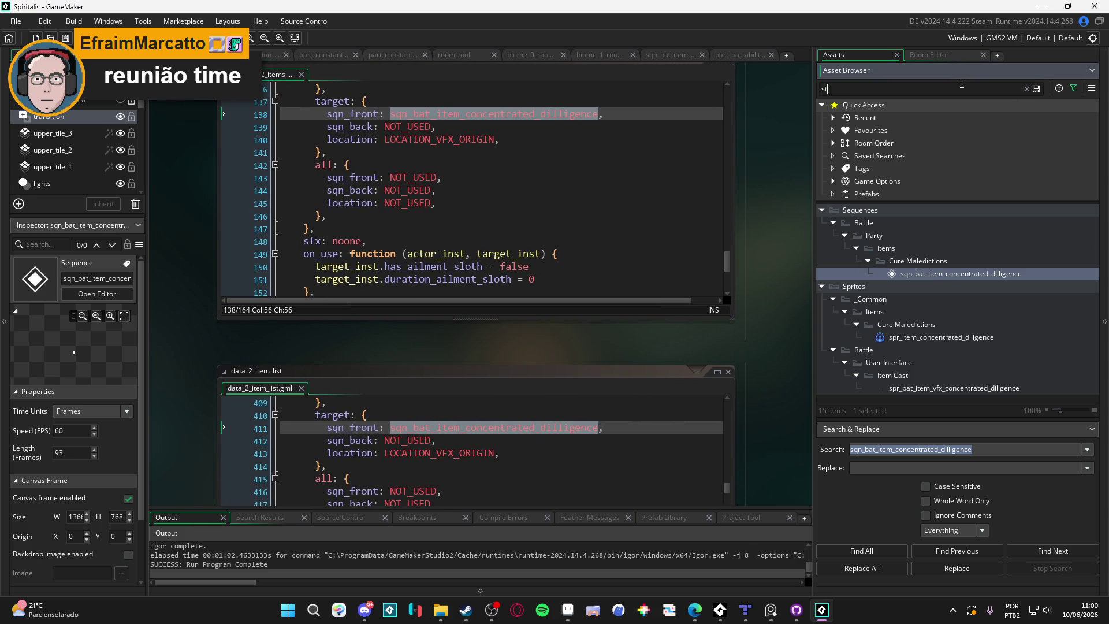
text(onefis)
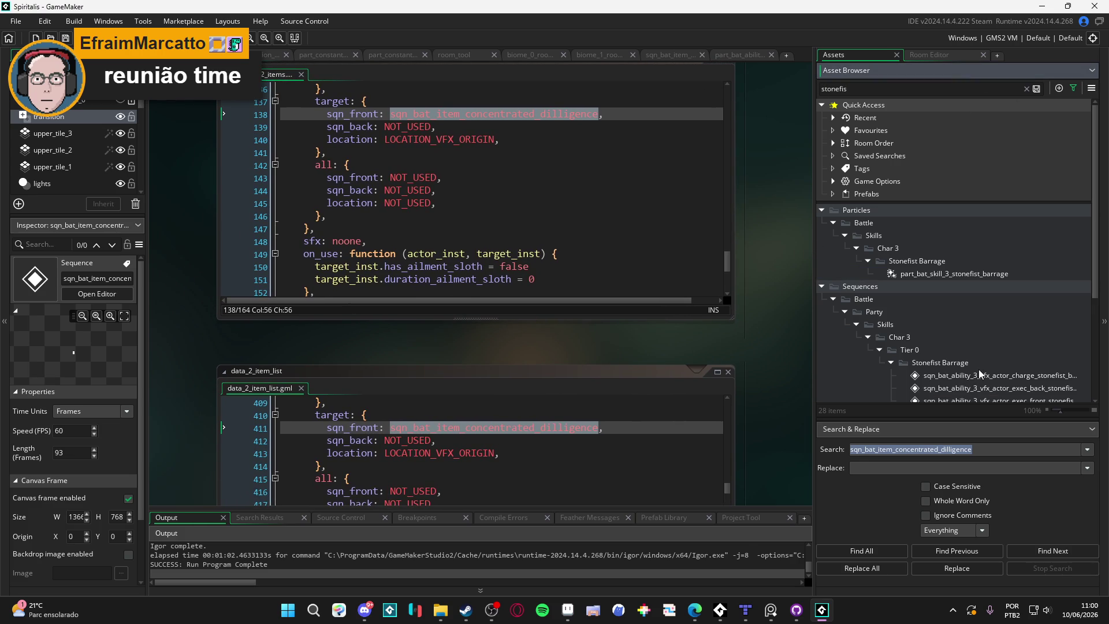
scroll(978, 369, down, 2)
double_click(1008, 306)
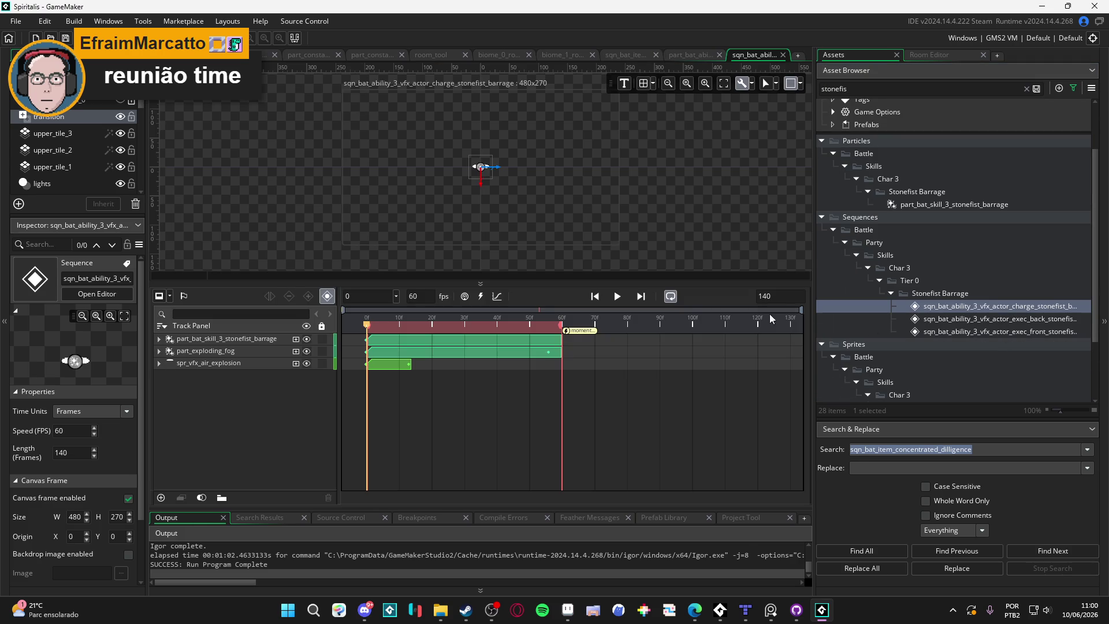
Play the charge sequence, then open and play the back execution sequence.
click(614, 296)
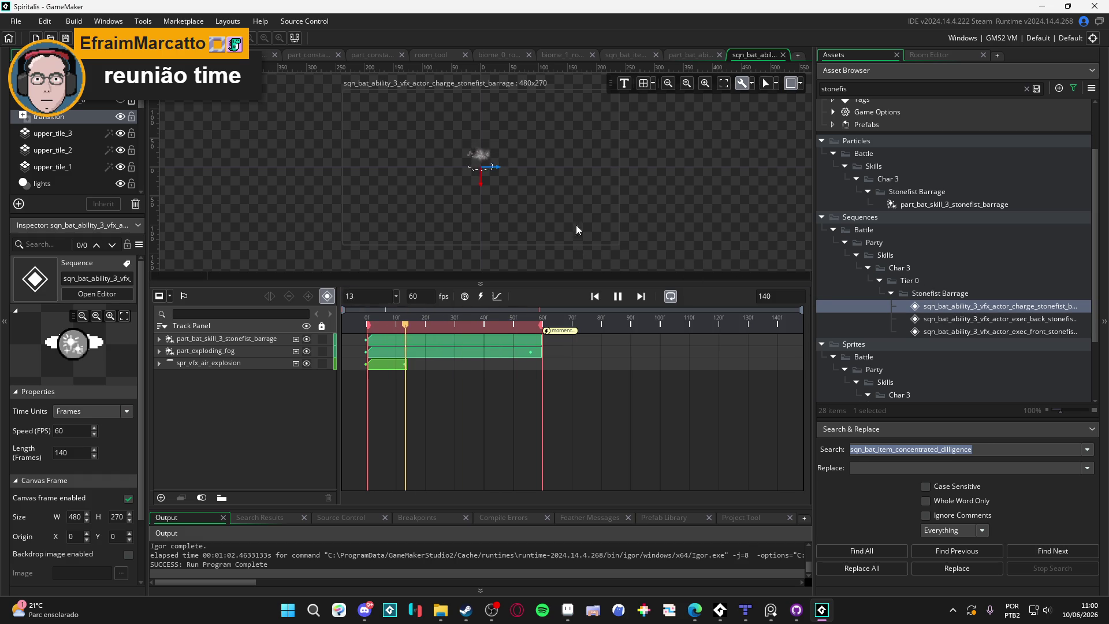
scroll(572, 220, up, 3)
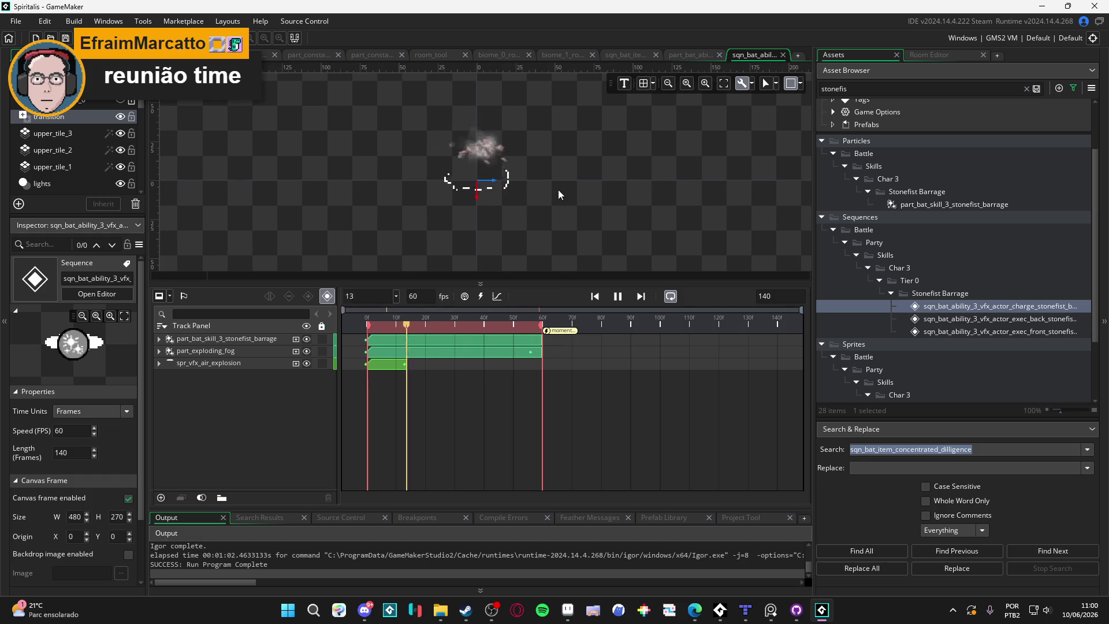
double_click(943, 320)
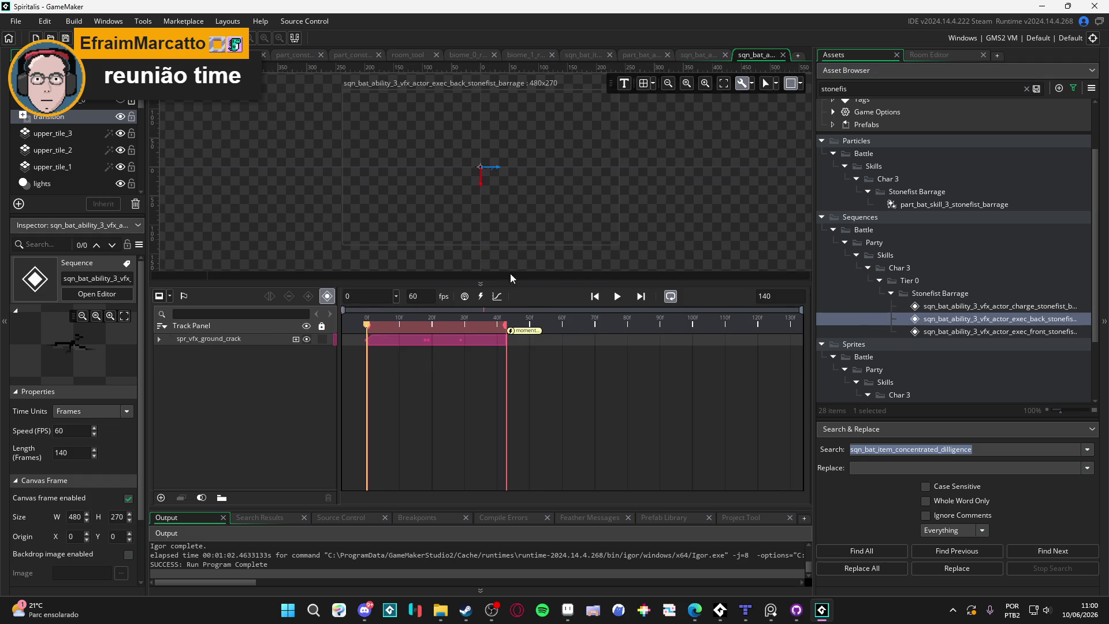
click(618, 296)
Open the front execution sequence and play its eleven punch-impact tracks.
key(Down)
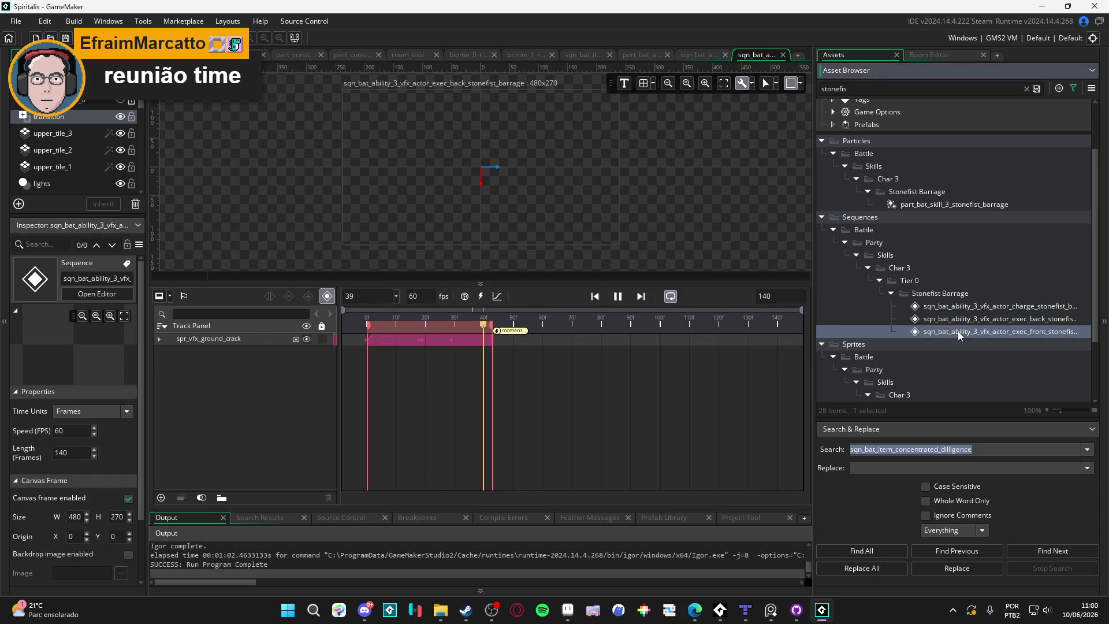
key(Return)
click(617, 299)
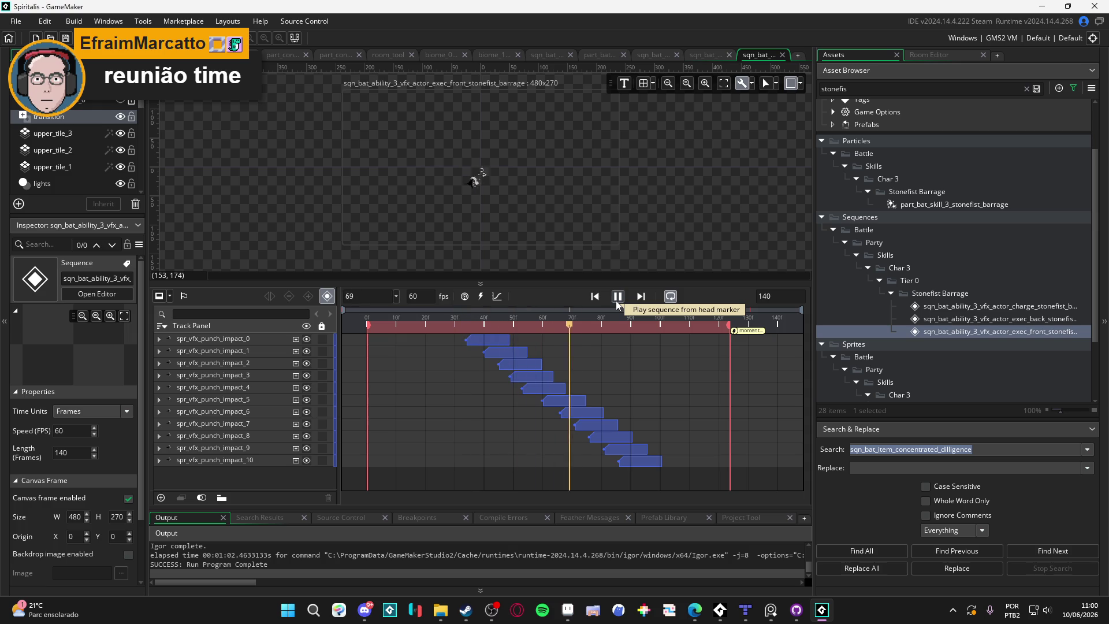
scroll(468, 170, up, 2)
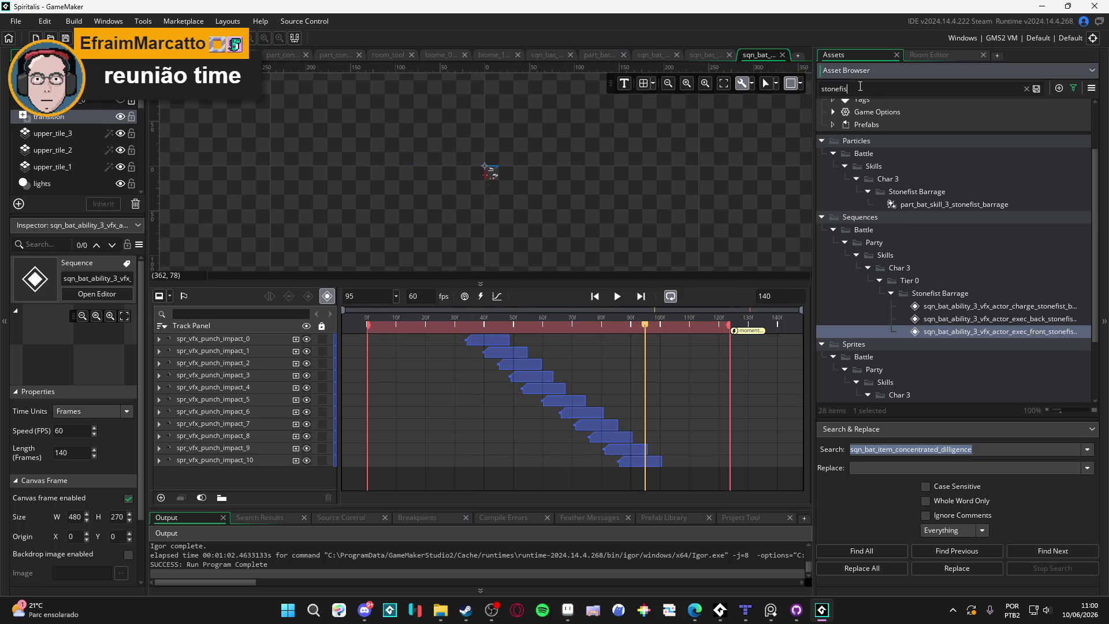
scroll(954, 241, down, 3)
Inspect the Stonefist Barrage charge and exec animation sprites, previewing the exec animation.
click(950, 344)
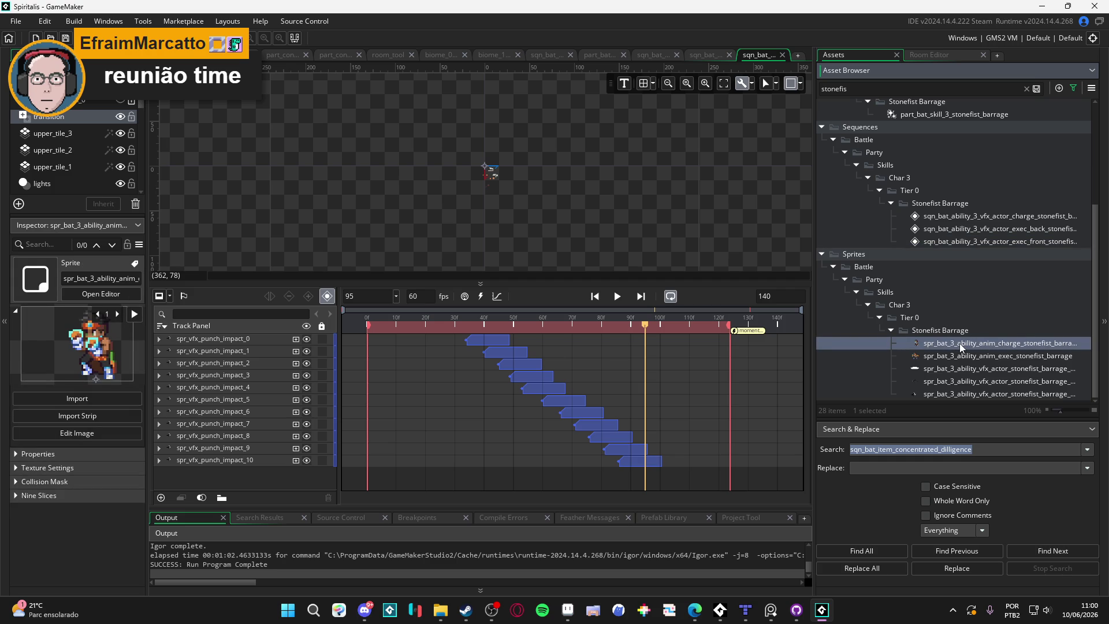
mouse_move(812, 342)
mouse_down()
mouse_move(638, 342)
mouse_move(691, 341)
mouse_up()
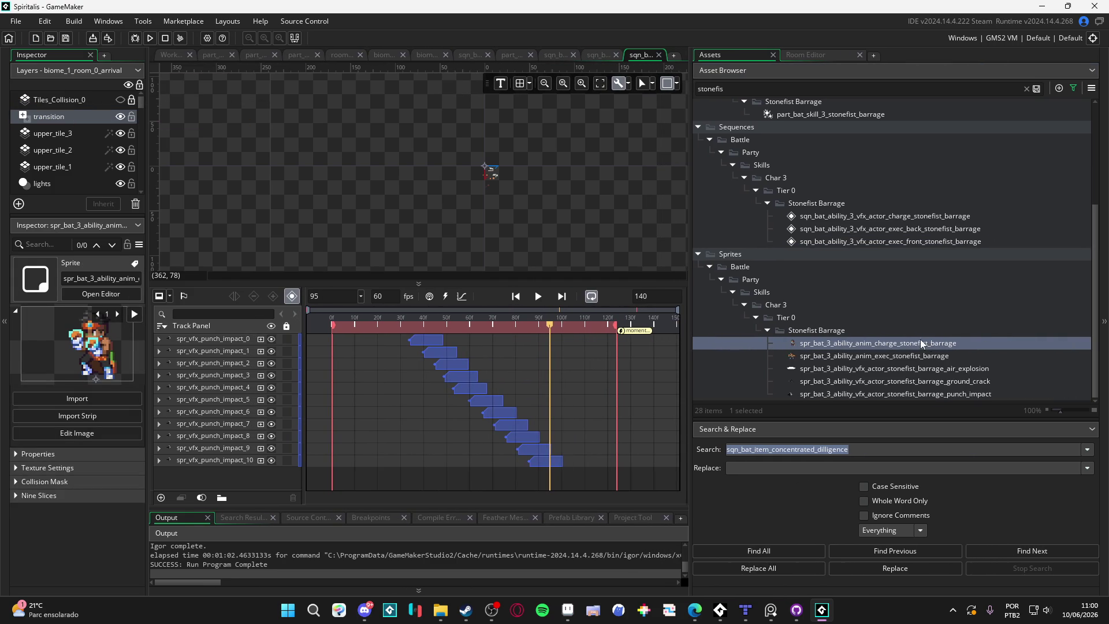
click(926, 357)
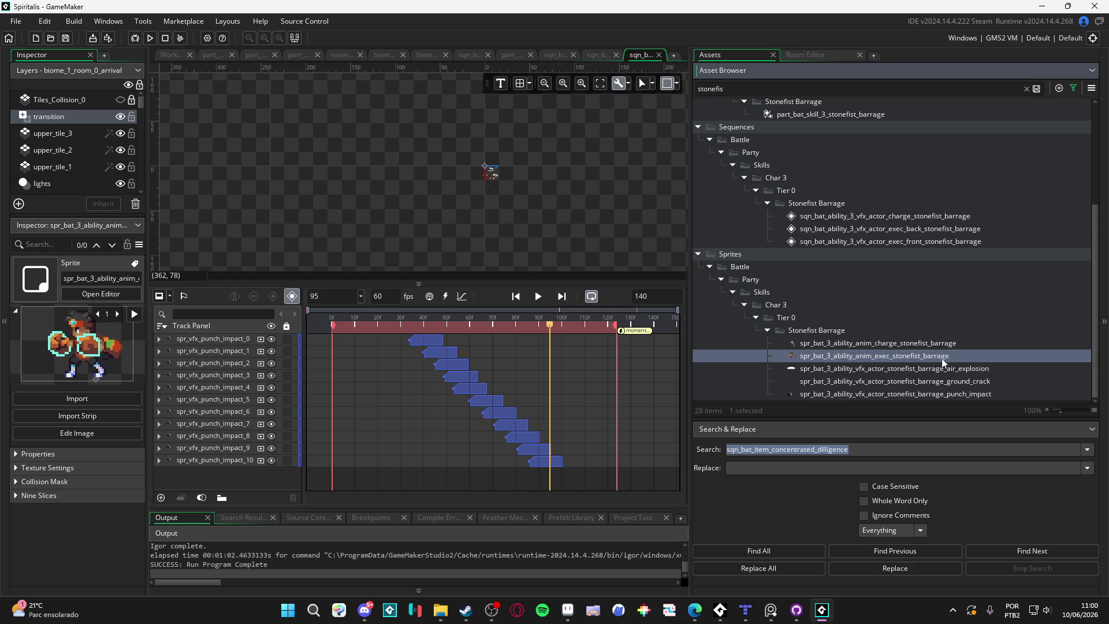
click(129, 318)
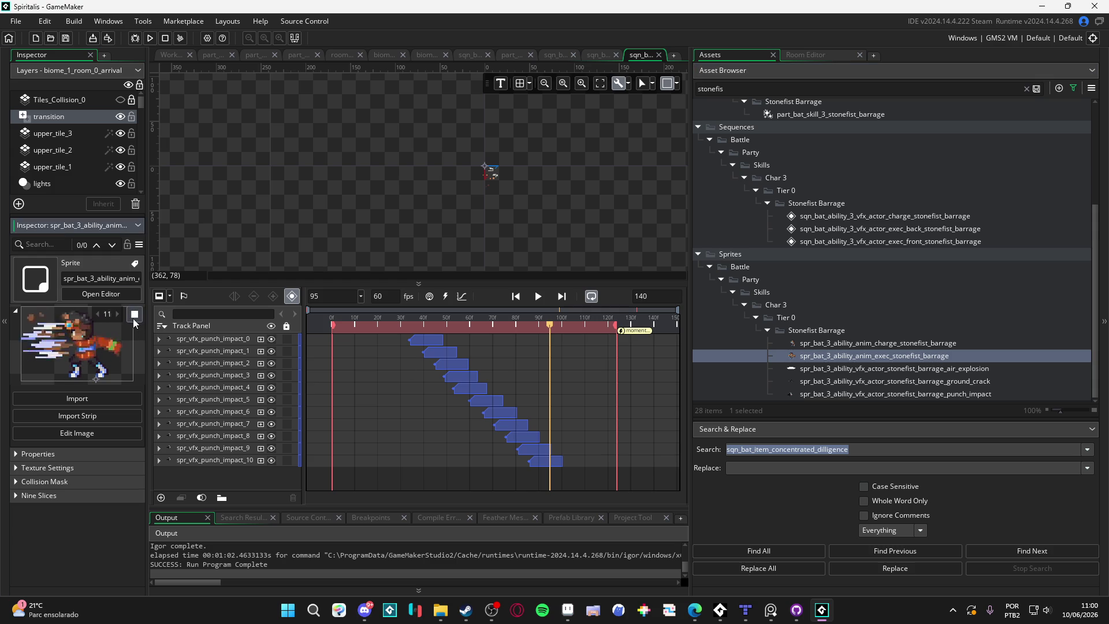
click(129, 319)
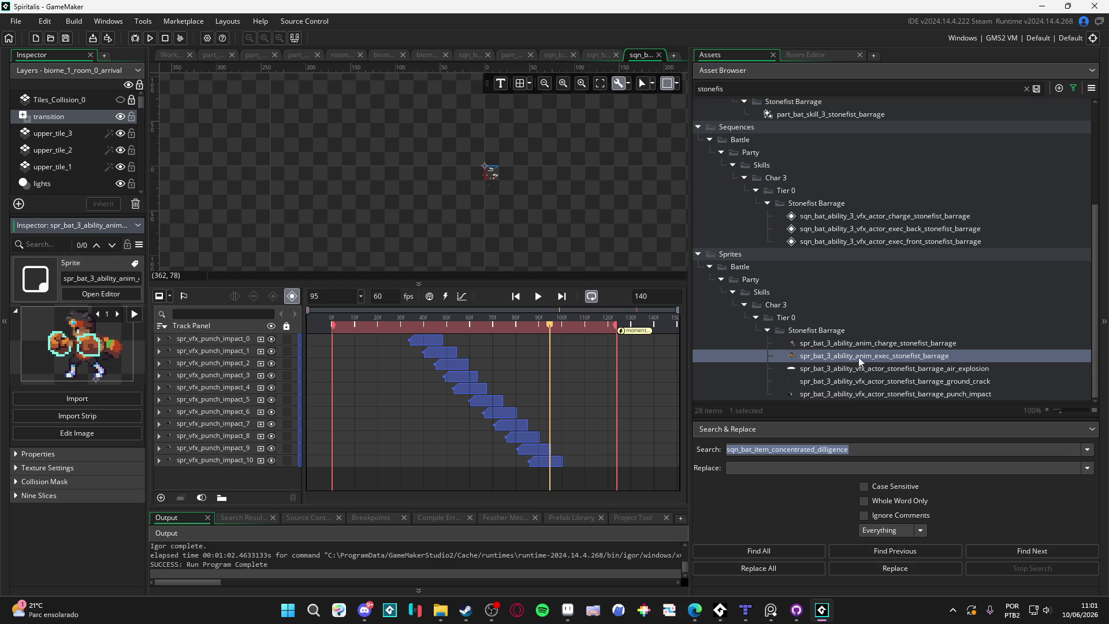
Add the exec animation at frame 95, move its track below the punch impacts, and set position 0, 0.
mouse_move(858, 362)
mouse_down()
mouse_move(508, 190)
mouse_move(479, 147)
mouse_up()
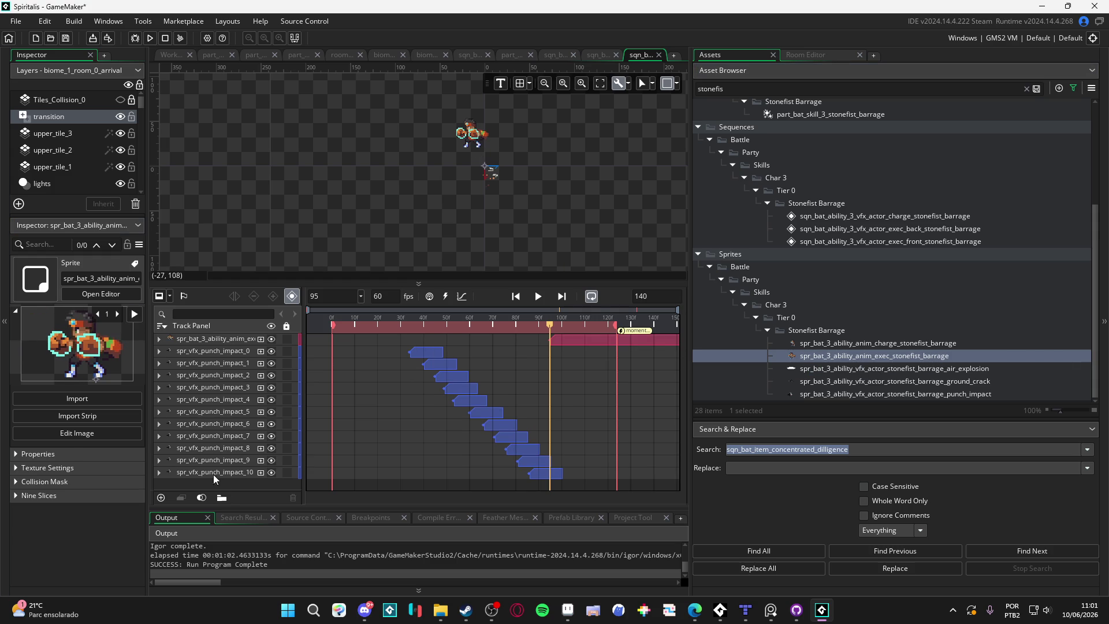
click(211, 339)
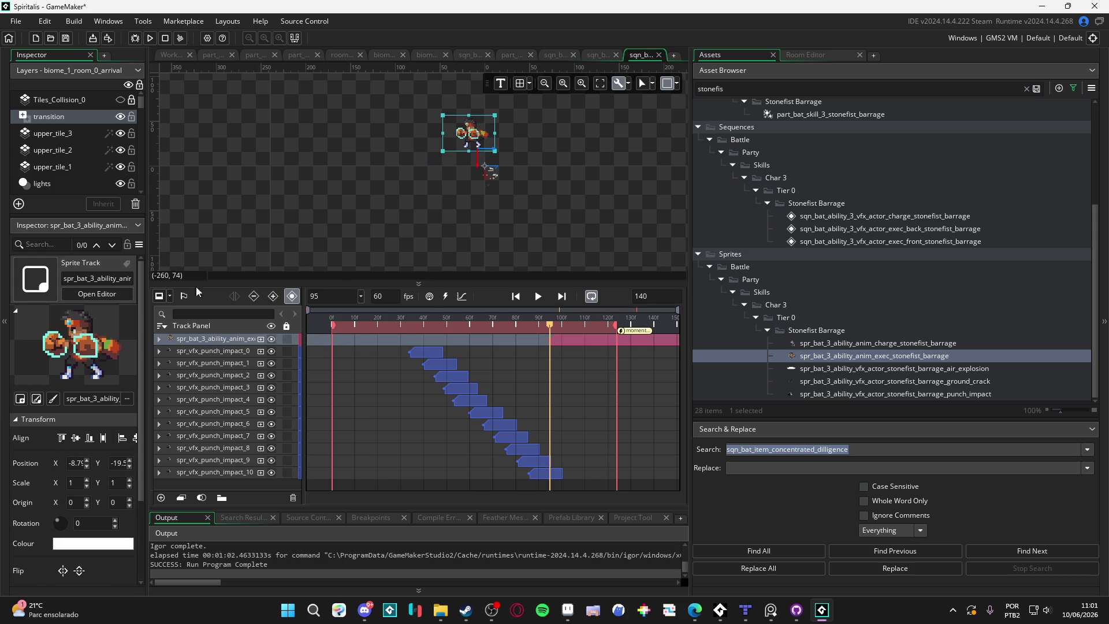
drag(219, 490, 234, 480)
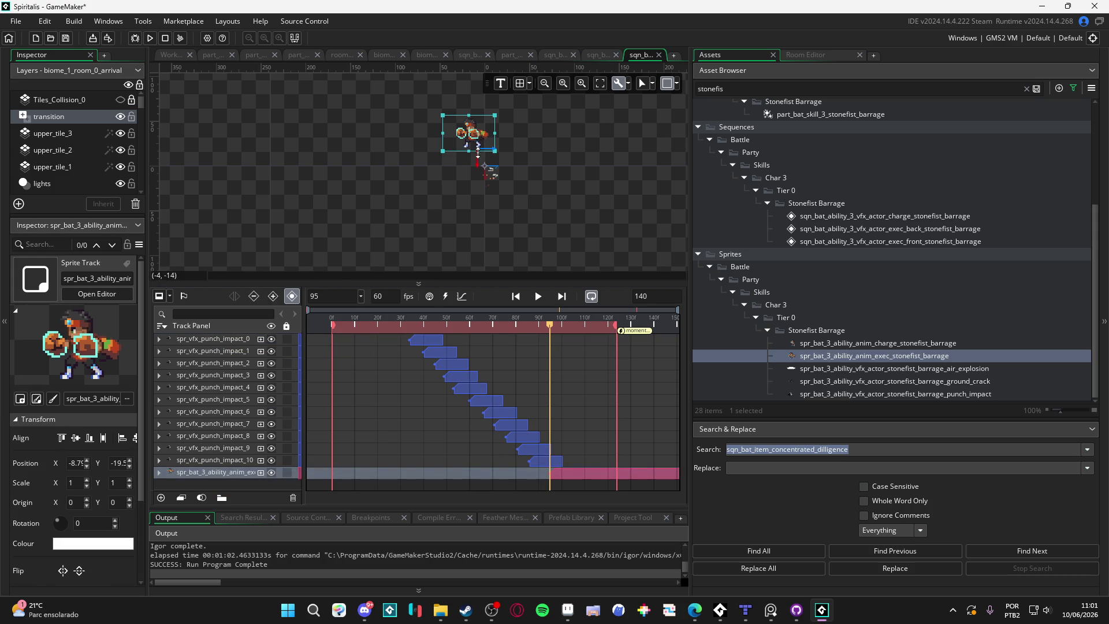
click(158, 472)
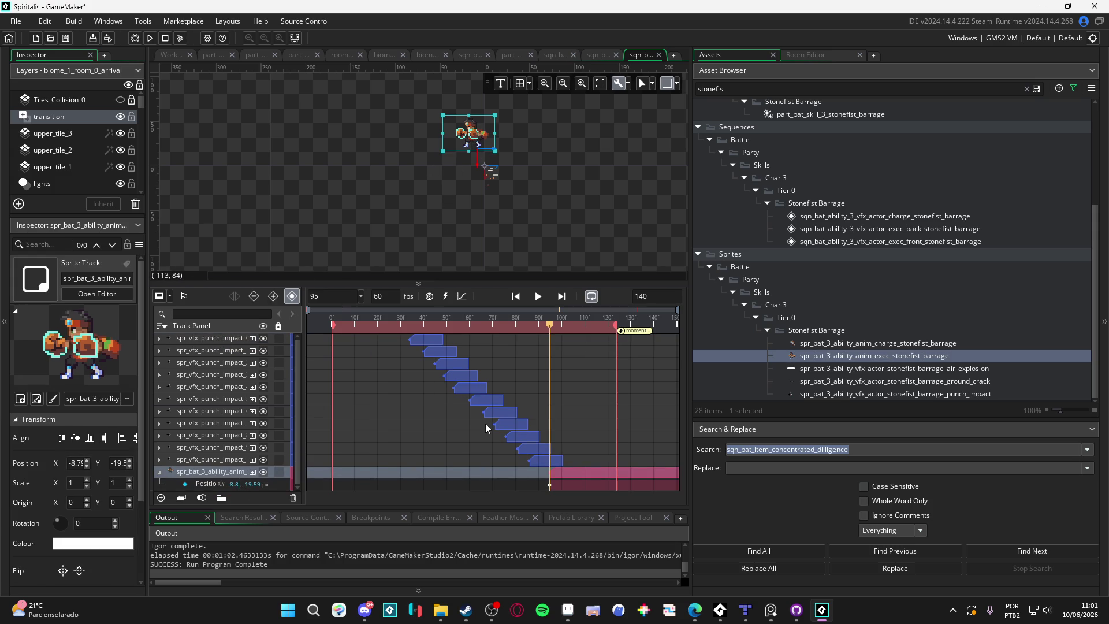
text(0)
key(Tab)
text(0)
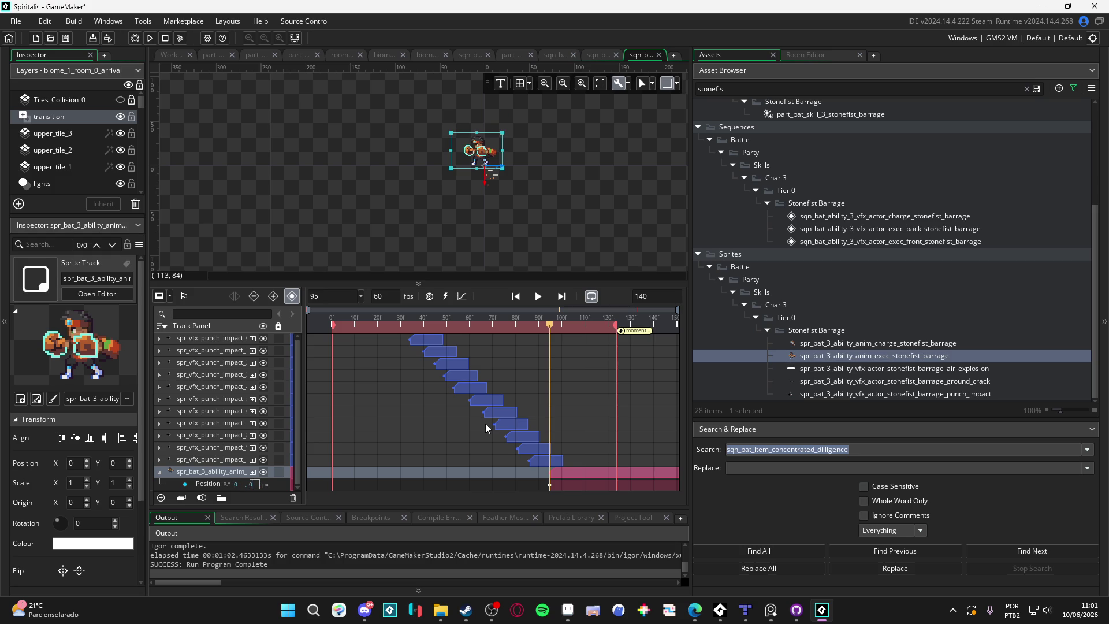
click(192, 460)
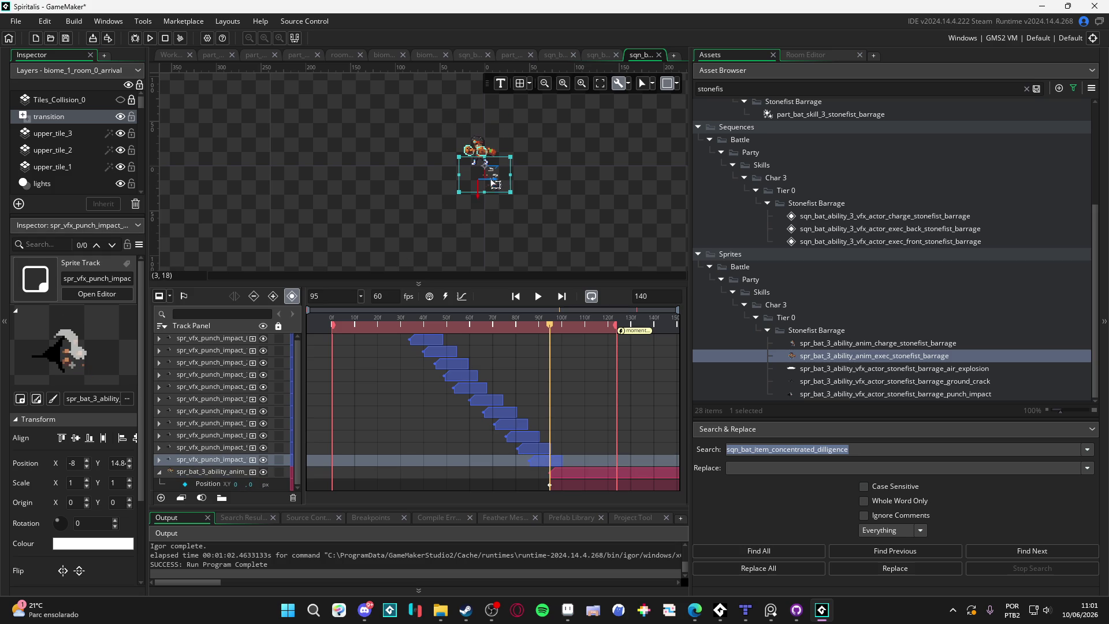
scroll(548, 189, up, 5)
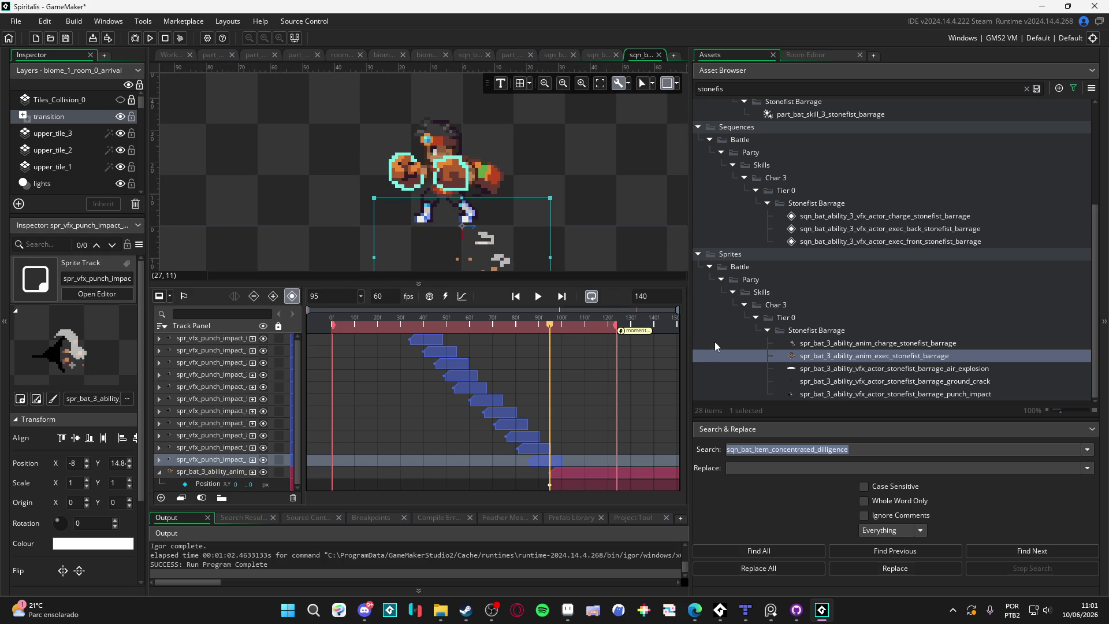
Widen the sequence editor, play and scrub the punch impacts to frame 40, then select spr_vfx_punch_impact_0.
drag(689, 344, 958, 344)
scroll(664, 176, down, 4)
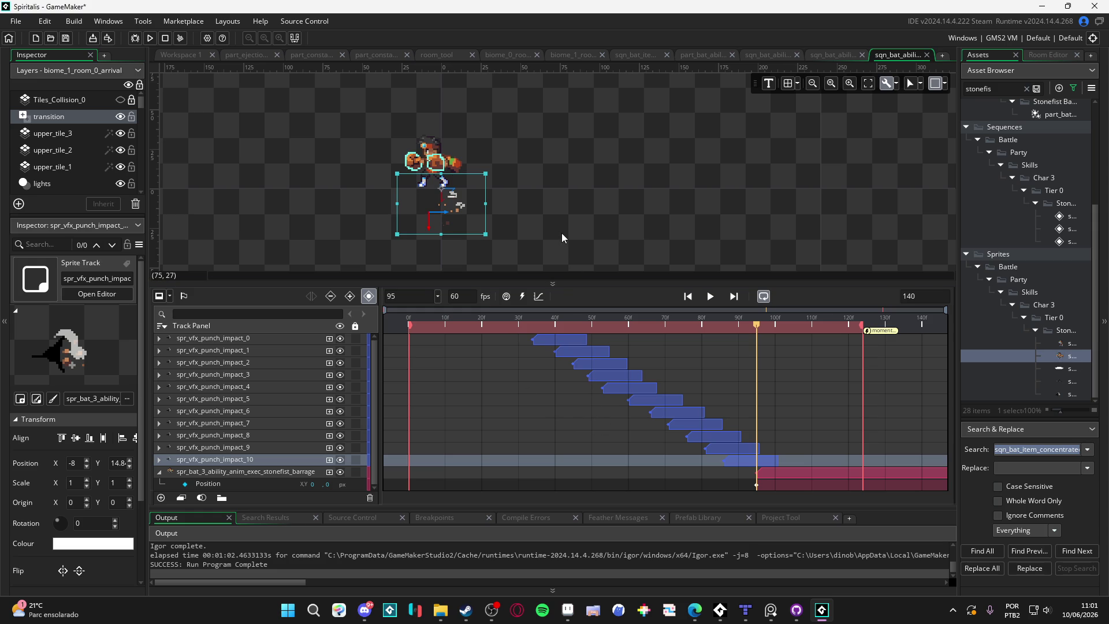
click(711, 296)
click(711, 296)
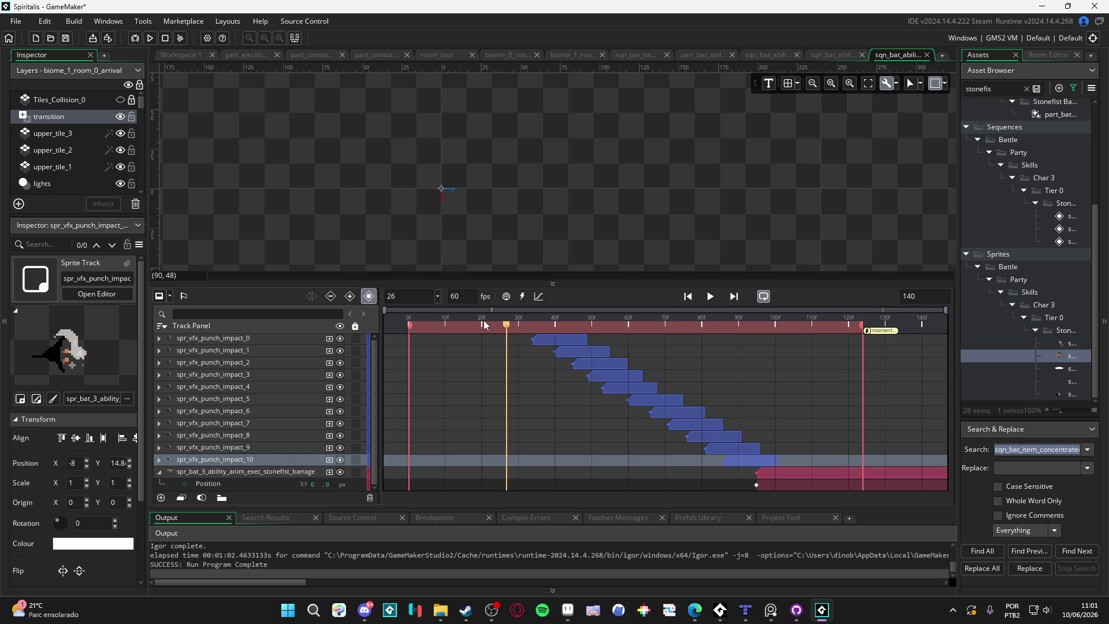
drag(488, 326, 418, 329)
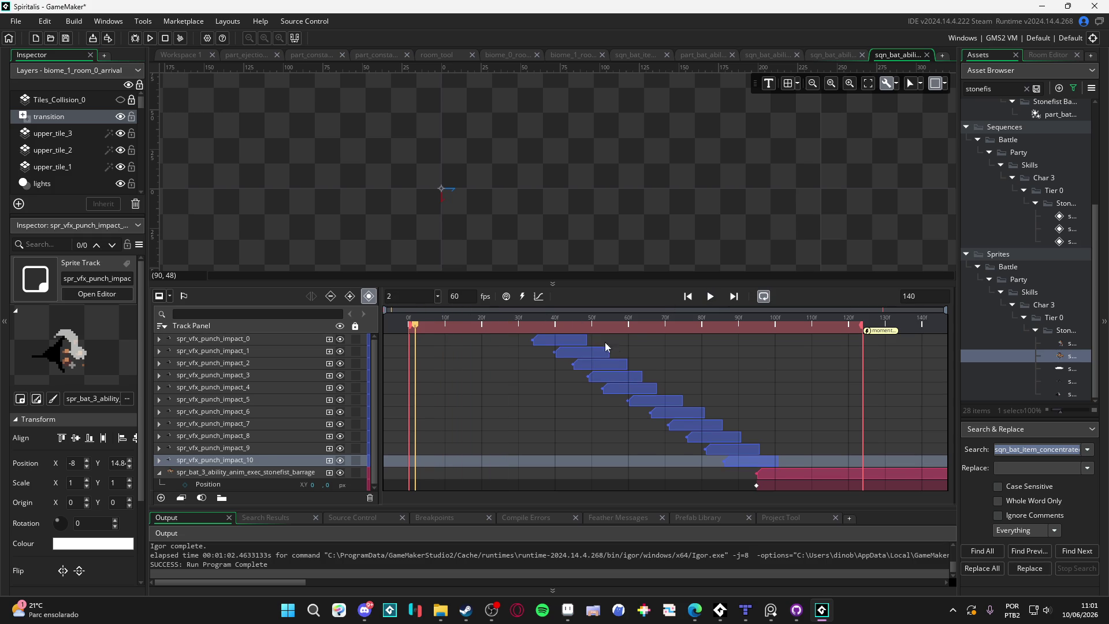
mouse_move(498, 330)
mouse_down()
mouse_move(701, 340)
mouse_move(408, 326)
mouse_move(635, 327)
mouse_move(409, 327)
mouse_move(533, 322)
mouse_up()
click(420, 231)
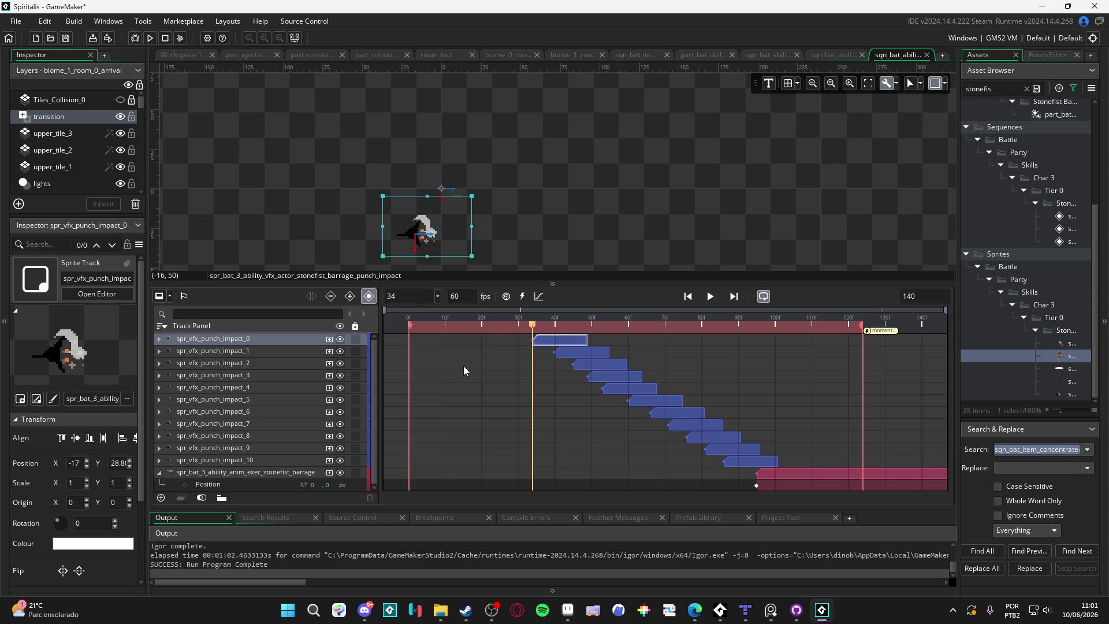
Expand the first punch impact tracks and set spr_vfx_punch_impact_0's Position Y to 0.
click(160, 339)
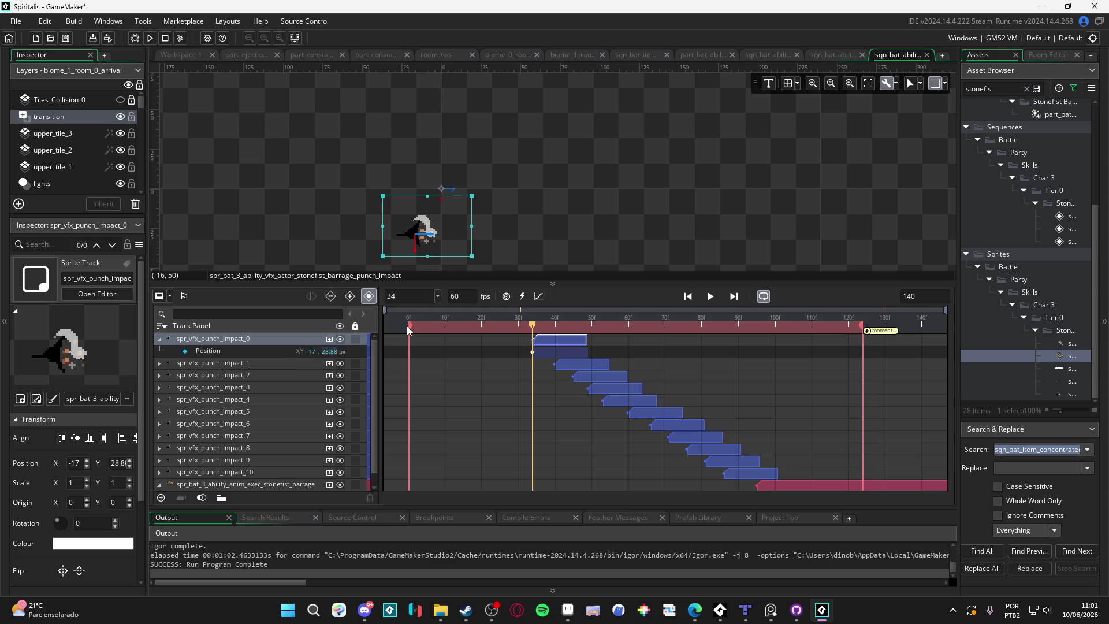
text(0)
key(Escape)
click(160, 364)
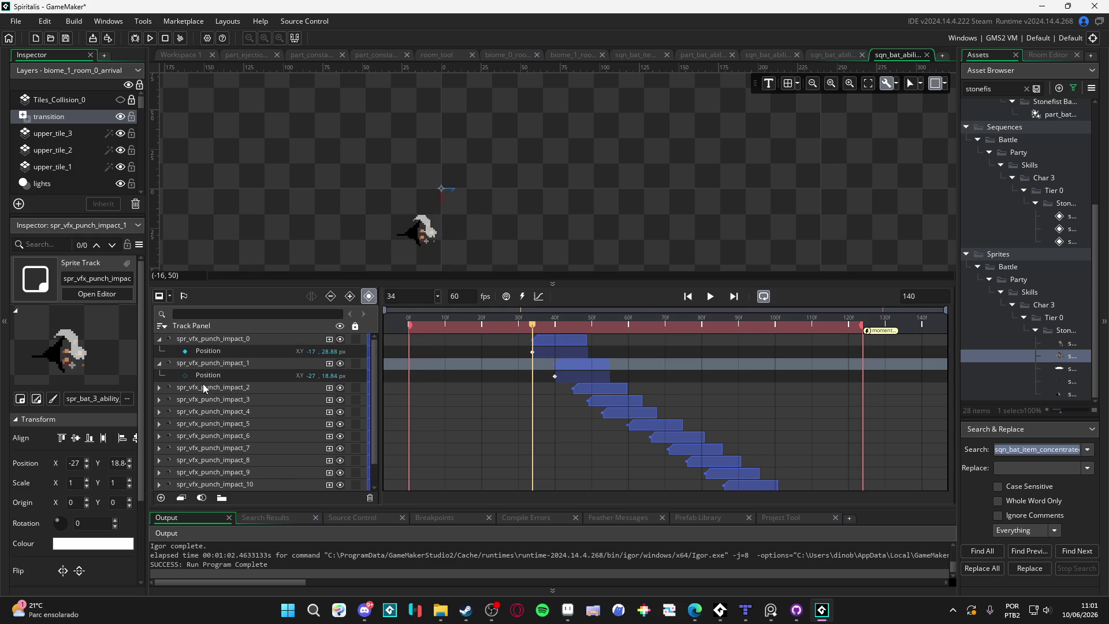
click(160, 388)
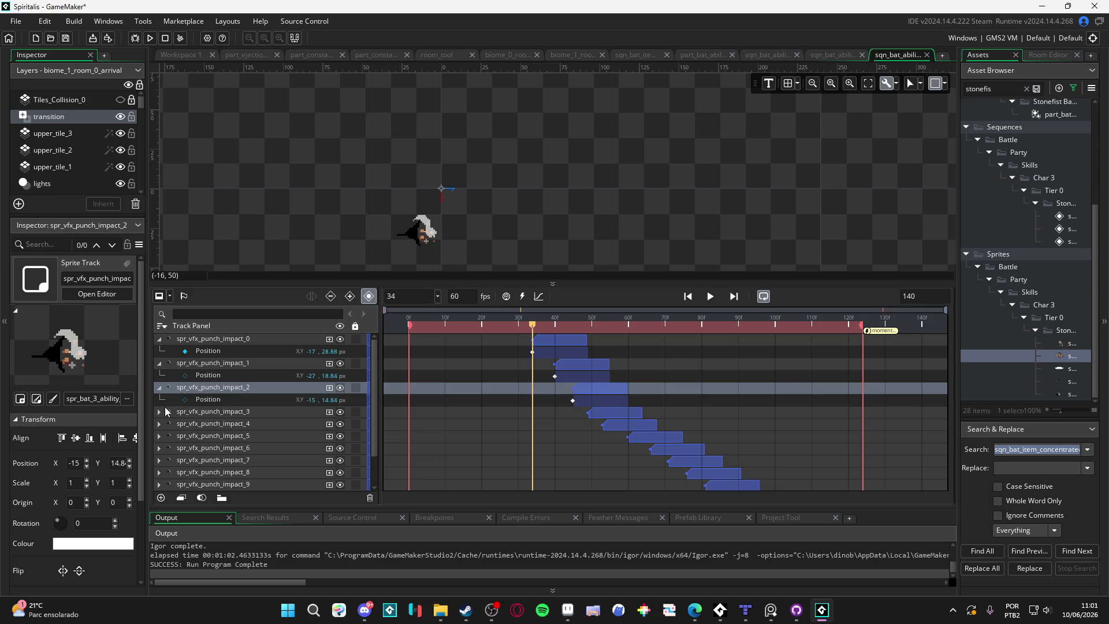
click(160, 413)
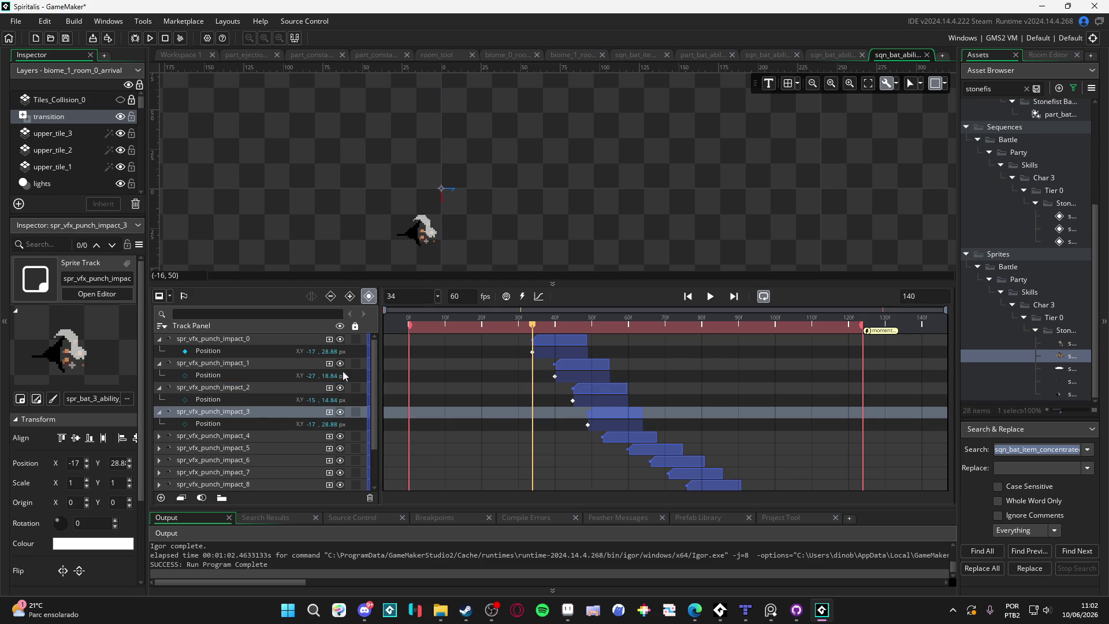
text(0)
key(Return)
Move the barrage animation clip to start at frame 0 and stretch its end to about frame 123.
scroll(436, 404, down, 2)
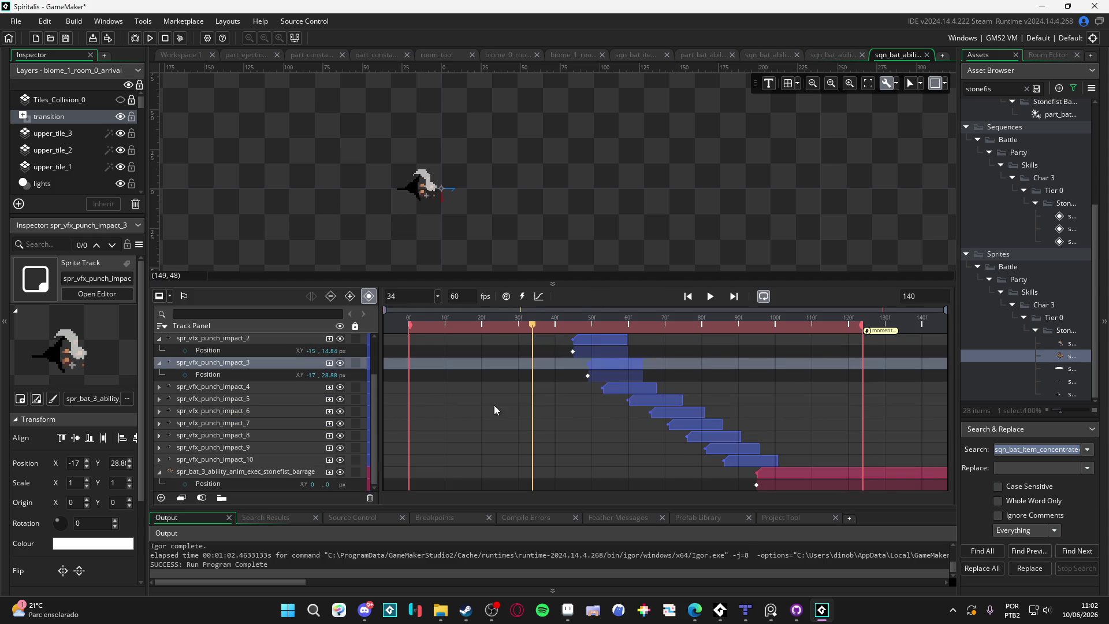
mouse_move(872, 479)
mouse_down()
mouse_move(493, 475)
mouse_move(503, 473)
mouse_up()
drag(748, 475, 862, 476)
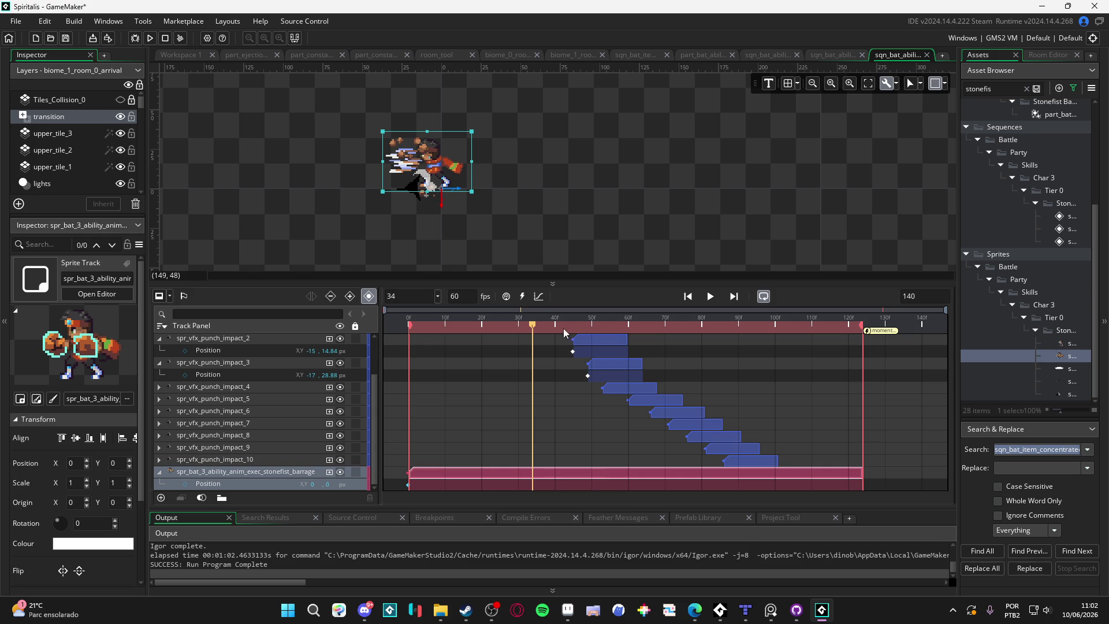
mouse_move(563, 327)
mouse_down()
mouse_move(480, 326)
mouse_move(532, 325)
mouse_up()
scroll(539, 374, up, 2)
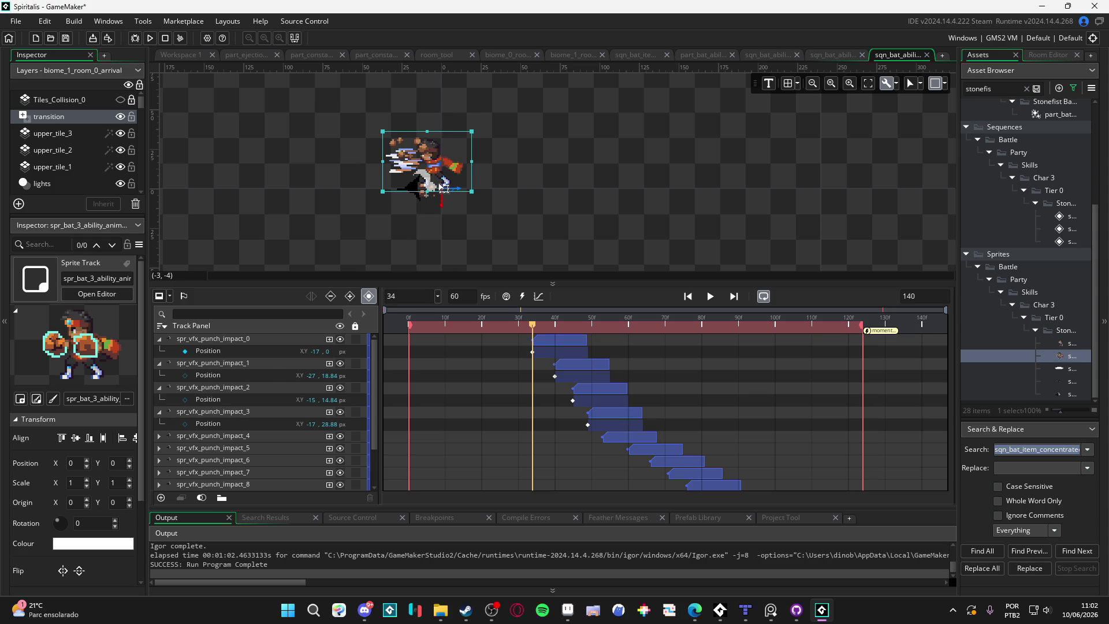
Move punch impacts 0 and 1 up onto the character's body, around X -27.
click(253, 339)
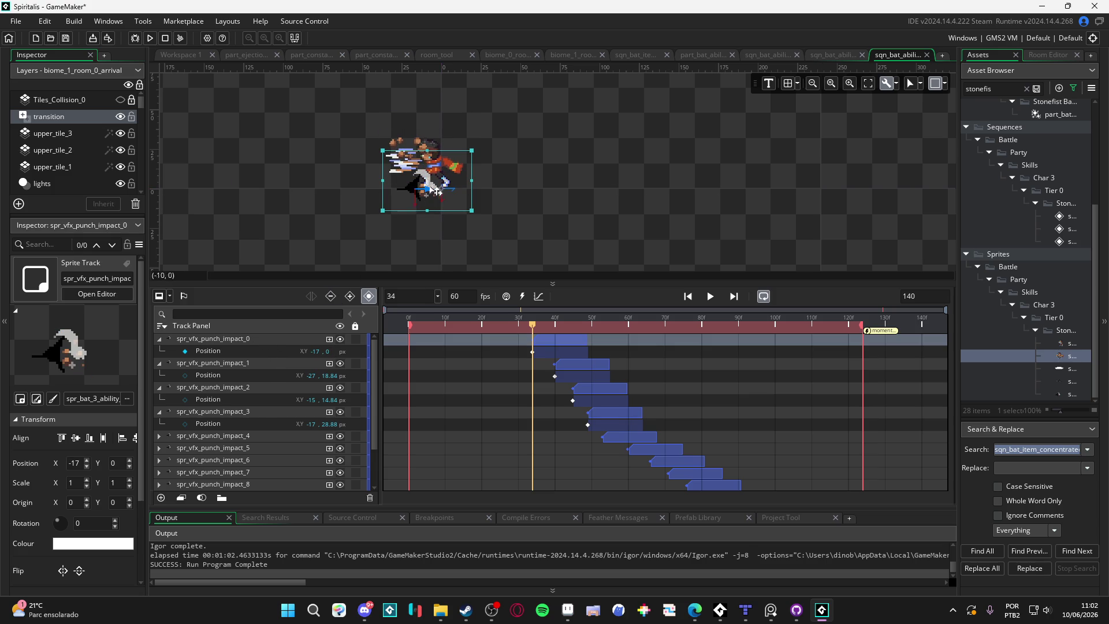
drag(422, 209, 419, 165)
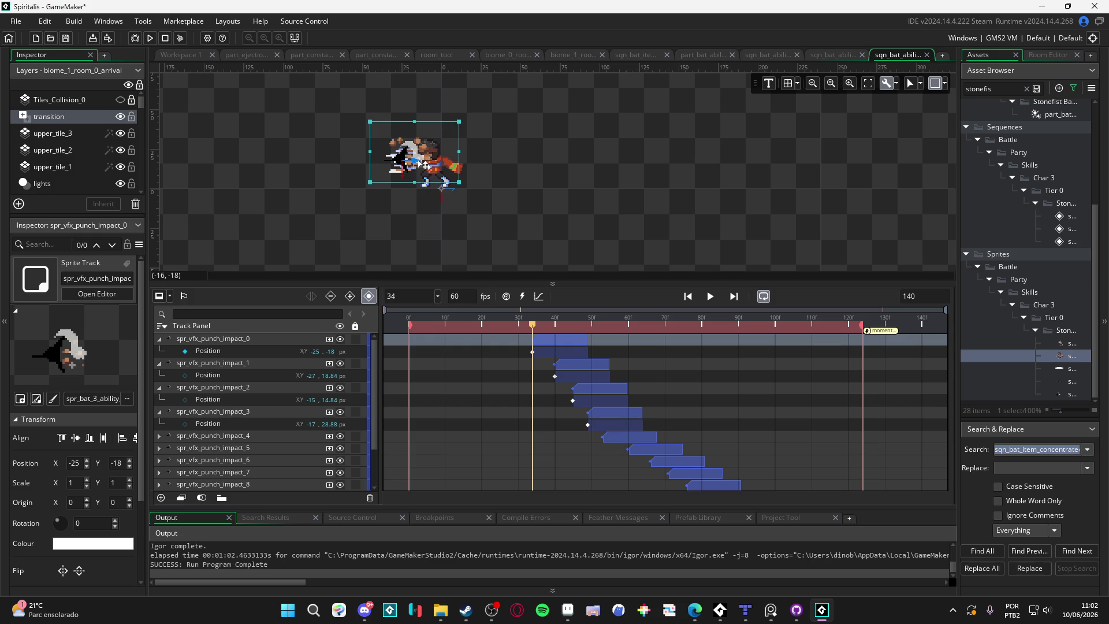
drag(425, 166, 421, 167)
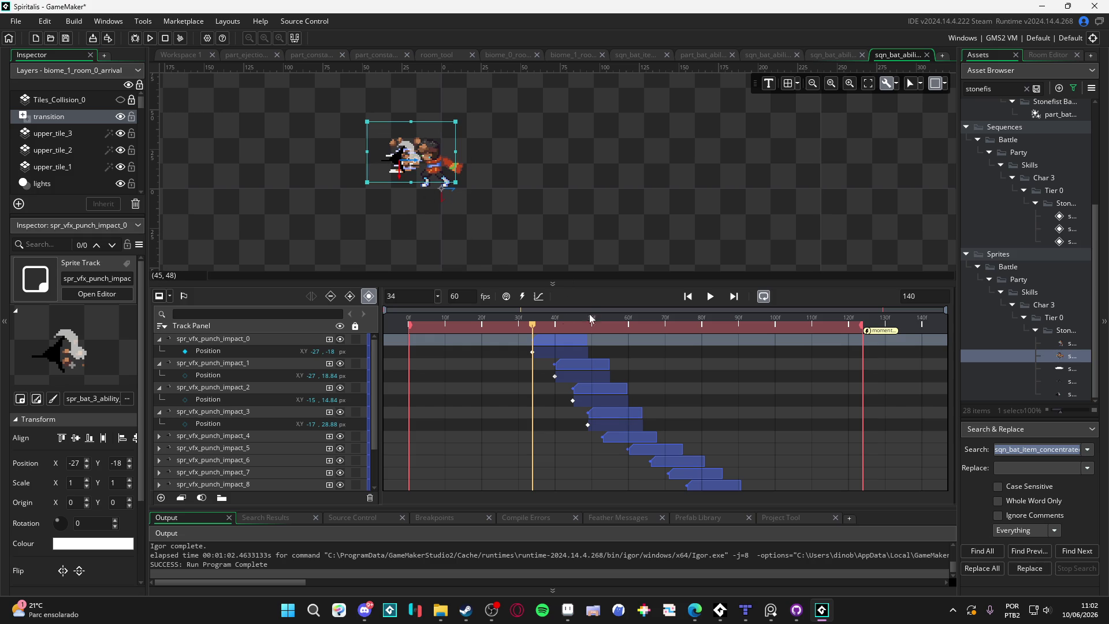
mouse_move(533, 322)
mouse_down()
mouse_move(562, 328)
mouse_move(555, 334)
mouse_up()
click(404, 227)
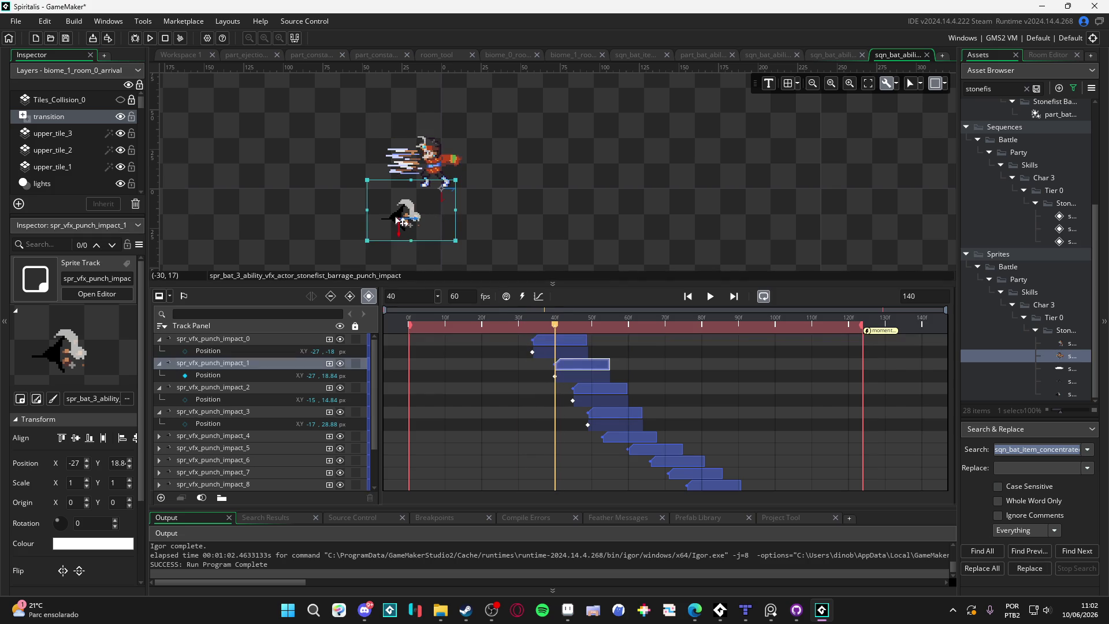
drag(404, 225, 411, 165)
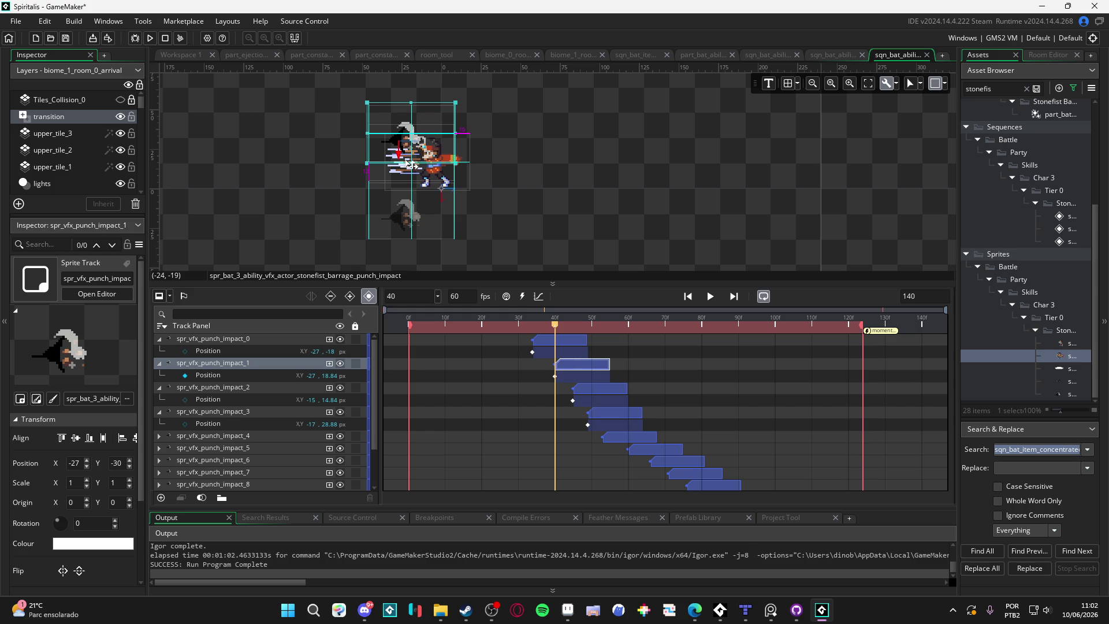
drag(411, 165, 404, 164)
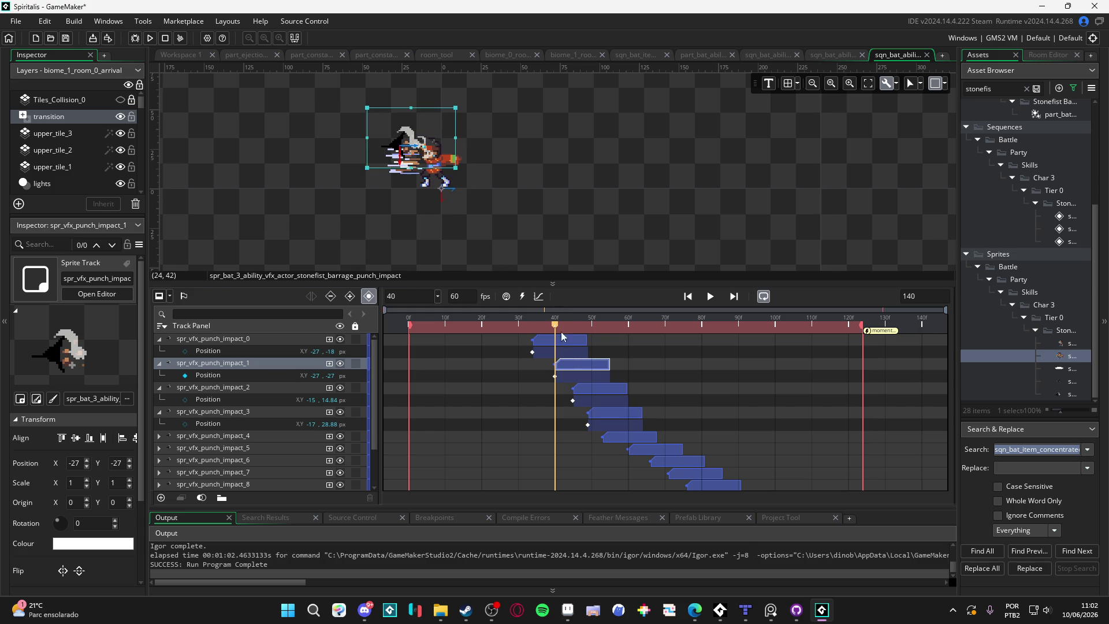
At frames 45–53, raise punch impacts 2, 3 and 4 onto the character (impact 2 at -34, -18).
drag(554, 324, 573, 323)
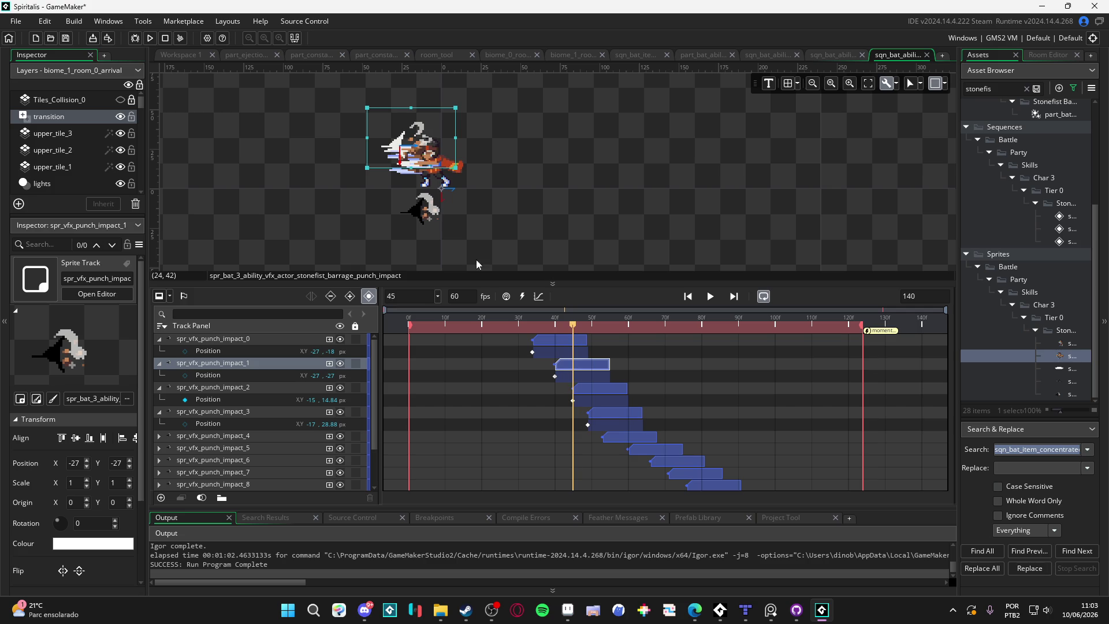
click(423, 218)
mouse_move(425, 232)
mouse_down()
mouse_move(422, 168)
mouse_move(412, 168)
mouse_up()
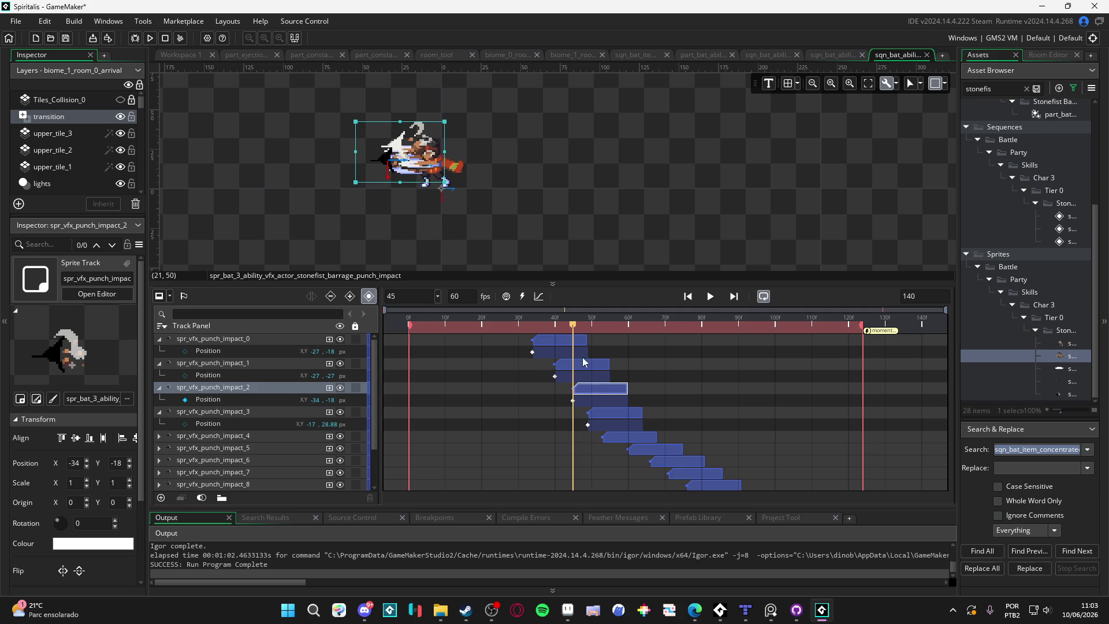
drag(573, 328, 587, 325)
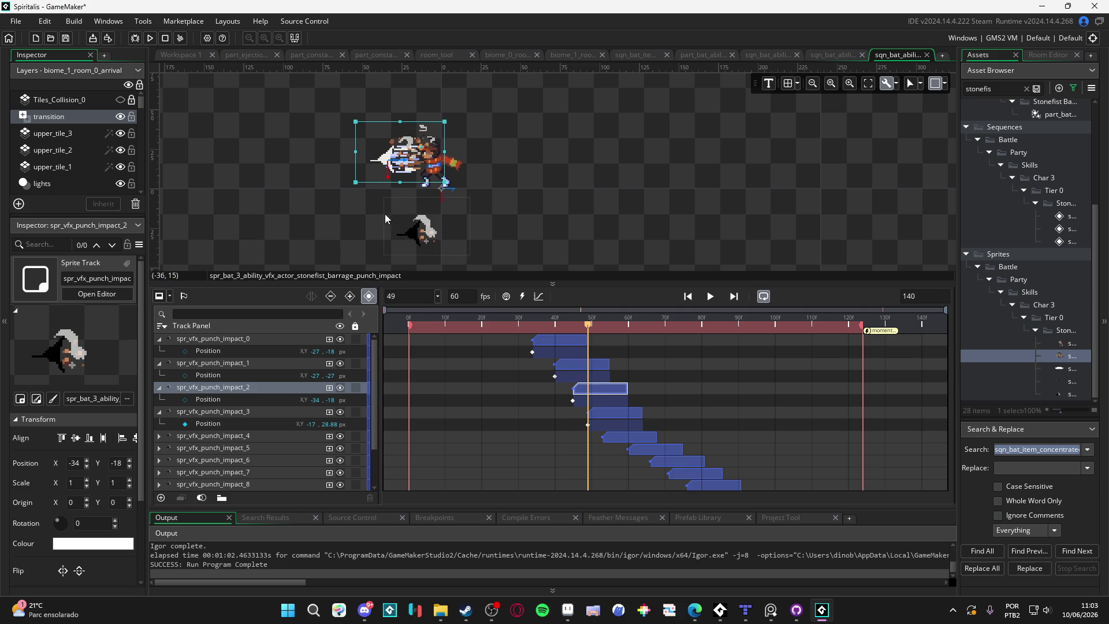
click(417, 234)
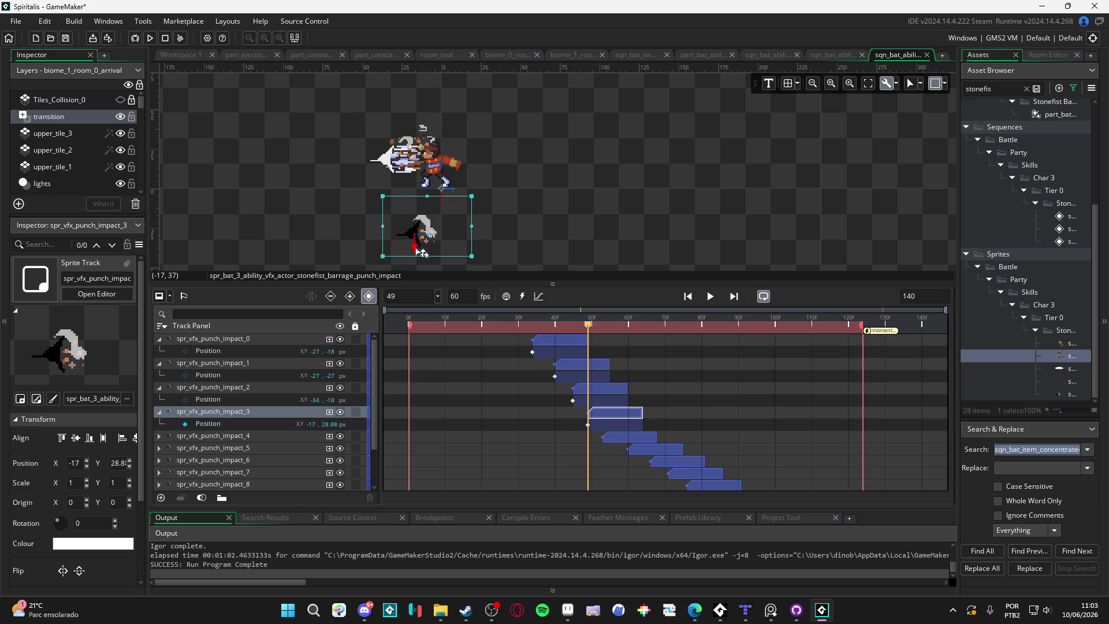
mouse_move(417, 234)
mouse_down()
mouse_move(423, 165)
mouse_move(408, 167)
mouse_move(408, 153)
mouse_up()
drag(587, 327, 601, 327)
click(400, 225)
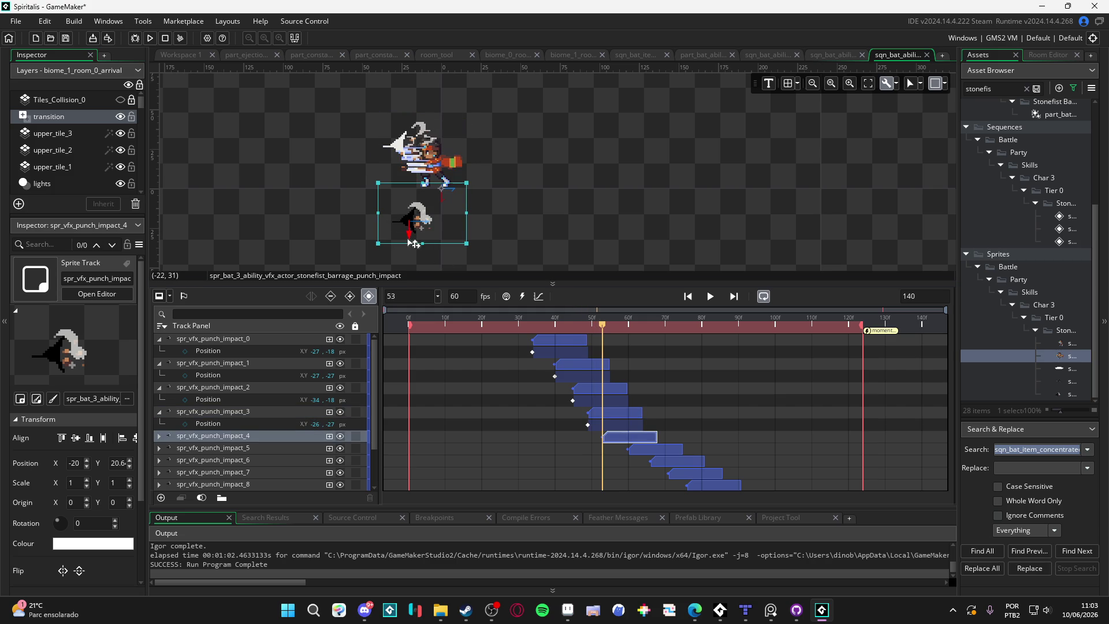
drag(409, 242, 408, 186)
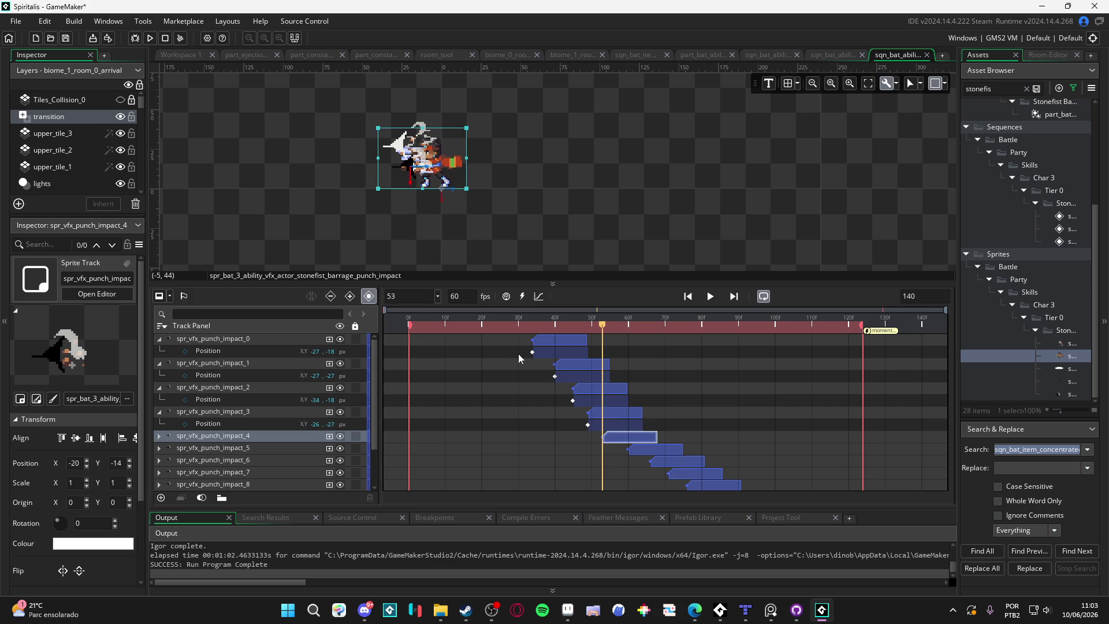
At frames 60–76, raise punch impacts 5 through 8 onto the character, with impact_8 at -20, -12.
drag(601, 327, 627, 327)
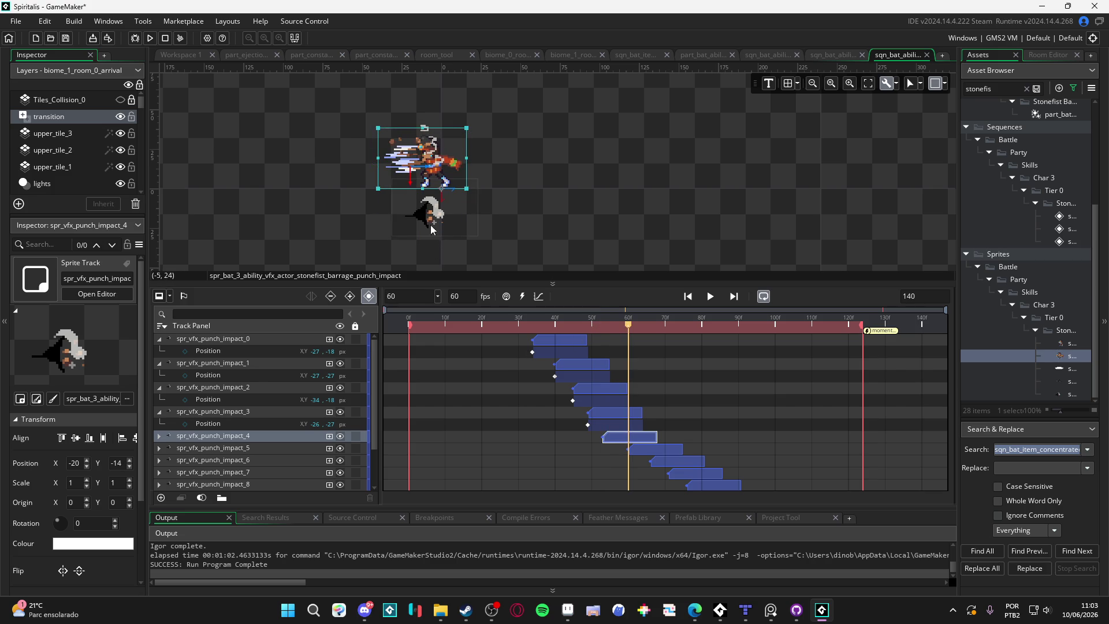
mouse_move(431, 228)
mouse_down()
mouse_move(426, 173)
mouse_move(407, 170)
mouse_up()
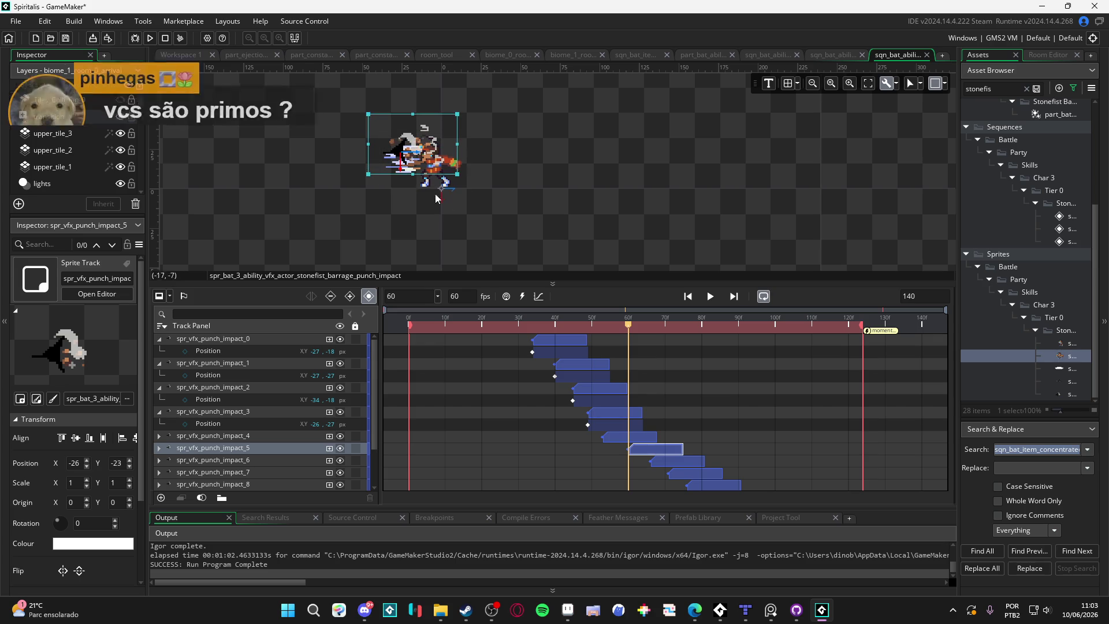
drag(628, 323, 650, 323)
click(420, 232)
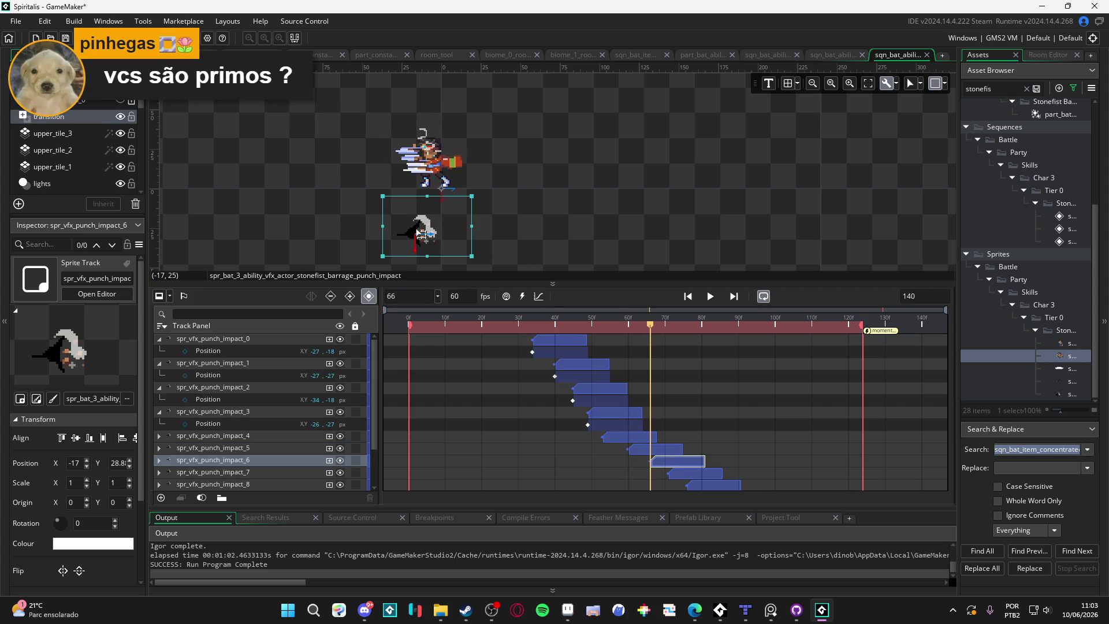
drag(414, 250, 417, 169)
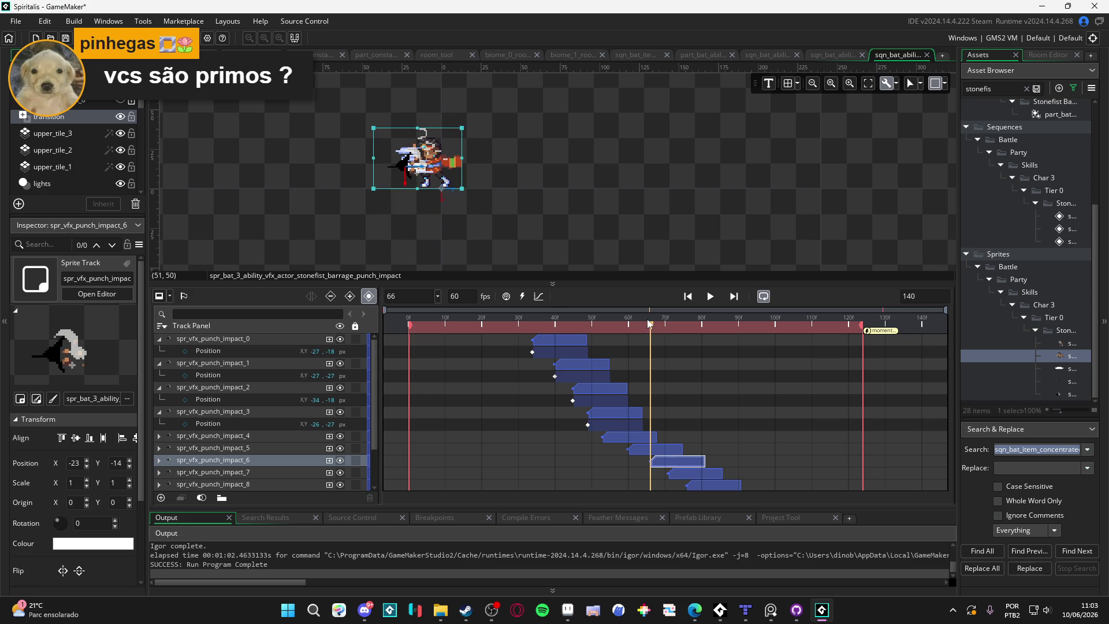
drag(653, 324, 668, 324)
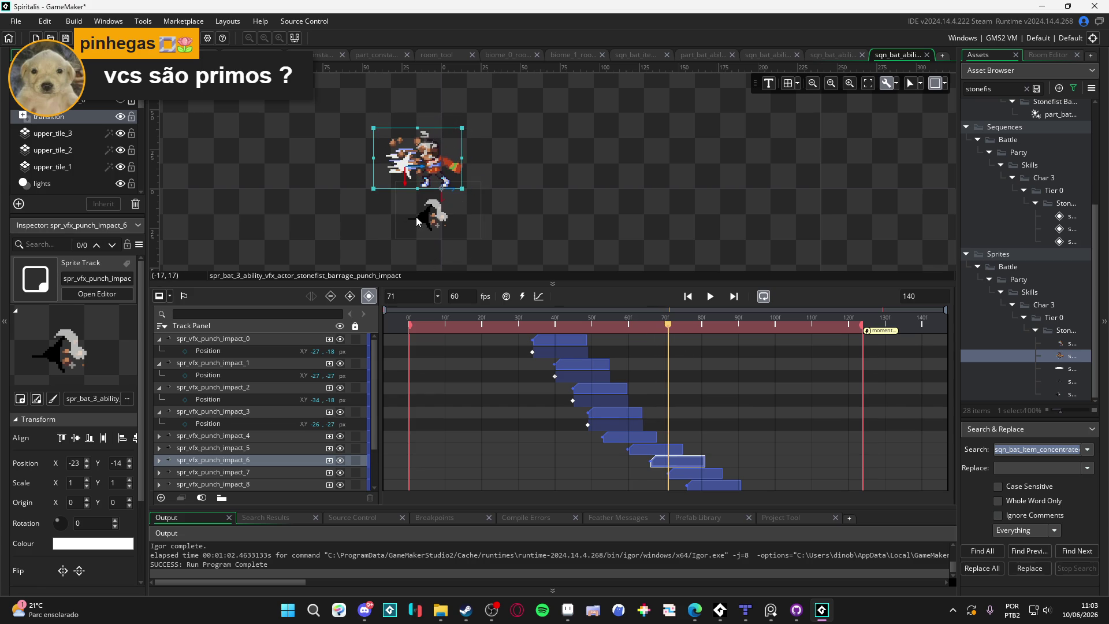
mouse_move(416, 220)
mouse_down()
mouse_move(435, 169)
mouse_move(420, 173)
mouse_up()
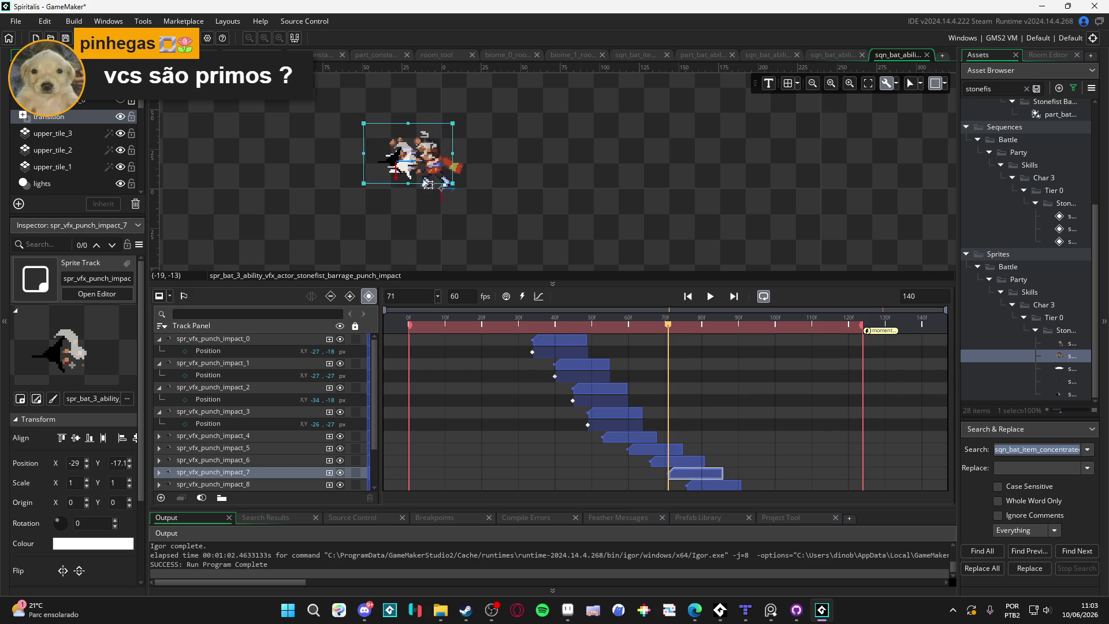
drag(671, 324, 689, 325)
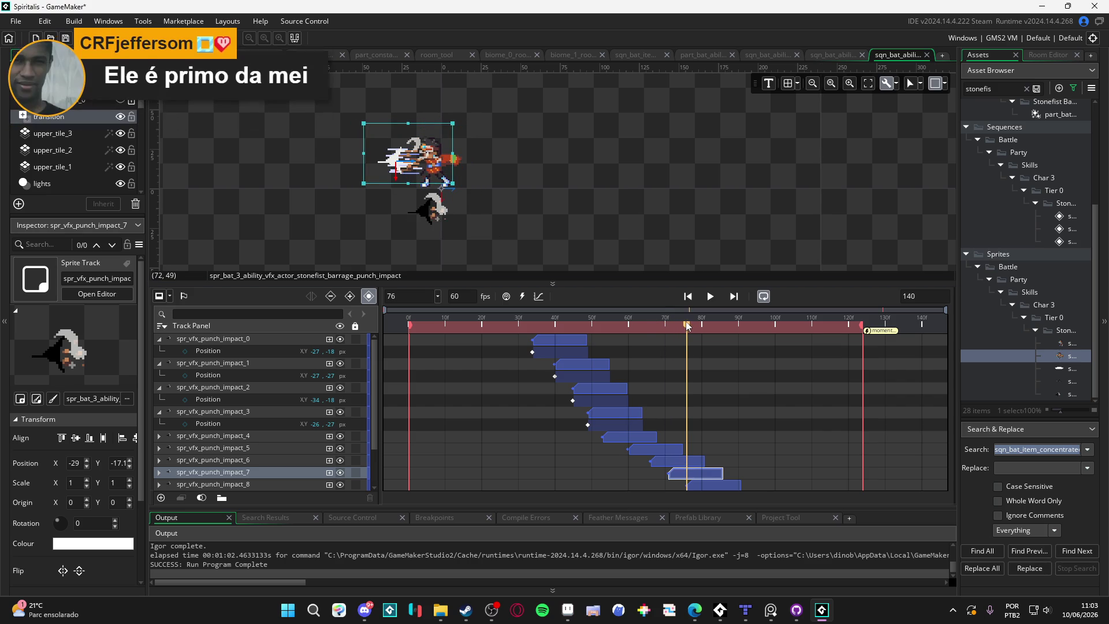
click(429, 218)
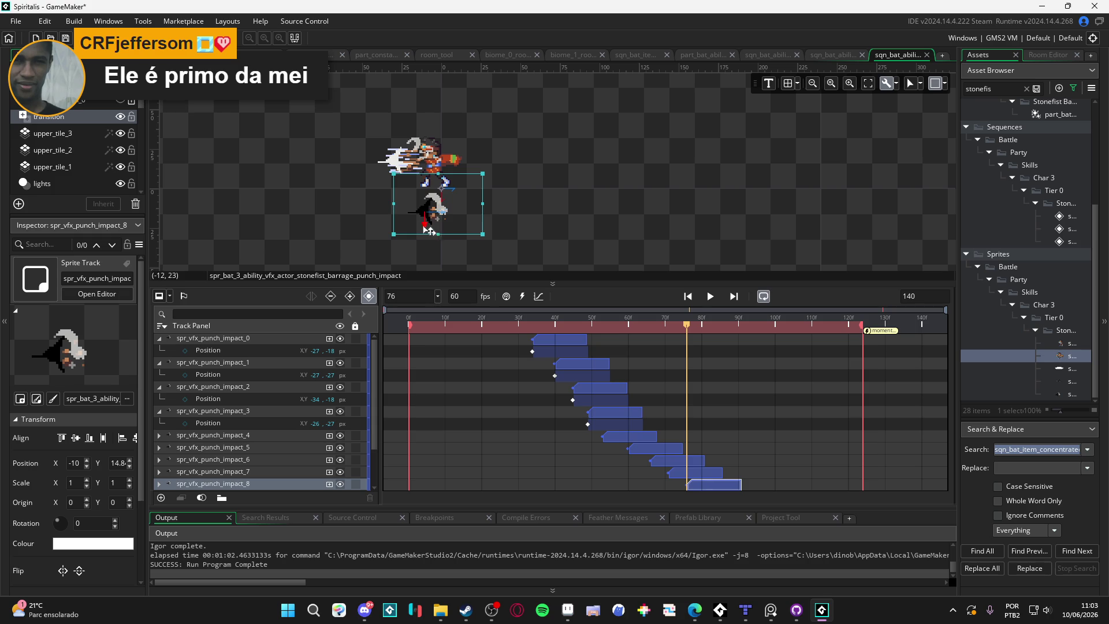
drag(432, 218, 432, 177)
At frame 81, place punch_impact_9 at -12, -12, undoing an extra upward move.
scroll(780, 391, down, 2)
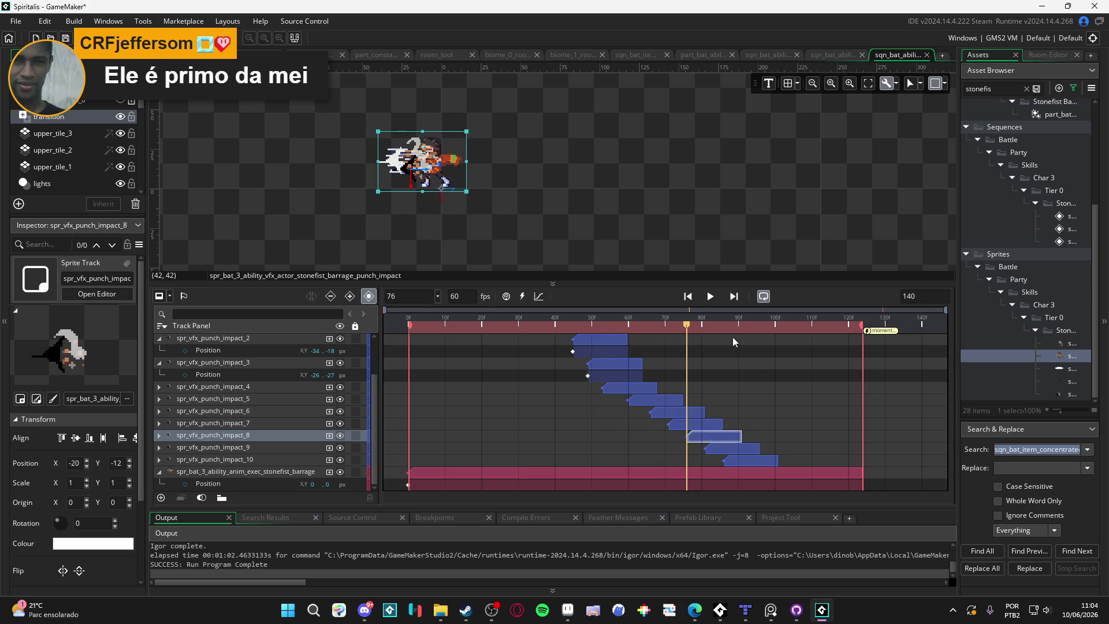
click(705, 325)
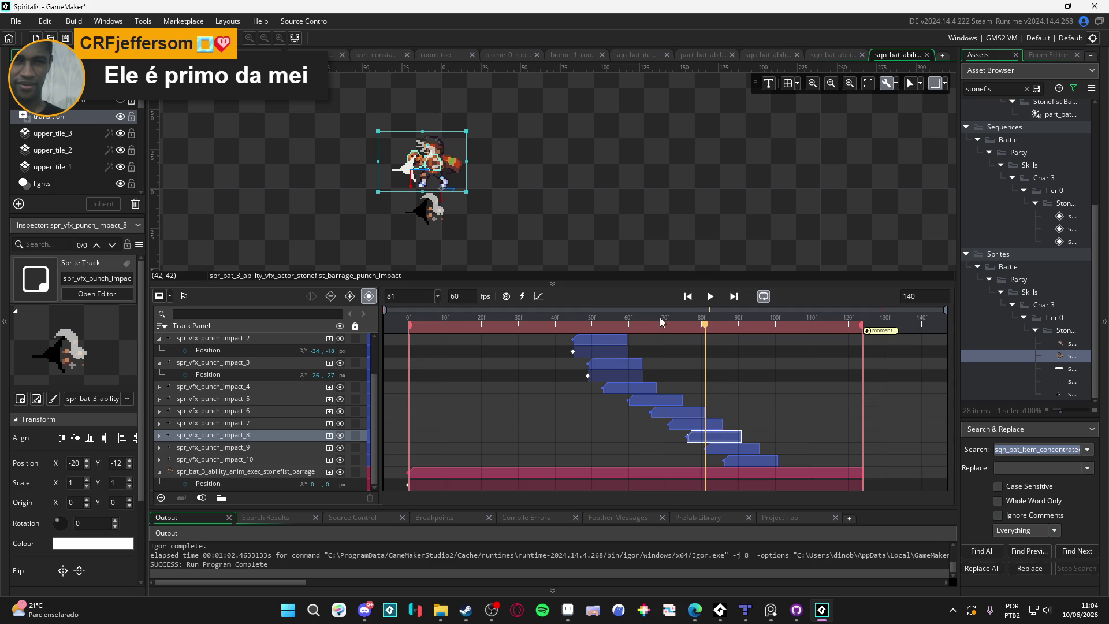
mouse_move(420, 221)
mouse_down()
mouse_move(430, 229)
mouse_move(434, 185)
mouse_up()
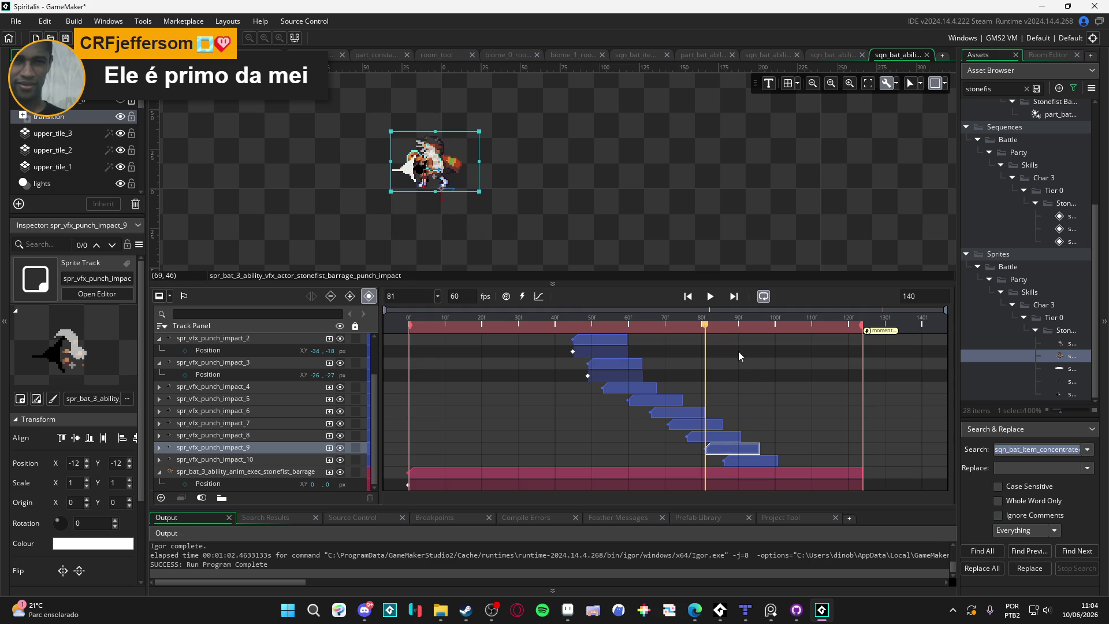
mouse_move(714, 327)
mouse_down()
mouse_move(724, 319)
mouse_move(687, 324)
mouse_move(705, 326)
mouse_up()
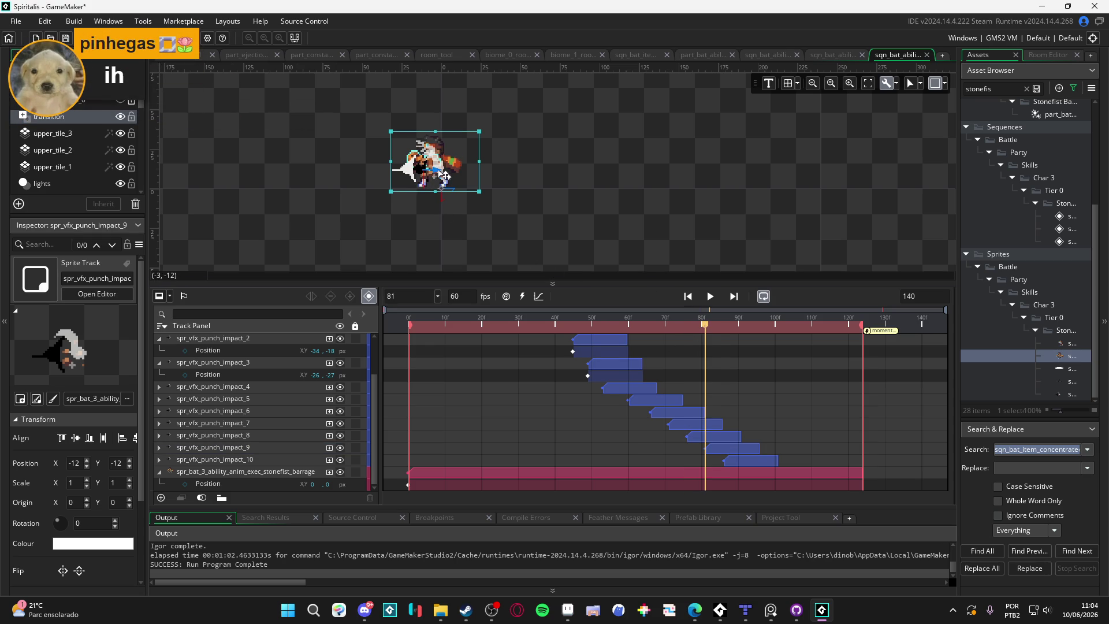
mouse_move(444, 173)
mouse_down()
mouse_move(429, 173)
mouse_move(444, 173)
mouse_up()
click(717, 455)
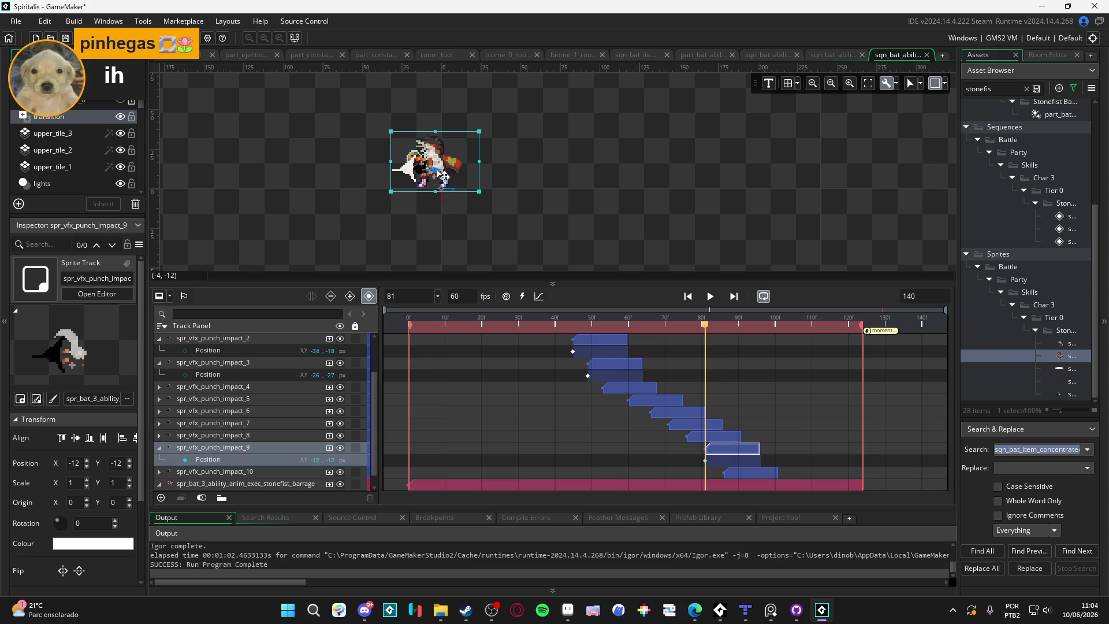
drag(442, 173, 433, 174)
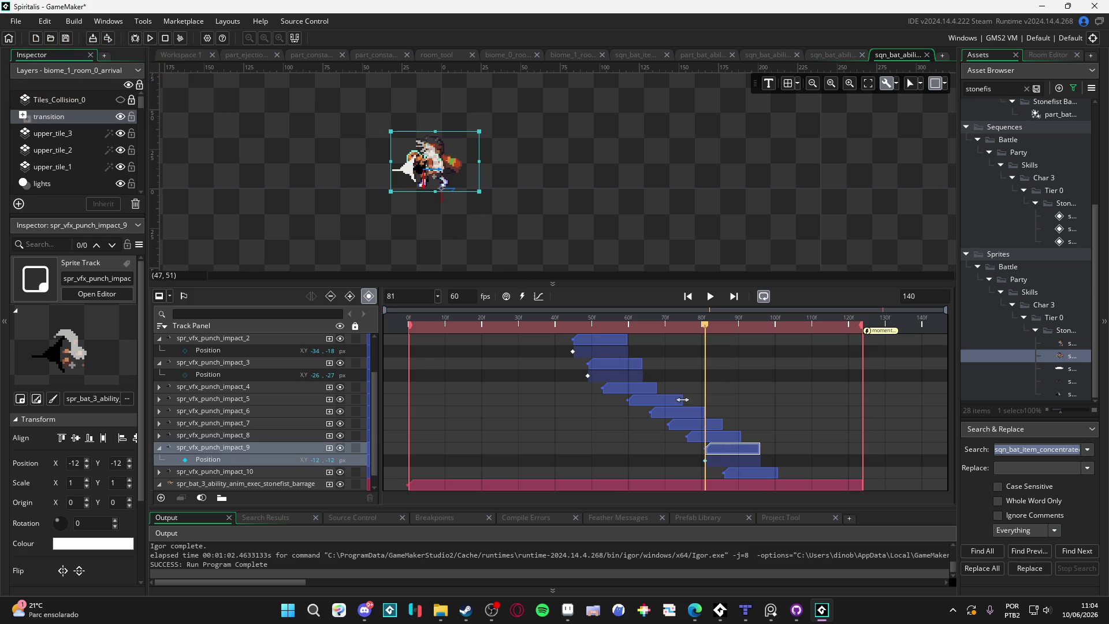
mouse_move(704, 324)
mouse_down()
mouse_move(685, 327)
mouse_move(703, 327)
mouse_up()
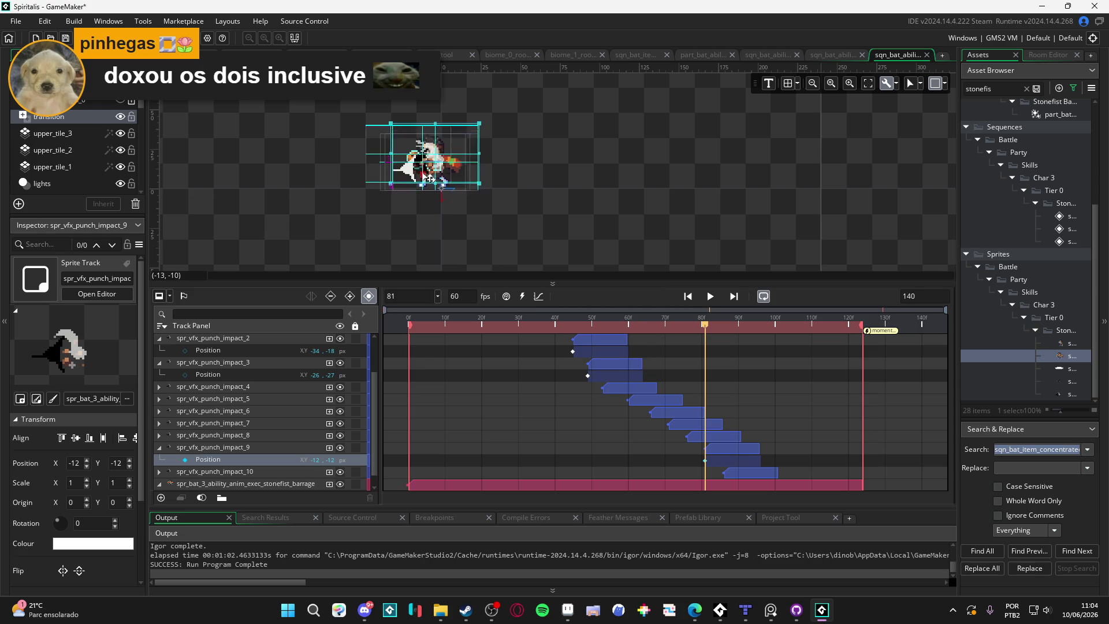
drag(433, 187, 439, 118)
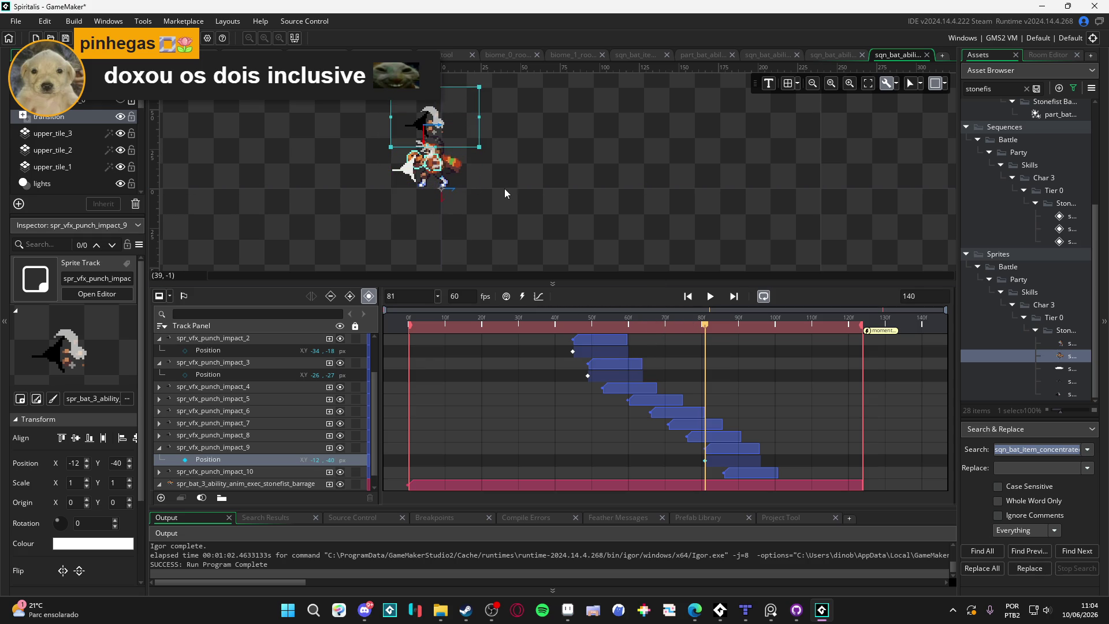
key(ctrl+z)
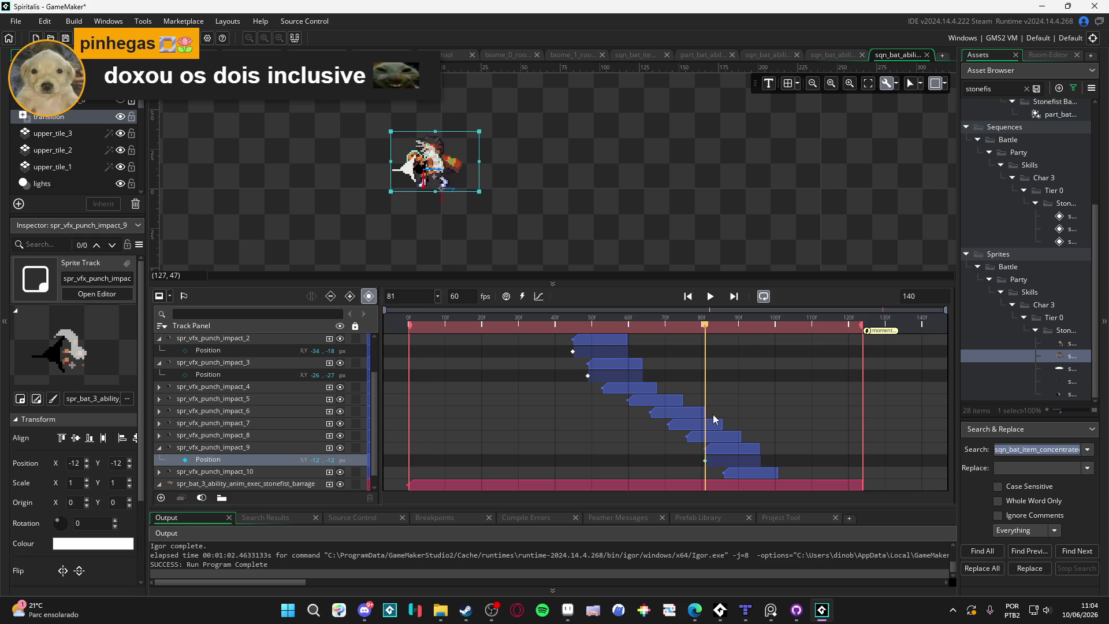
At frame 86, raise punch_impact_10 onto the character at -8, -23.
scroll(715, 408, down, 1)
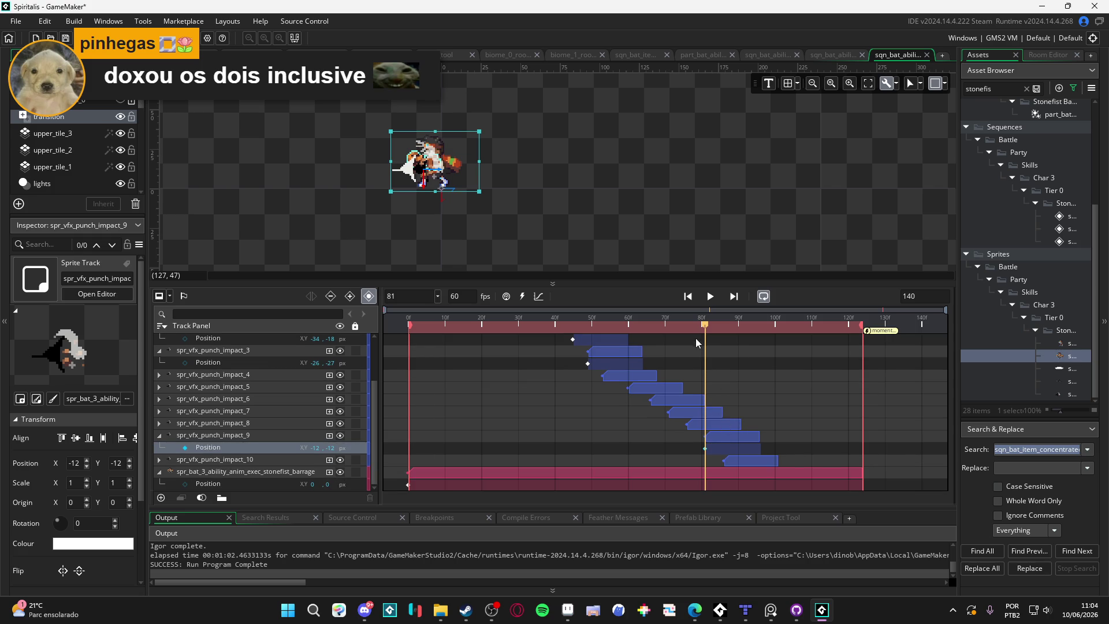
scroll(726, 358, down, 1)
scroll(711, 343, up, 1)
drag(705, 327, 723, 325)
click(437, 220)
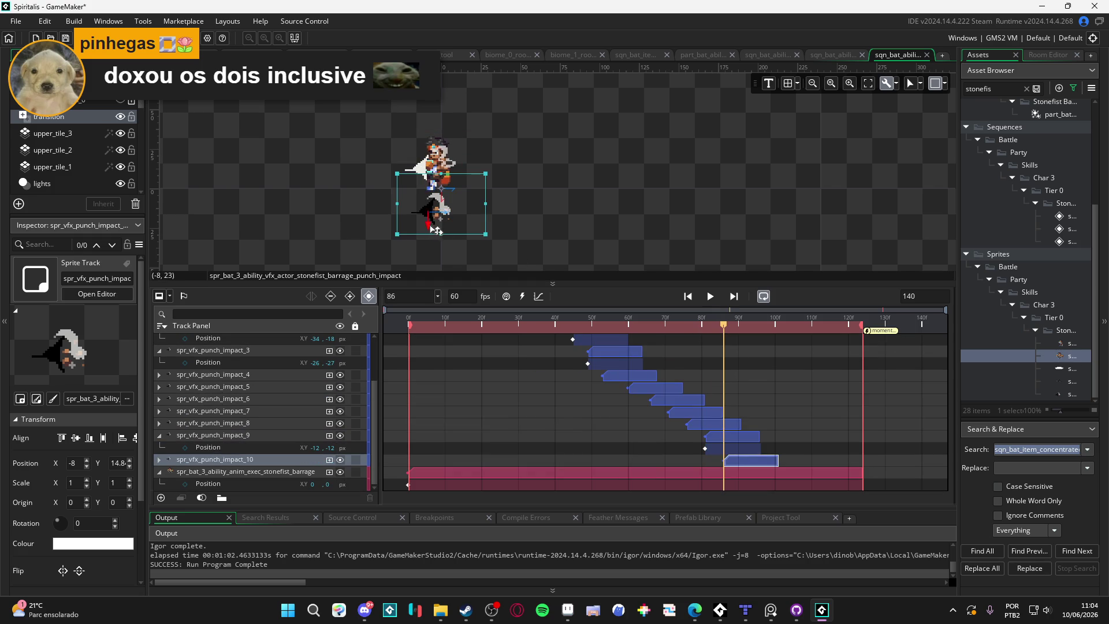
drag(437, 219, 428, 160)
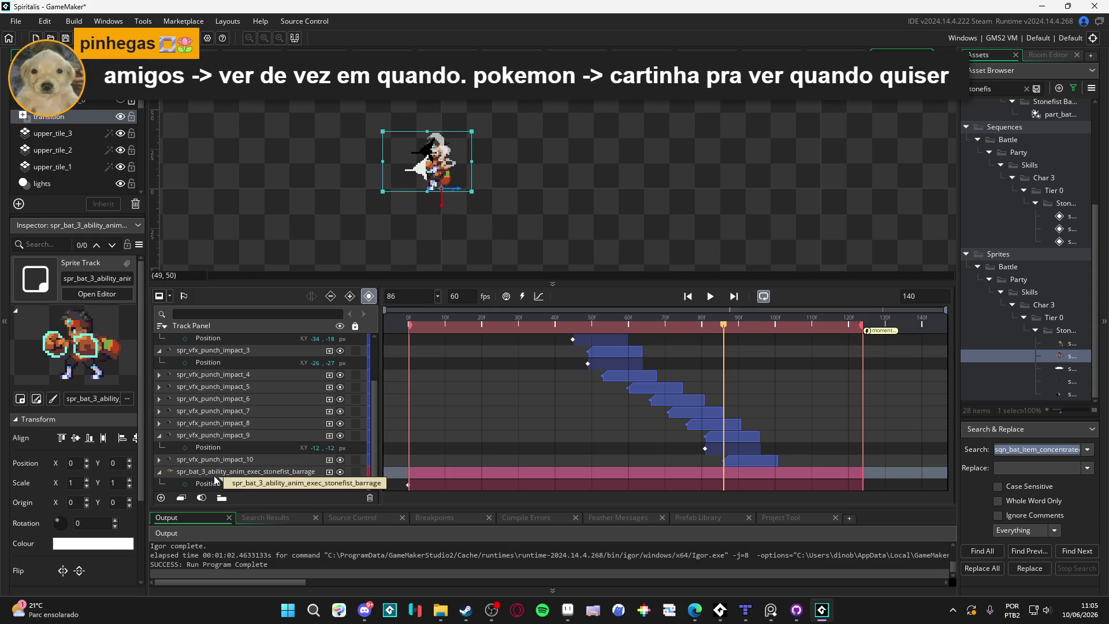
Deselect the sequence sprites and build and run the Spiritalis test game with F5.
scroll(215, 473, up, 1)
click(537, 230)
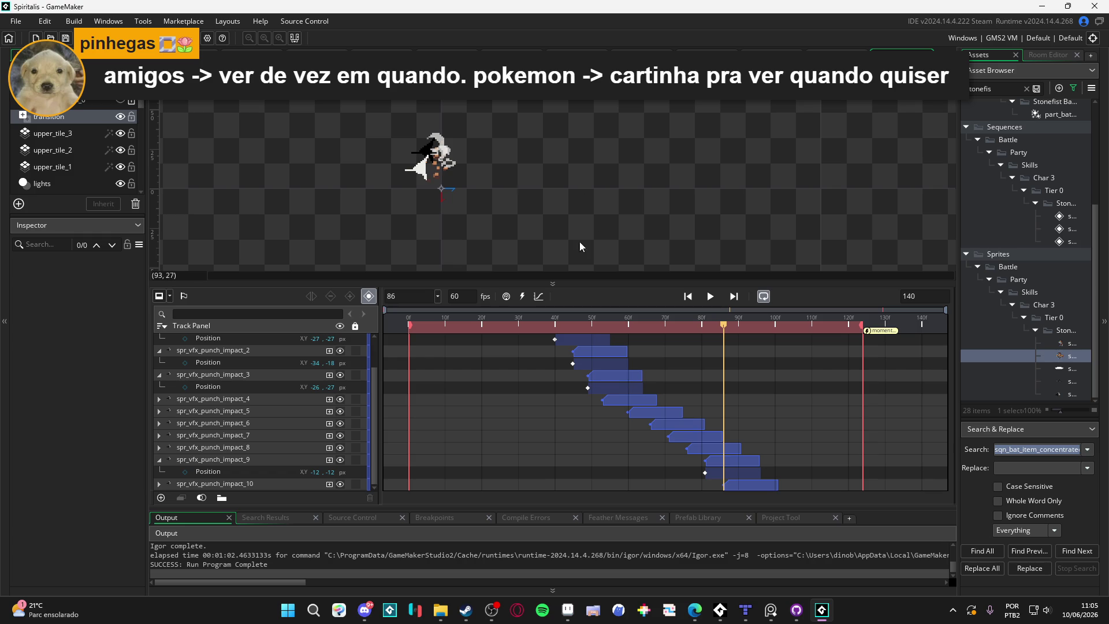
key(F5)
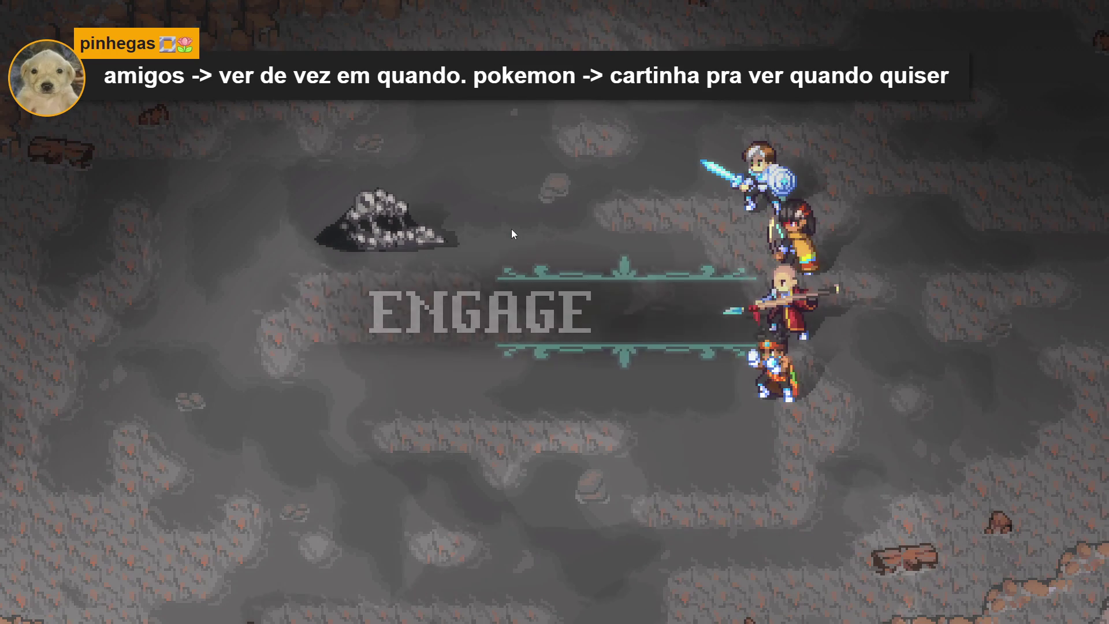
Choose Recharge for Yara, Zhe Wu and Sam, leaving Themba's selection on Skills.
key(Down)
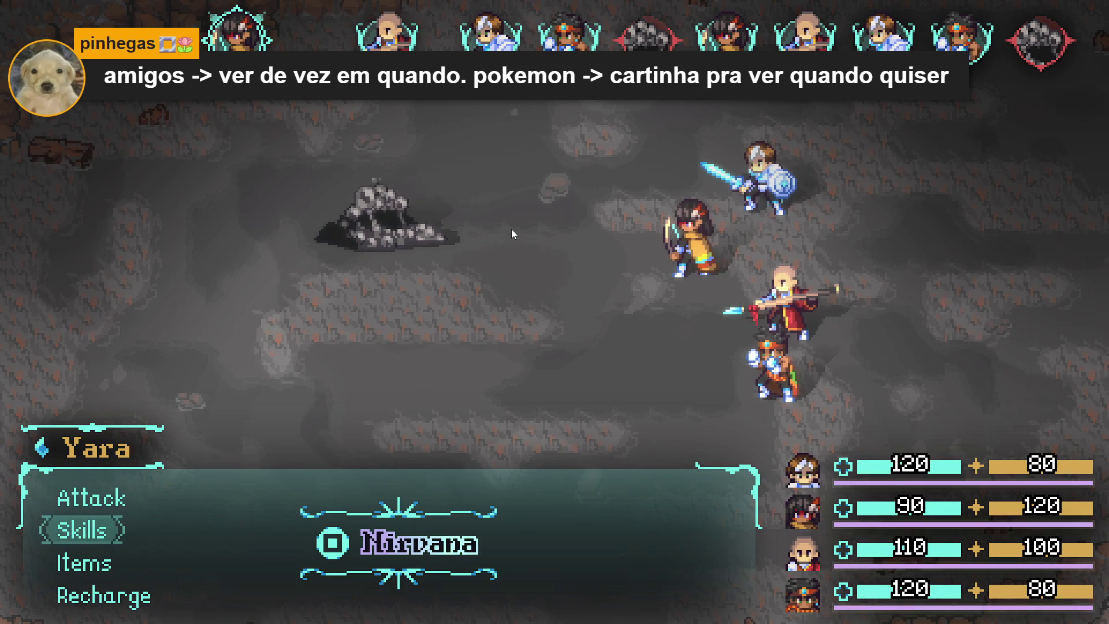
key(Down)
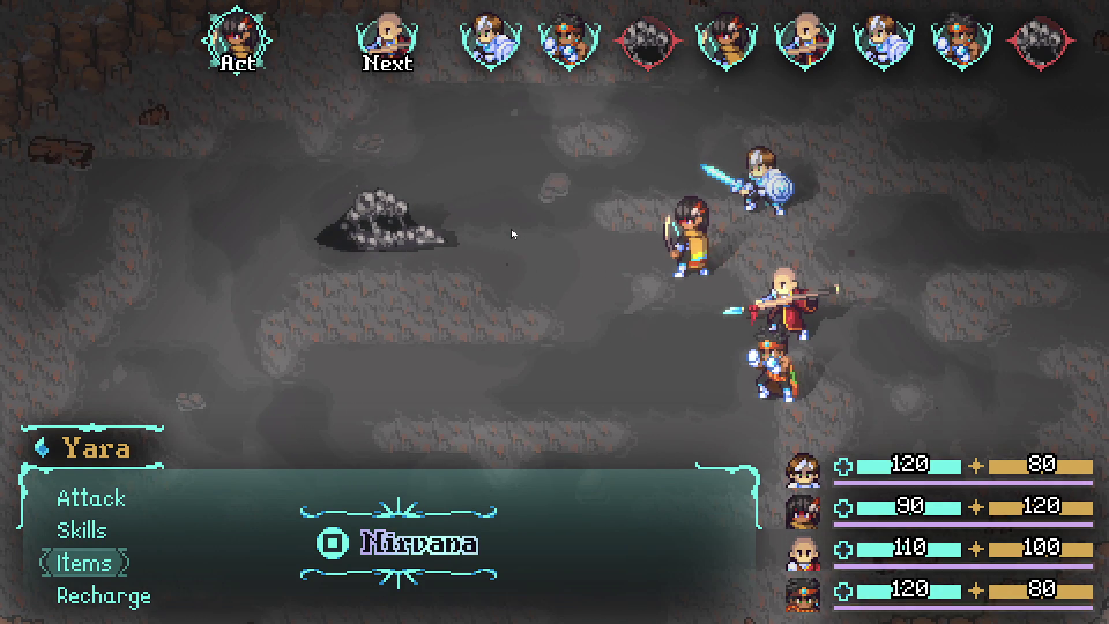
key(Down)
key(Return)
key(Up)
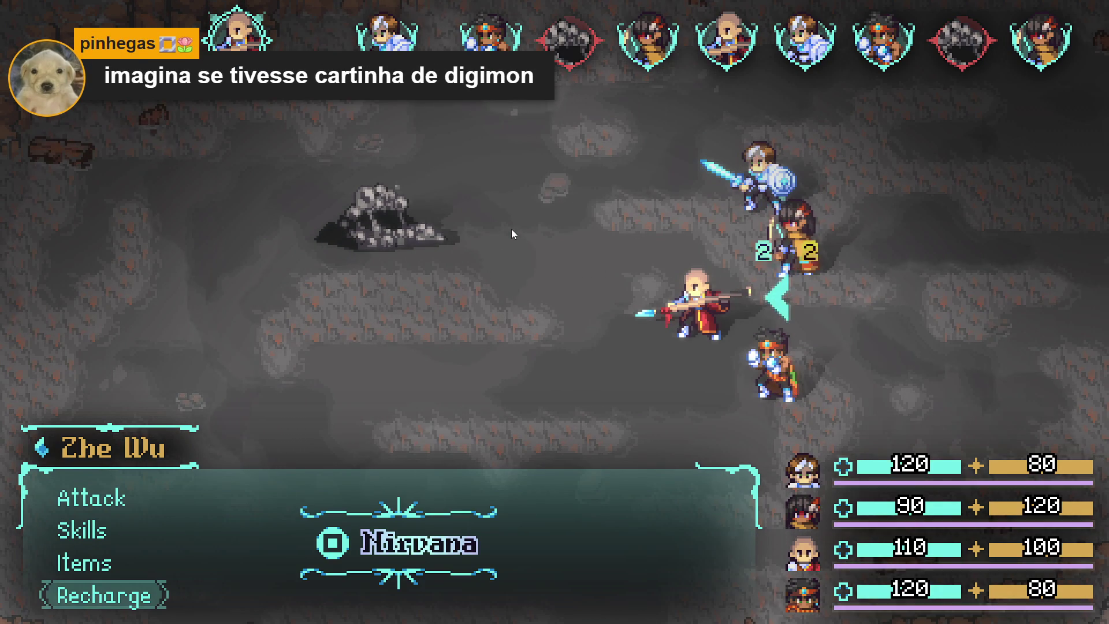
key(Return)
key(Up)
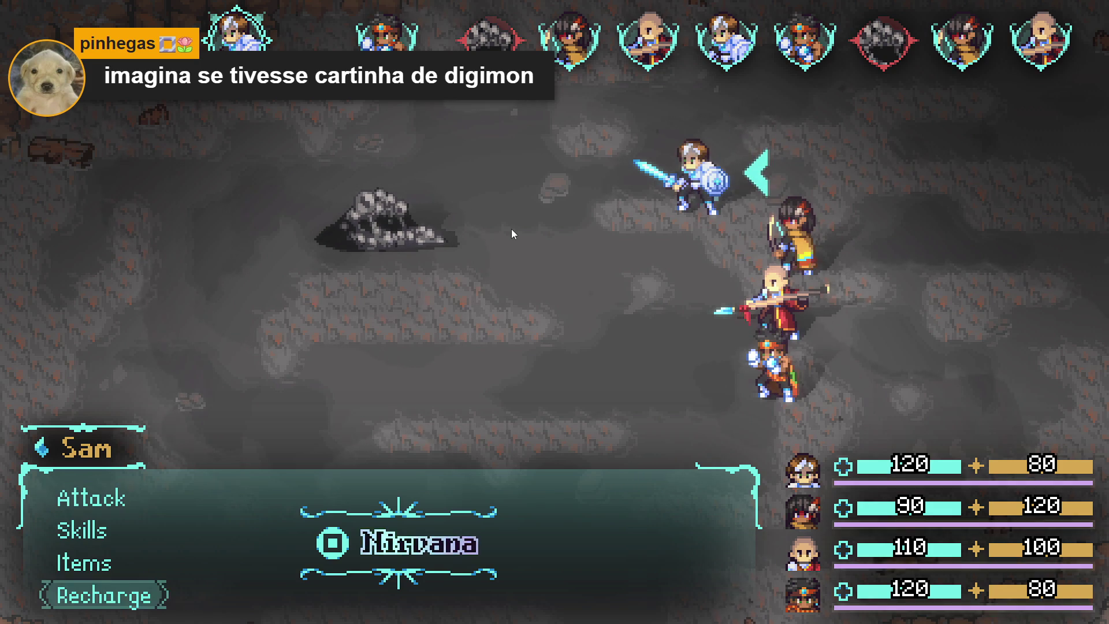
key(Return)
key(Down)
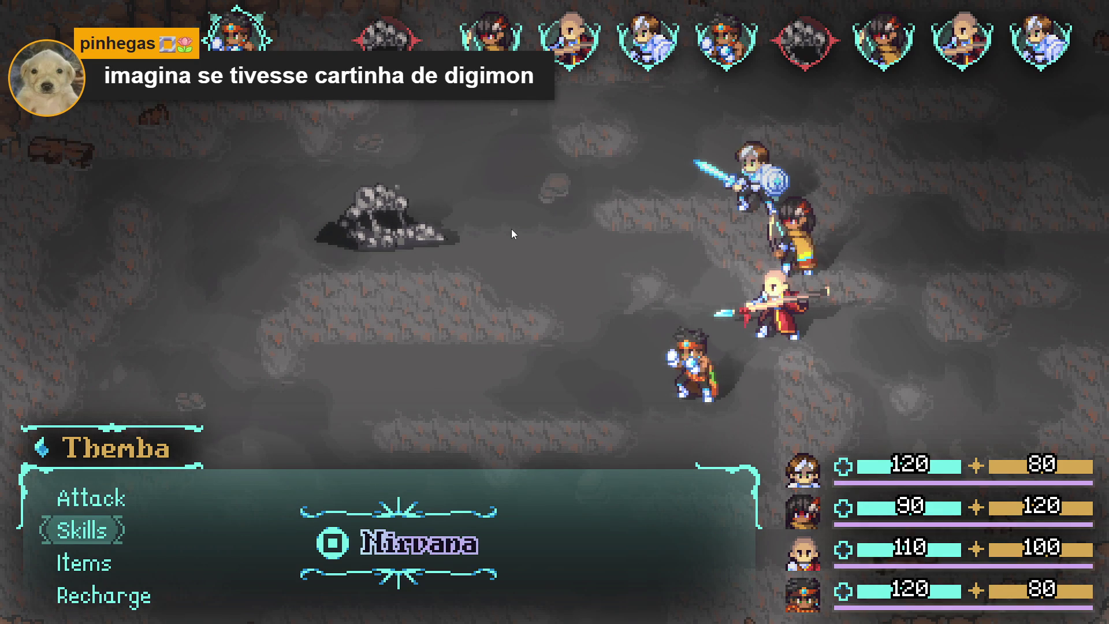
Have Themba cast Stonefist Barrage on the Sloth Blob, then Recharge with Yara, Zhe Wu and Sam.
key(Return)
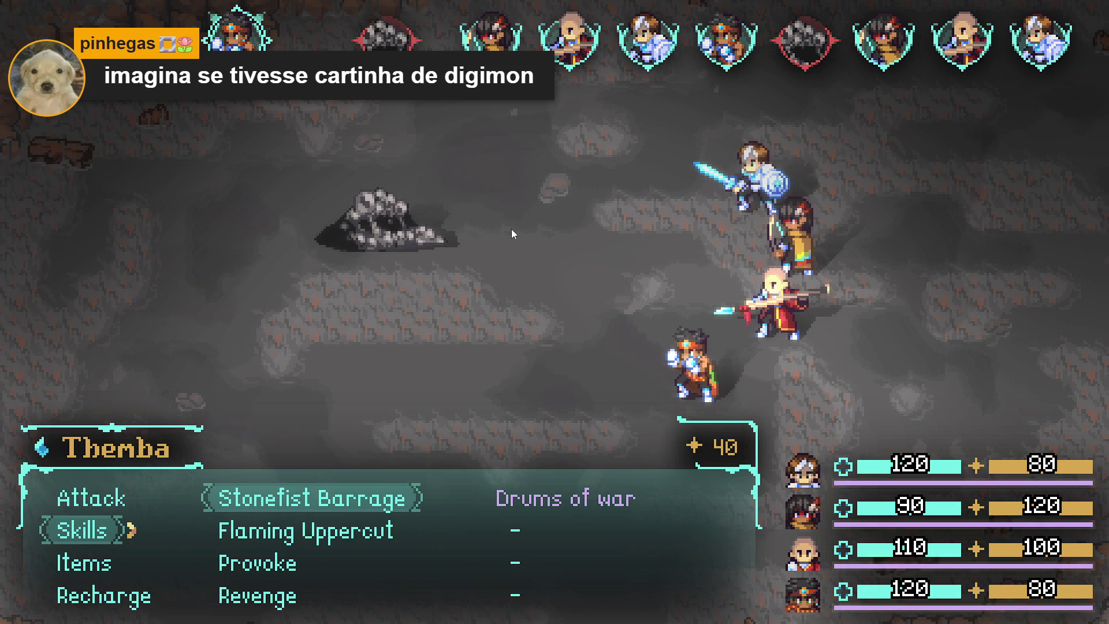
key(Return)
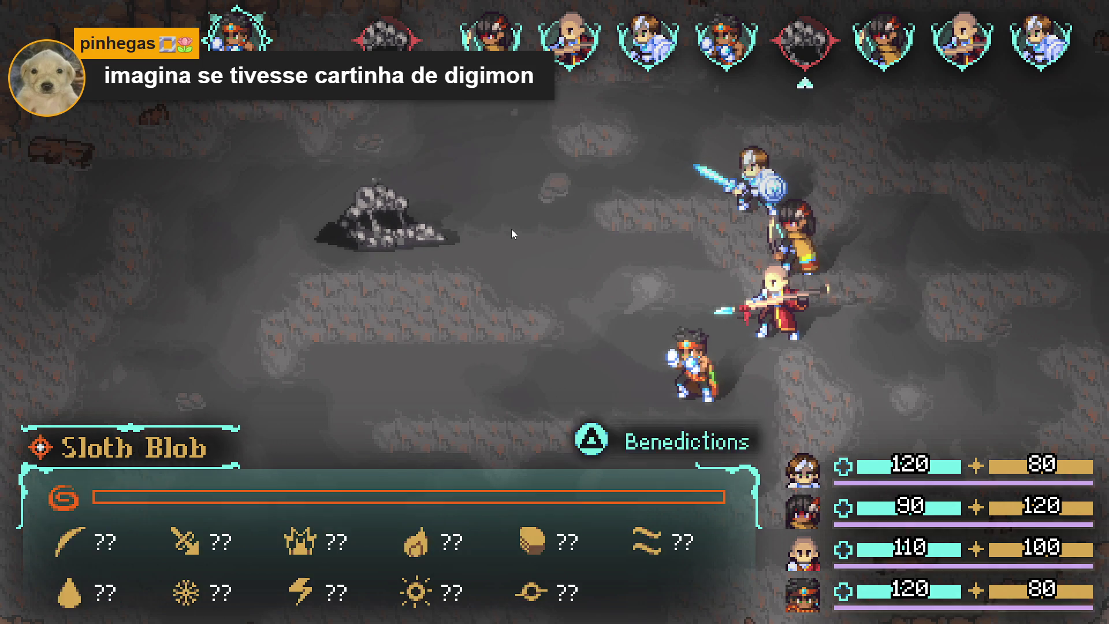
key(Return)
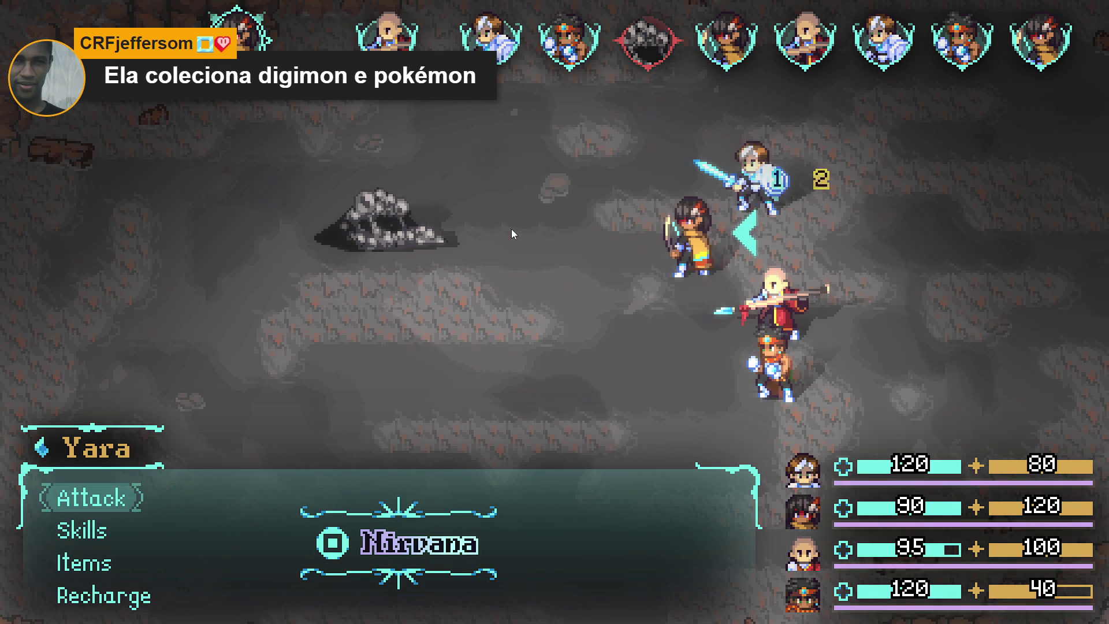
key(Up)
key(Return)
key(Up)
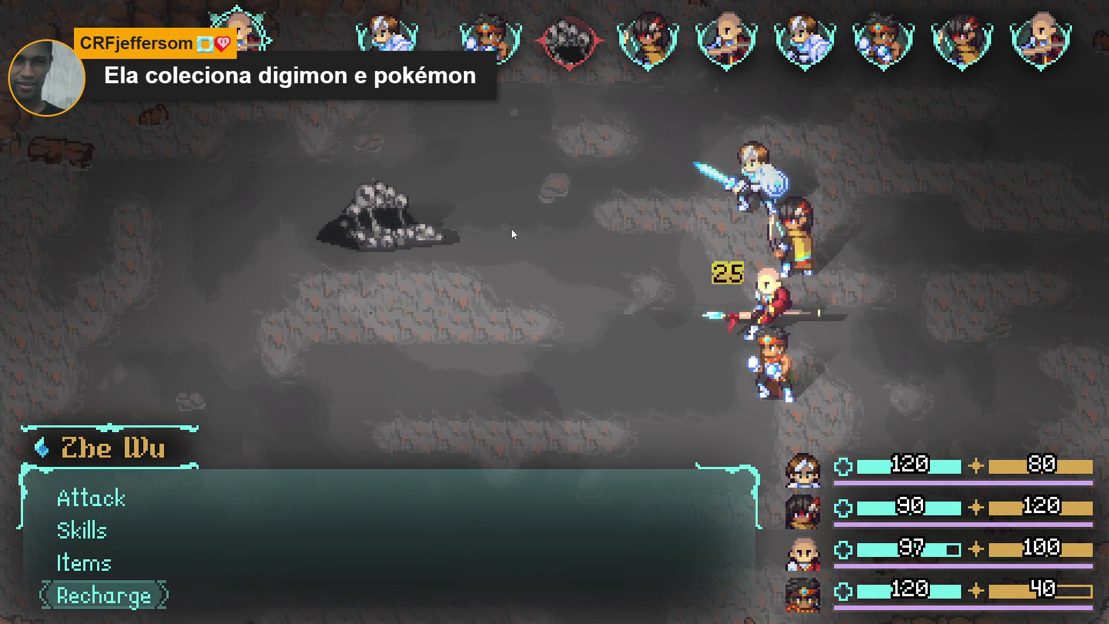
key(Return)
key(Up)
key(Return)
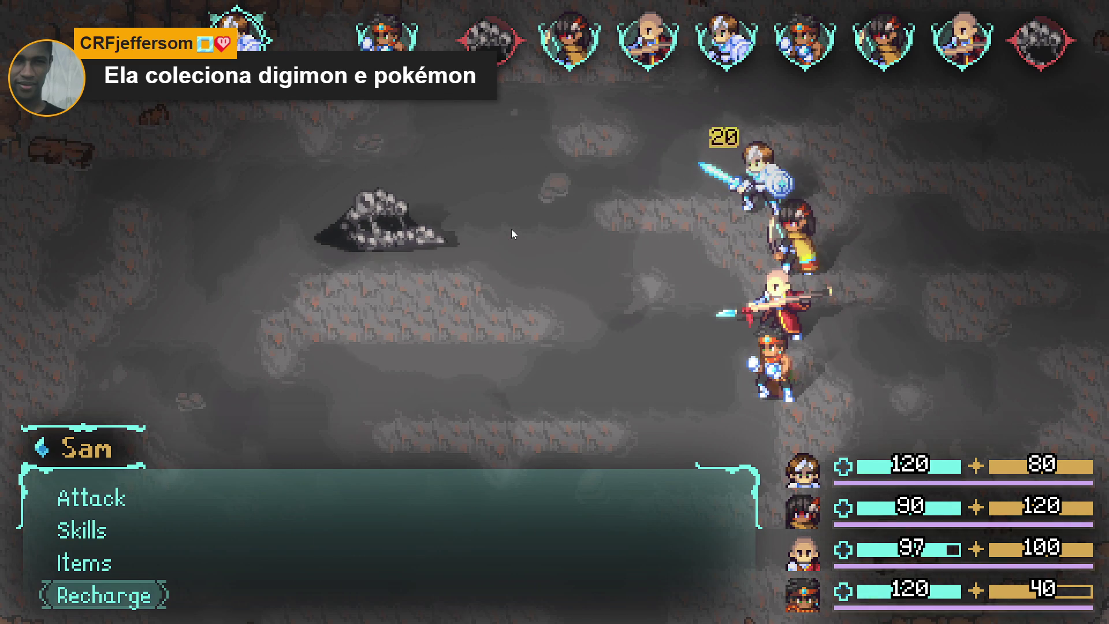
Cast Themba's Stonefist Barrage on the Sloth Blob a second time.
key(Down)
key(Return)
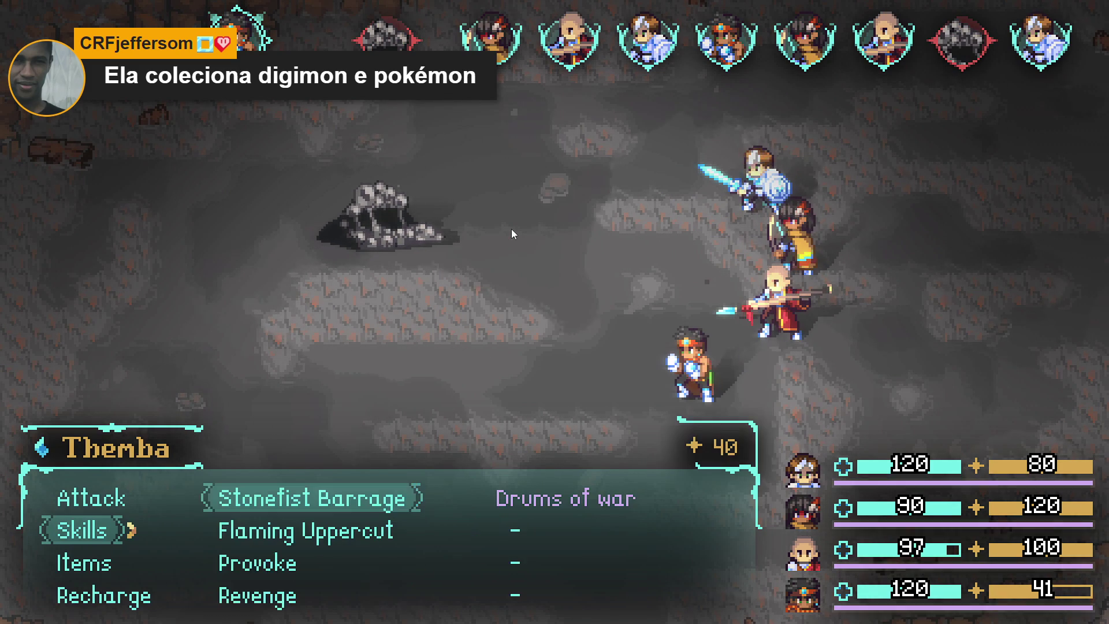
key(Return)
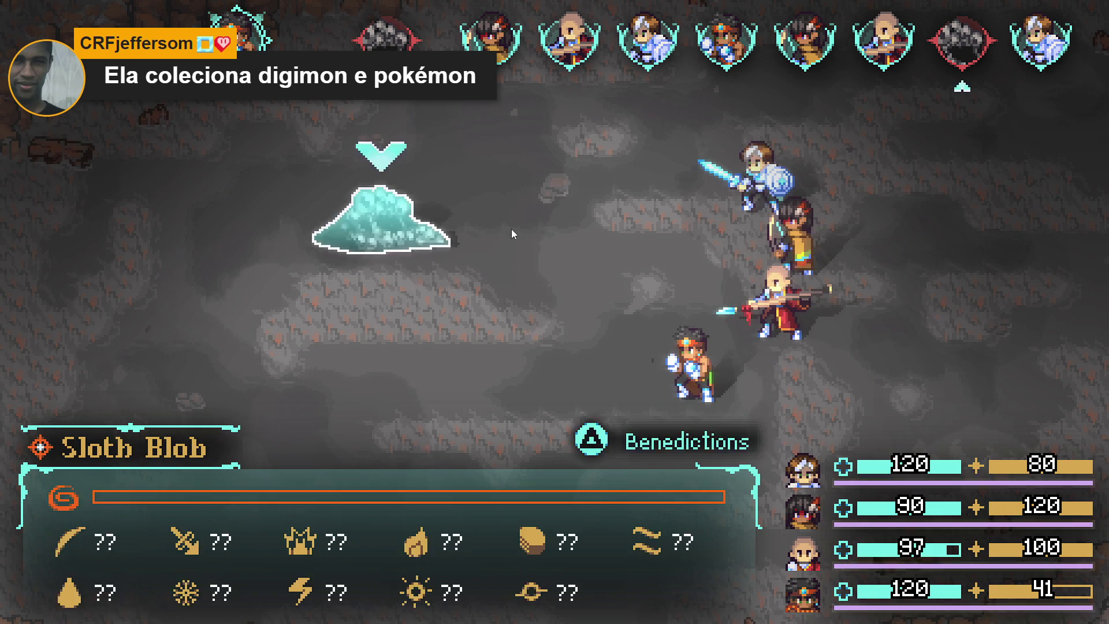
key(Return)
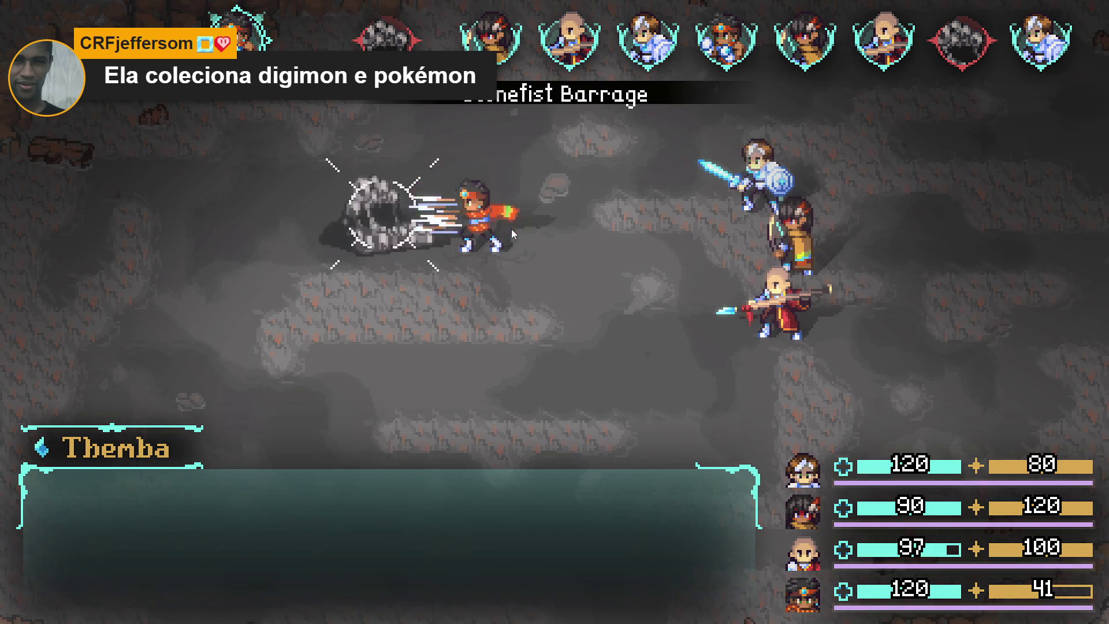